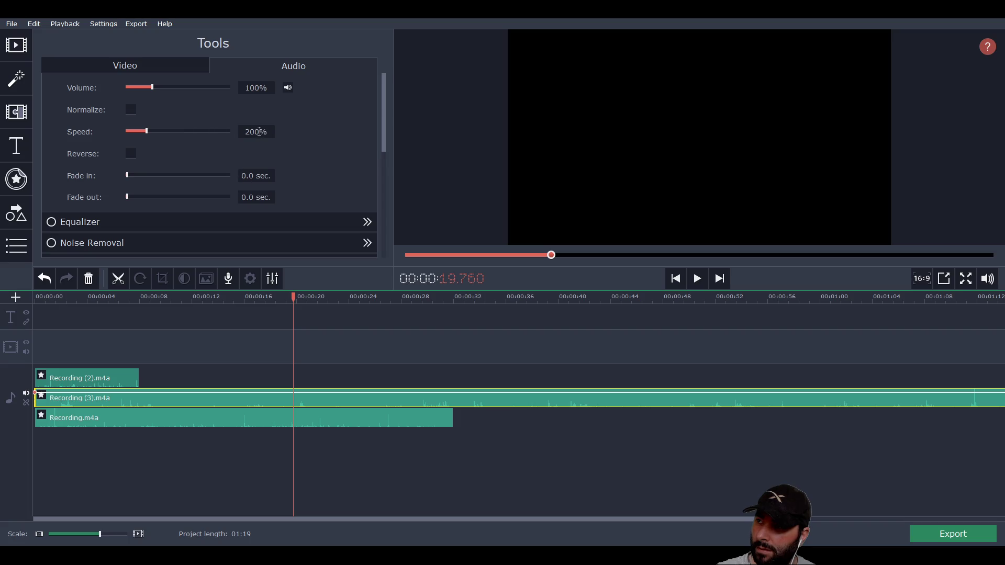
# Set the Recording (3).m4a clip's speed to 200%.
pyautogui.click(312, 422)
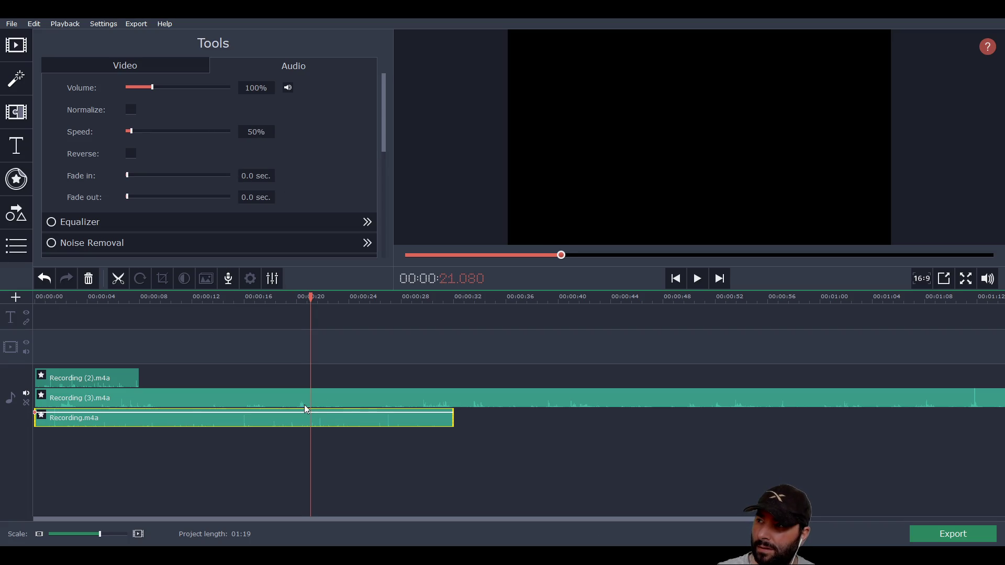
pyautogui.click(305, 403)
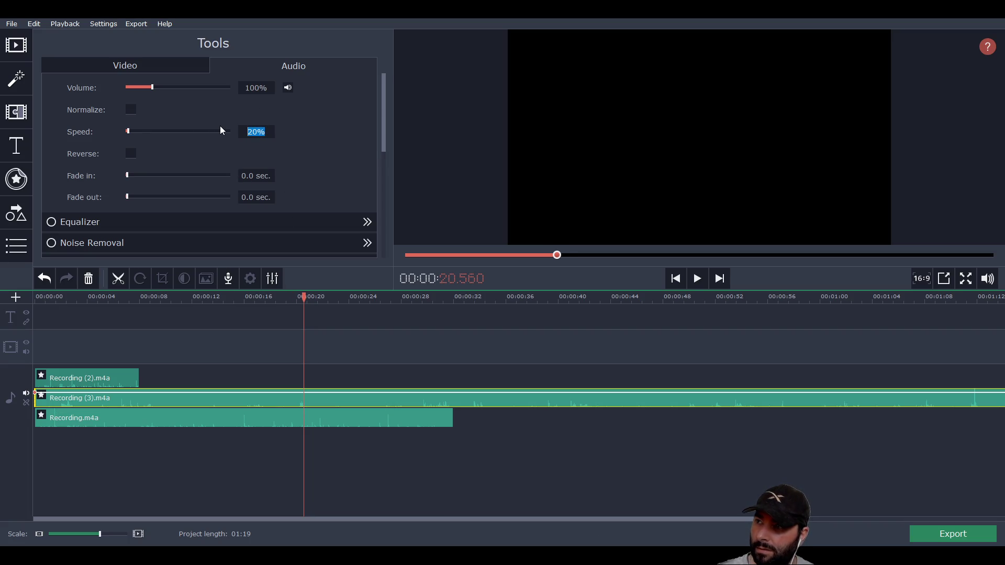
pyautogui.write('200')
pyautogui.press('Return')
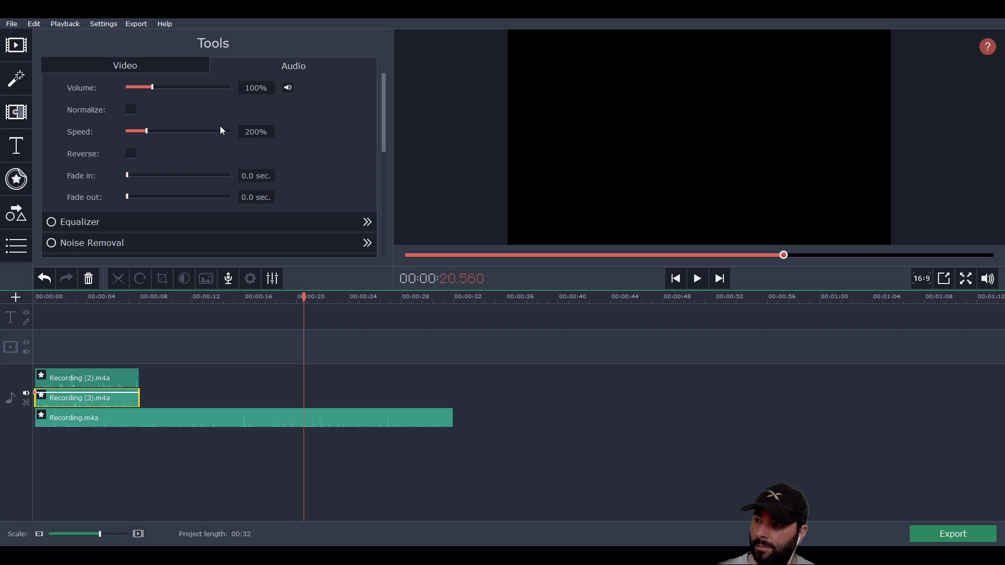
# Set Recording.m4a's speed to 200% and play the project back from the start.
pyautogui.click(325, 419)
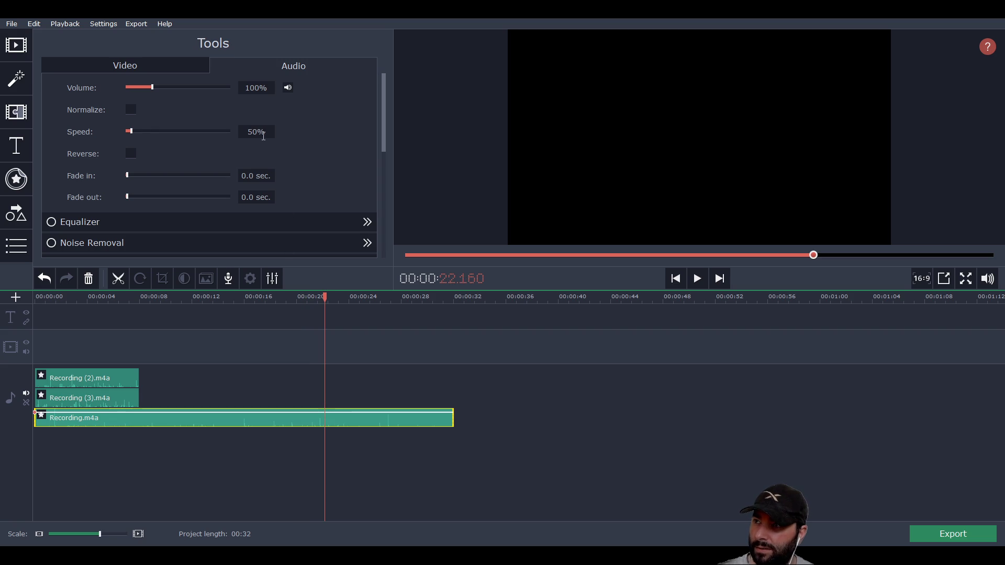
pyautogui.write('200')
pyautogui.press('Return')
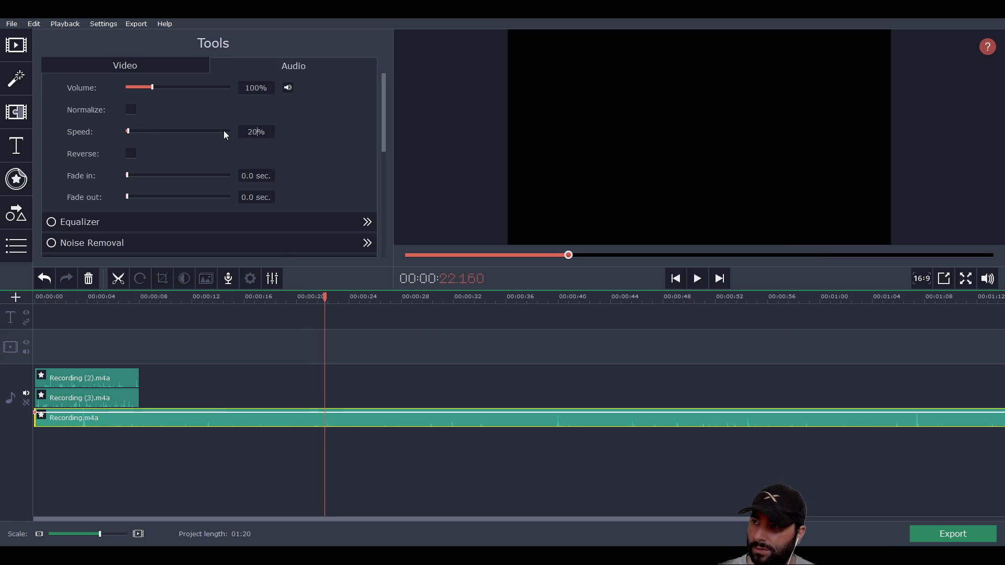
pyautogui.write('0')
pyautogui.press('Return')
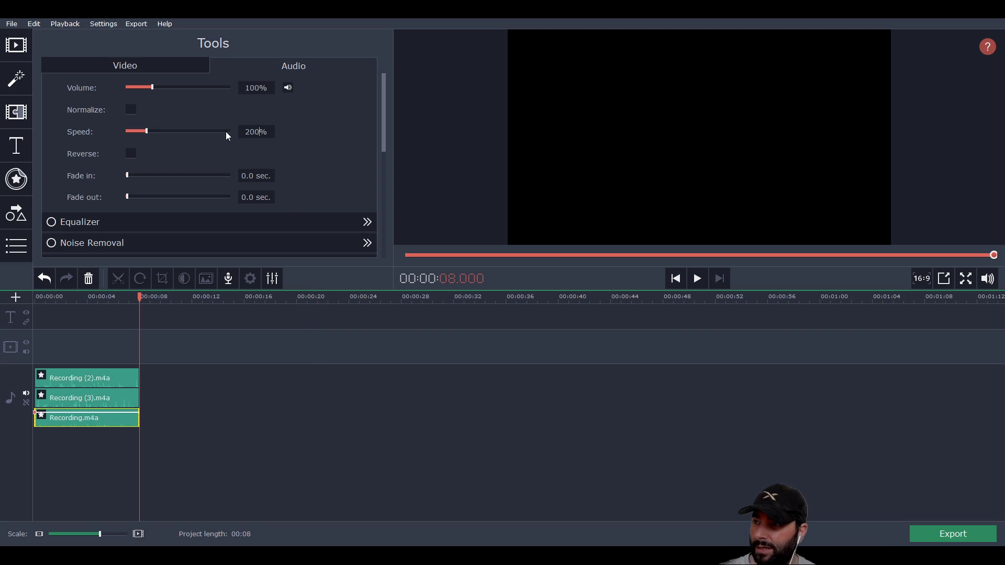
pyautogui.click(697, 280)
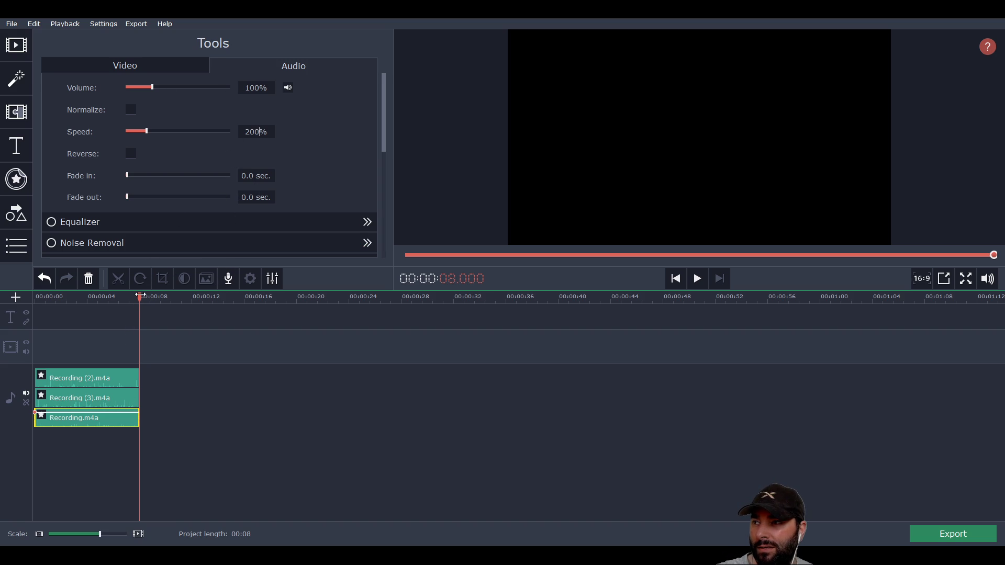
pyautogui.click(366, 222)
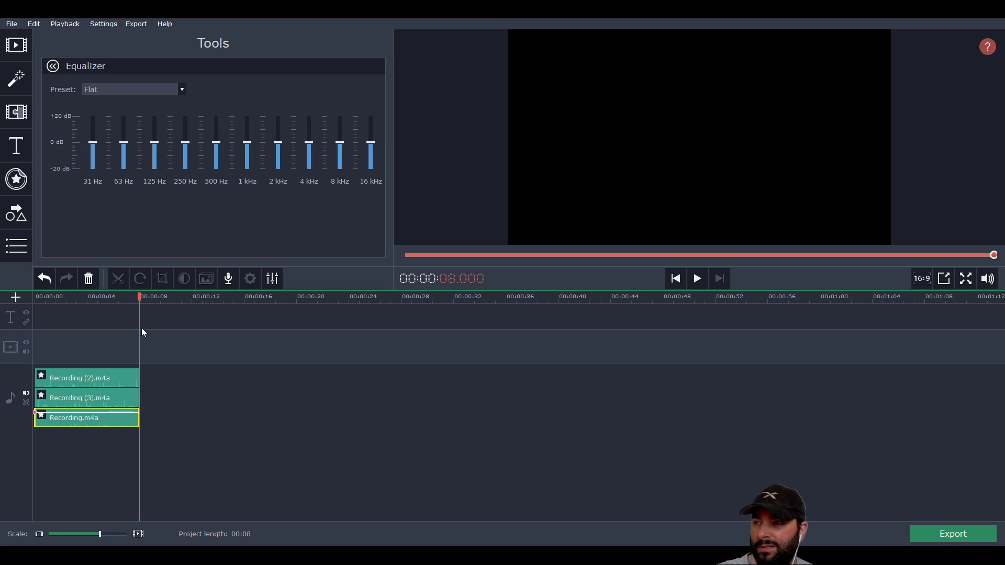
# Boost the 31–125 Hz bass bands, cut 1 kHz and above, lower 500 Hz slightly, and audition it.
pyautogui.moveTo(141, 298); pyautogui.dragTo(35, 310)
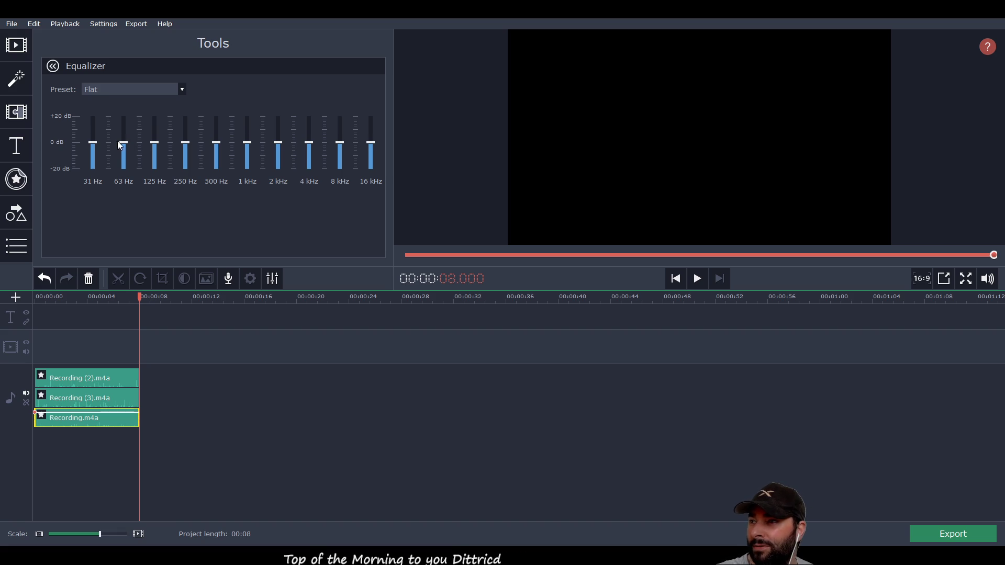
pyautogui.moveTo(93, 142)
pyautogui.mouseDown()
pyautogui.moveTo(94, 120)
pyautogui.moveTo(124, 141)
pyautogui.moveTo(124, 131)
pyautogui.moveTo(158, 131)
pyautogui.mouseUp()
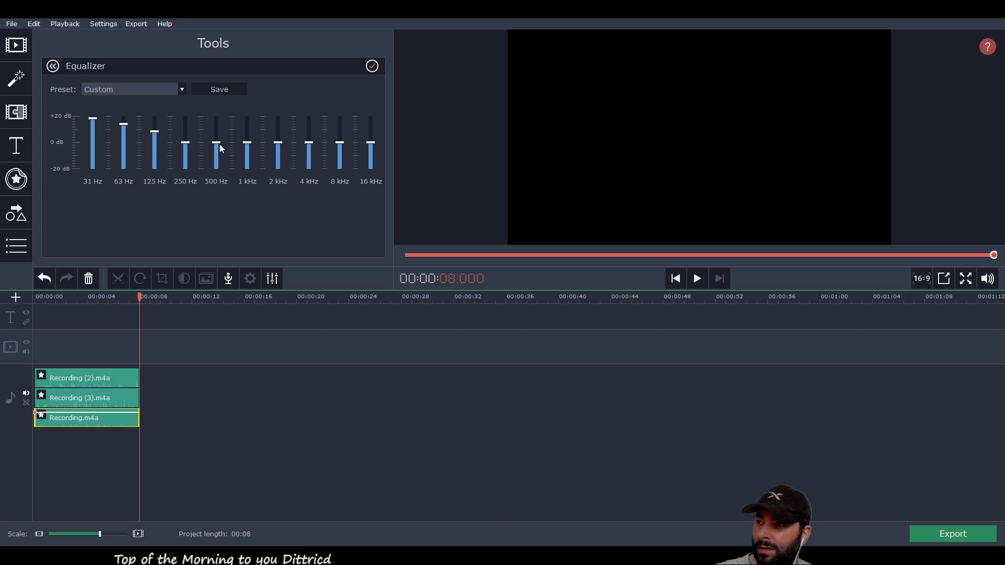
pyautogui.moveTo(246, 143)
pyautogui.mouseDown()
pyautogui.moveTo(247, 154)
pyautogui.moveTo(278, 167)
pyautogui.moveTo(309, 160)
pyautogui.moveTo(368, 163)
pyautogui.moveTo(370, 173)
pyautogui.mouseUp()
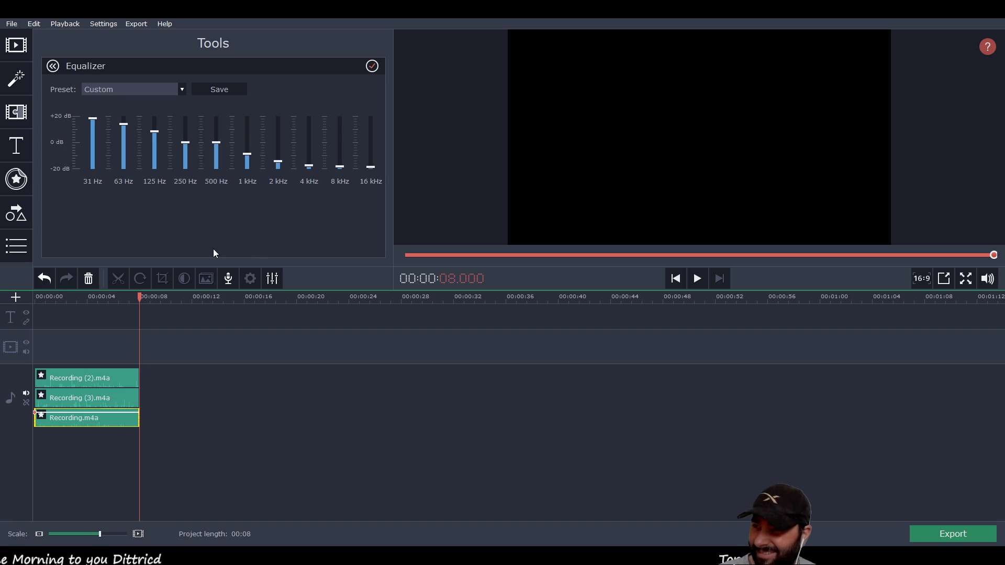
pyautogui.click(698, 275)
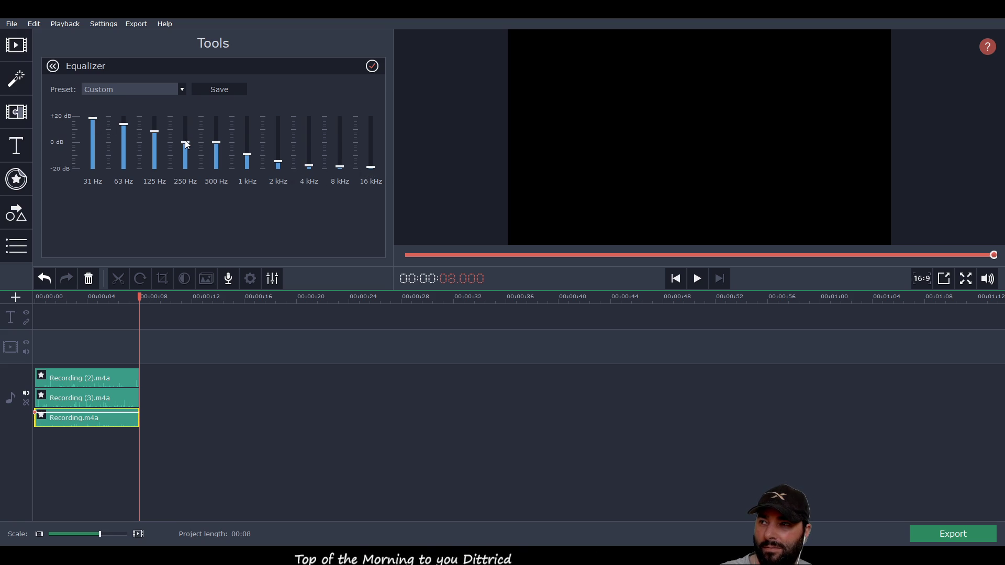
pyautogui.moveTo(216, 141); pyautogui.dragTo(215, 146)
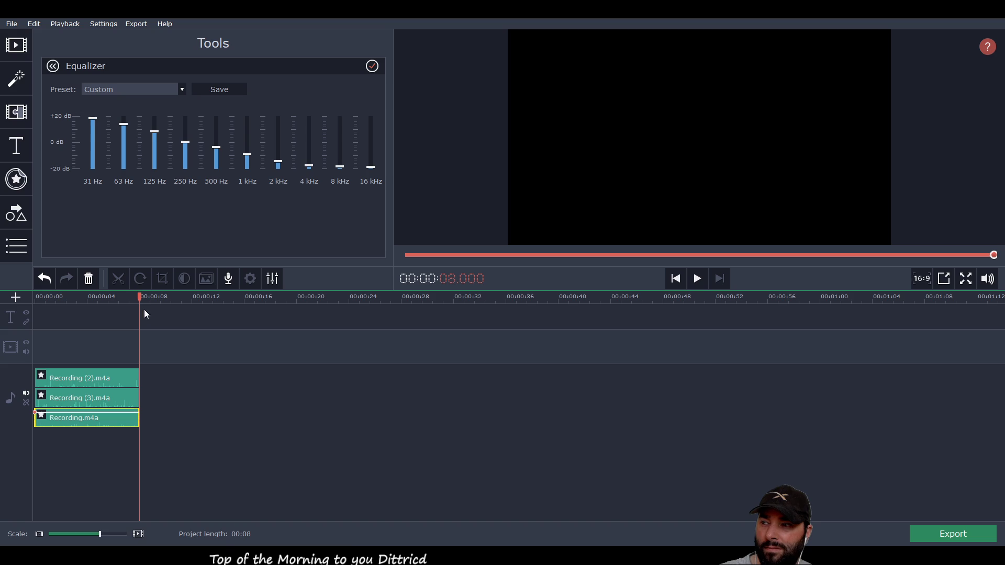
pyautogui.click(697, 279)
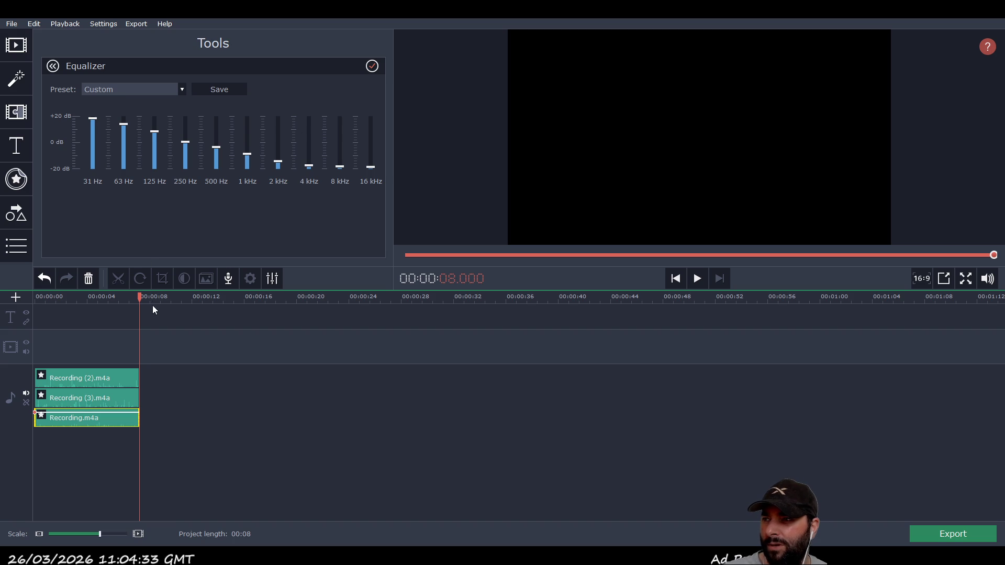
# Replay the project from the start several times, then show Recording (2).m4a's speed and volume settings.
pyautogui.moveTo(137, 296); pyautogui.dragTo(38, 294)
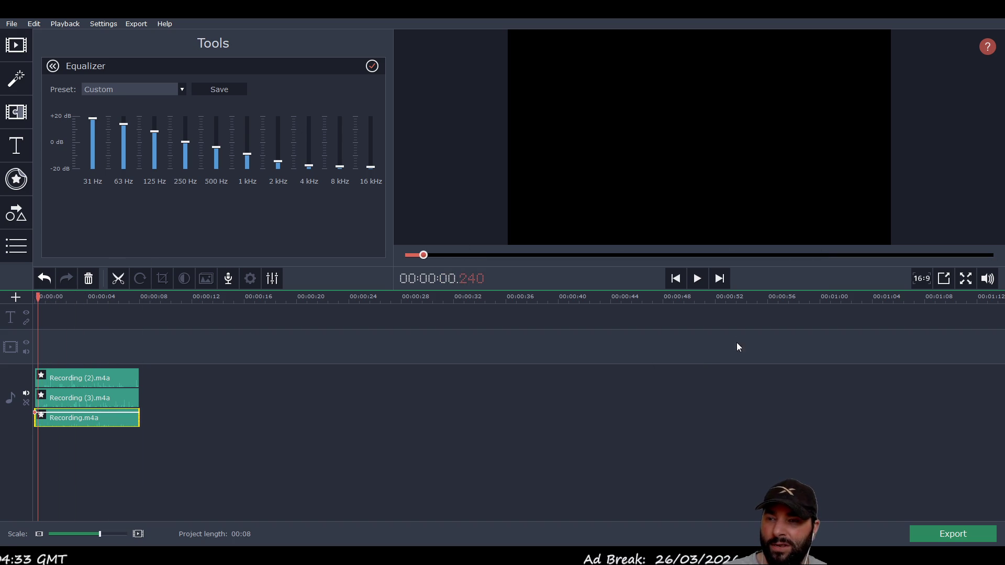
pyautogui.click(699, 279)
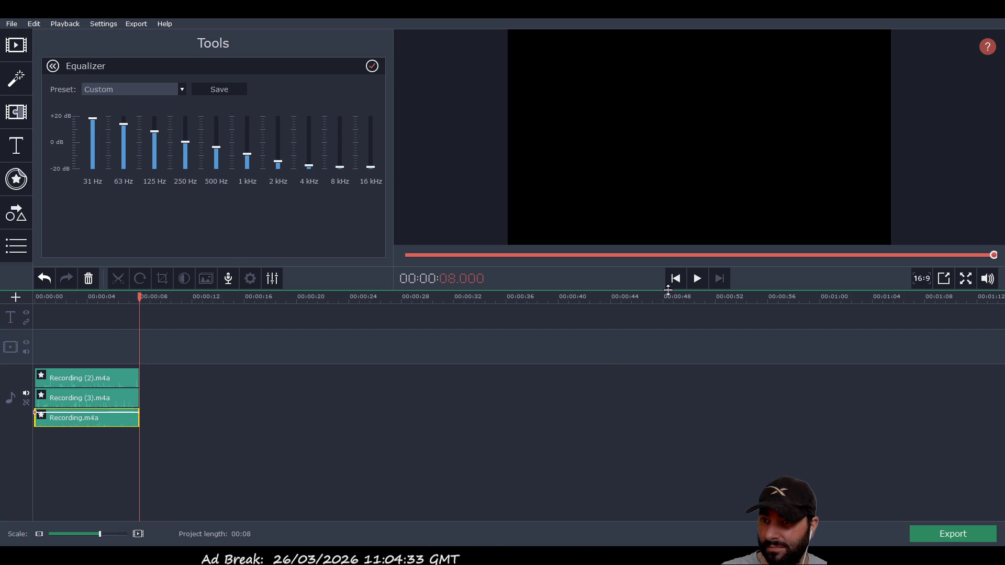
pyautogui.click(700, 281)
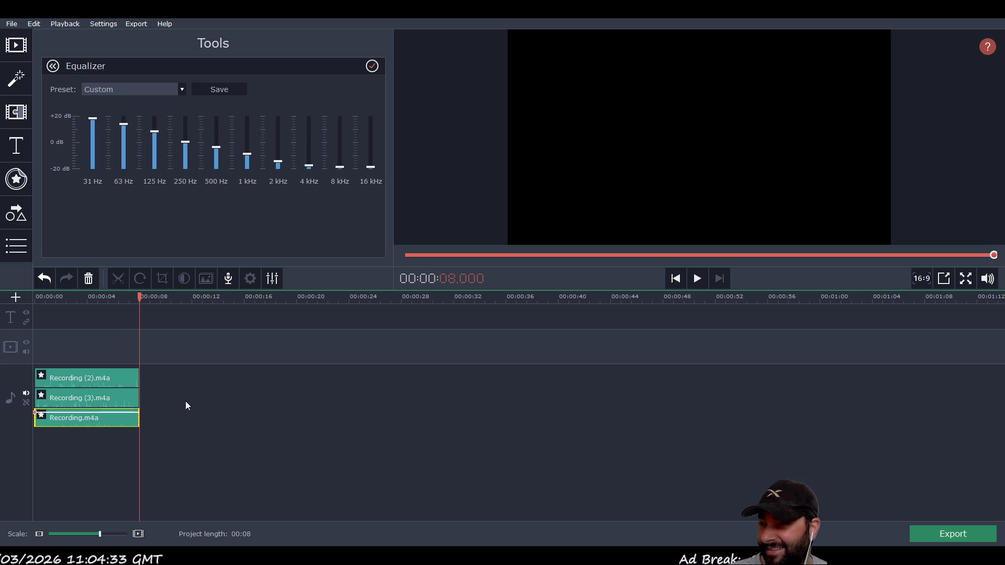
pyautogui.moveTo(140, 297); pyautogui.dragTo(35, 297)
pyautogui.click(697, 278)
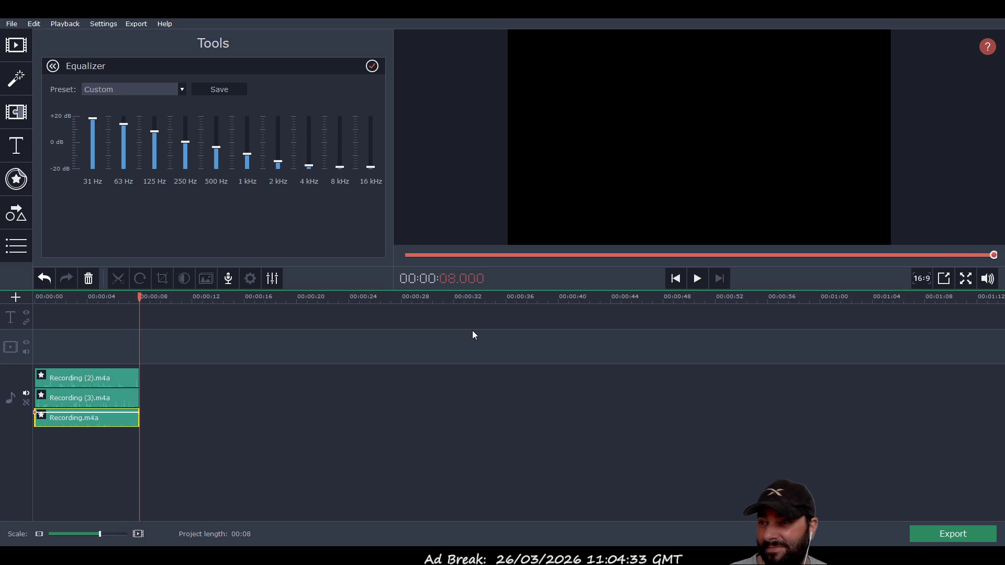
pyautogui.click(23, 298)
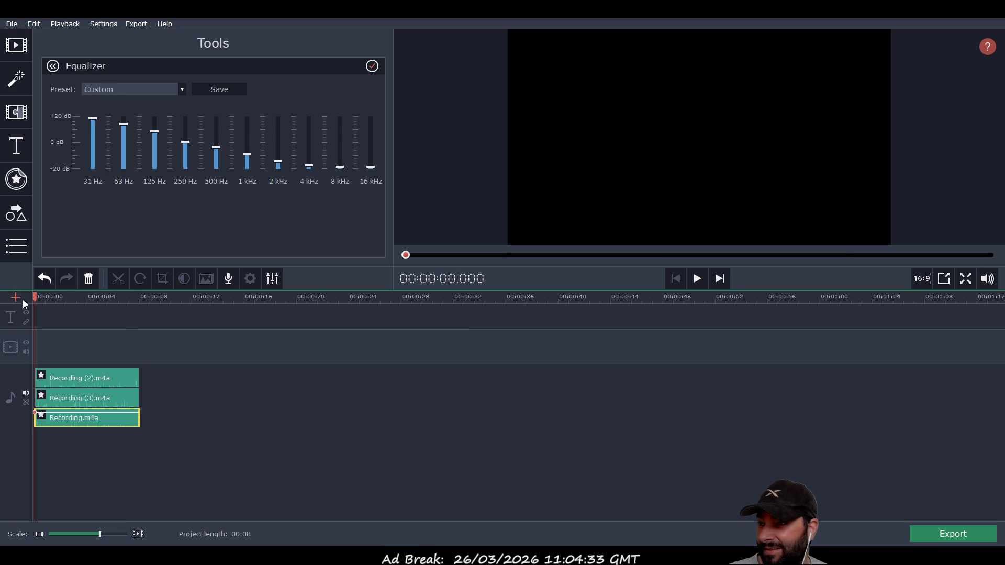
pyautogui.click(697, 279)
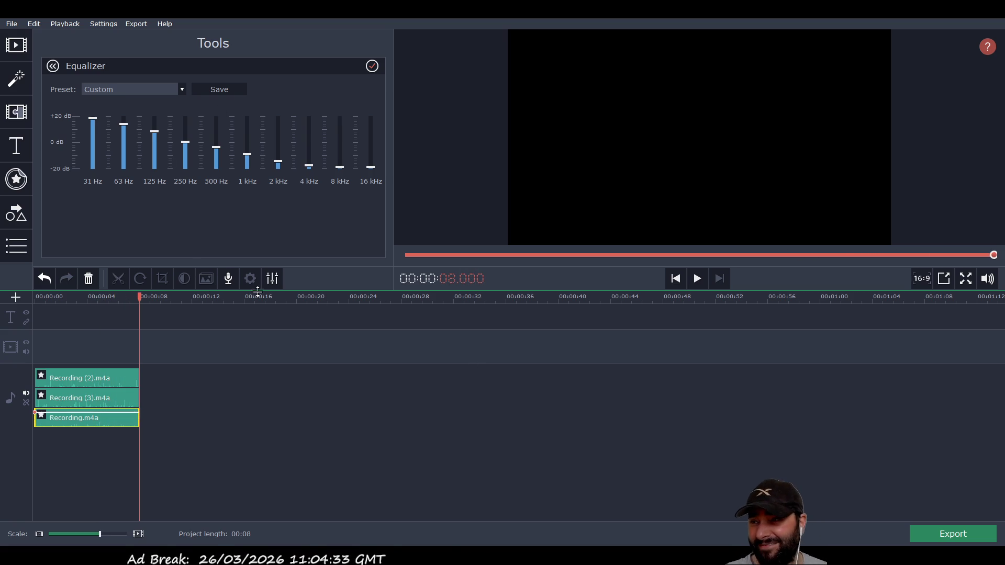
pyautogui.click(273, 279)
pyautogui.click(100, 380)
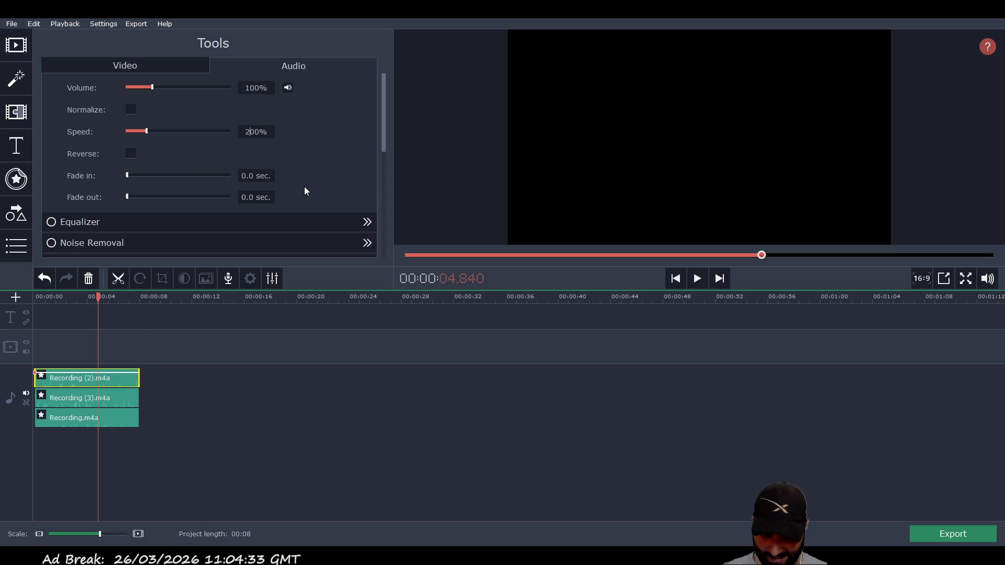
# Set Recording (2).m4a, Recording (3).m4a and Recording.m4a to 300% speed and replay the 5-second project.
pyautogui.press('BackSpace')
pyautogui.write('3')
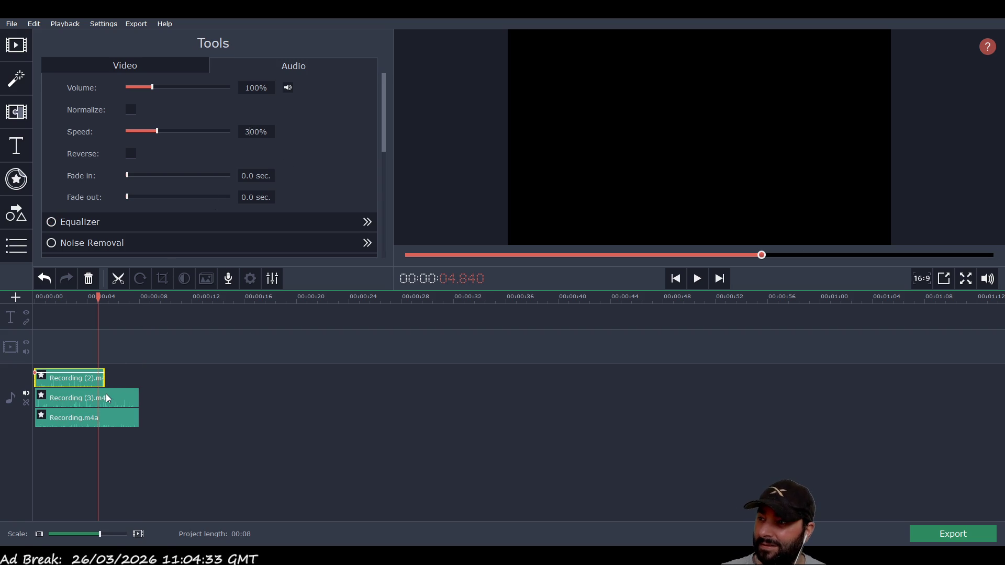
pyautogui.click(107, 398)
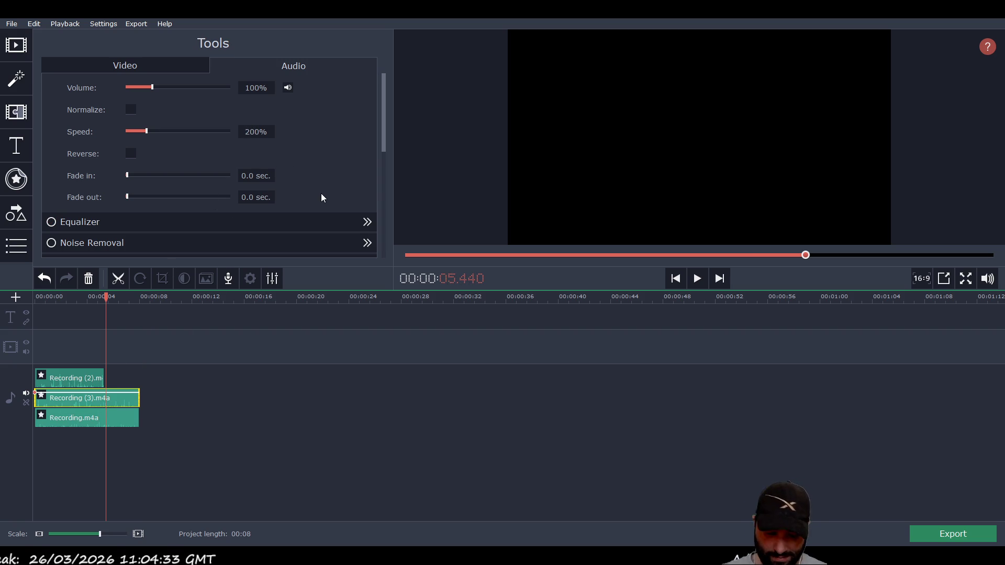
pyautogui.click(122, 418)
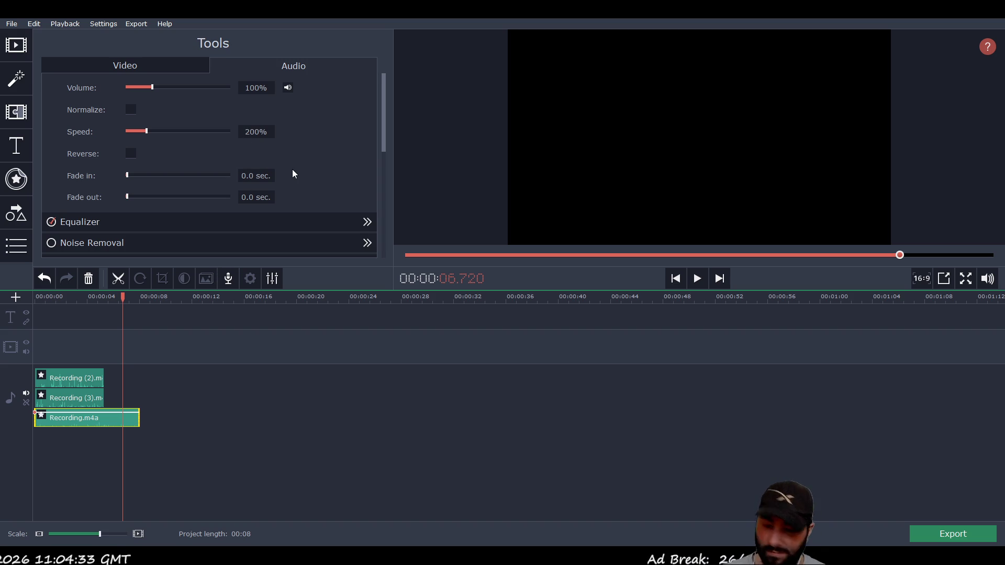
pyautogui.write('300')
pyautogui.click(215, 442)
pyautogui.press('space')
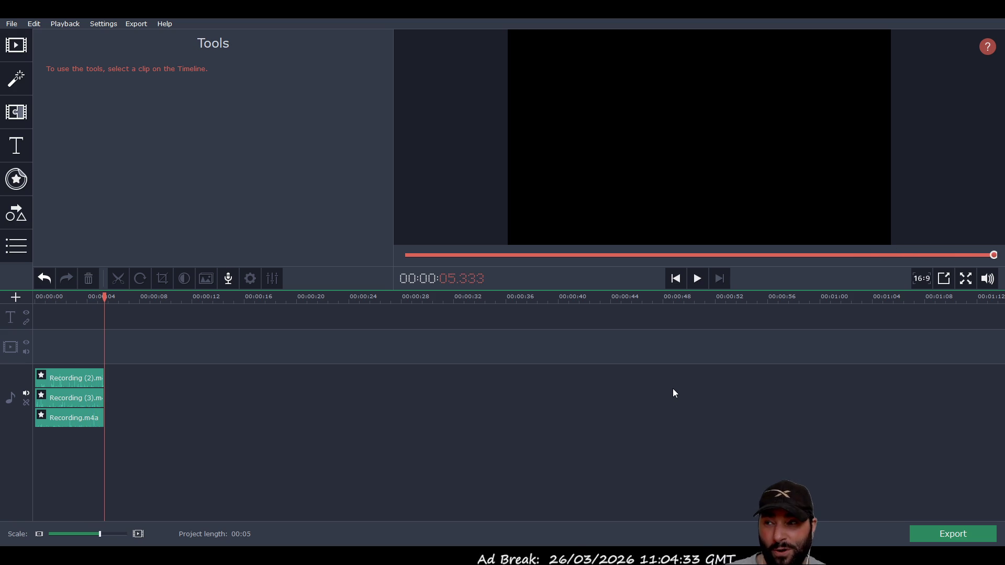
pyautogui.click(696, 278)
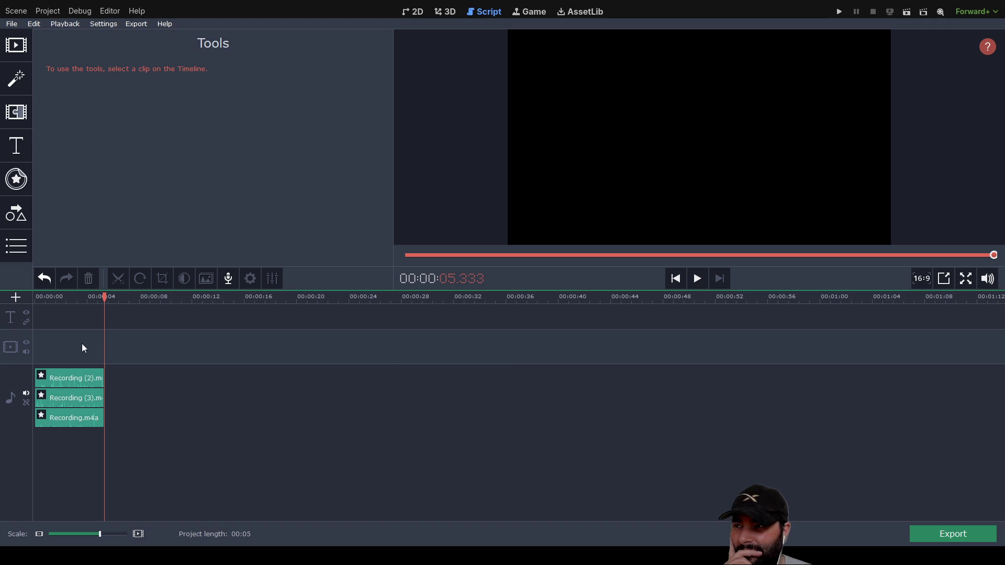
# Insert blank lines above func audio_sail in movement.gd.
pyautogui.press('Home')
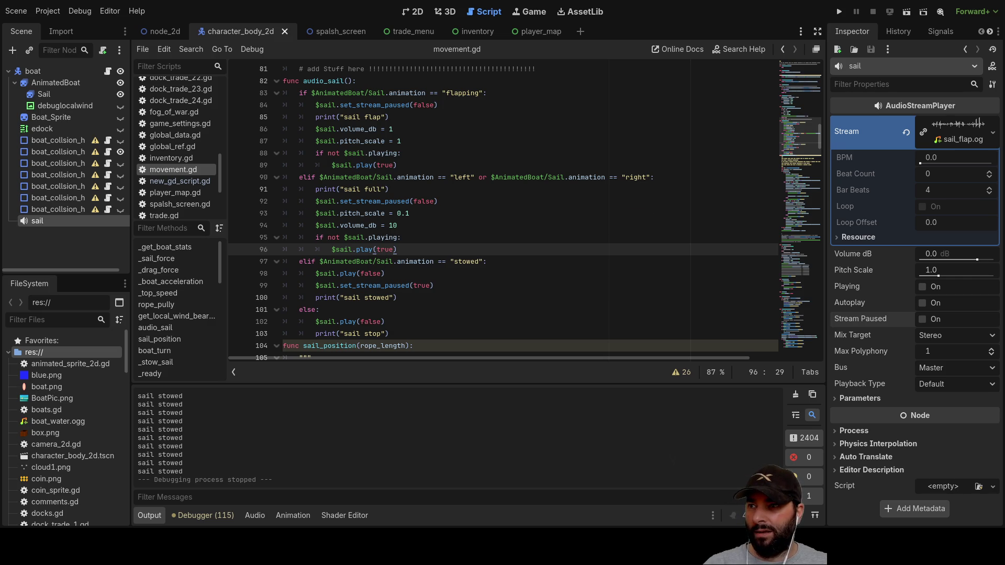
pyautogui.scroll(20, 375, 249)
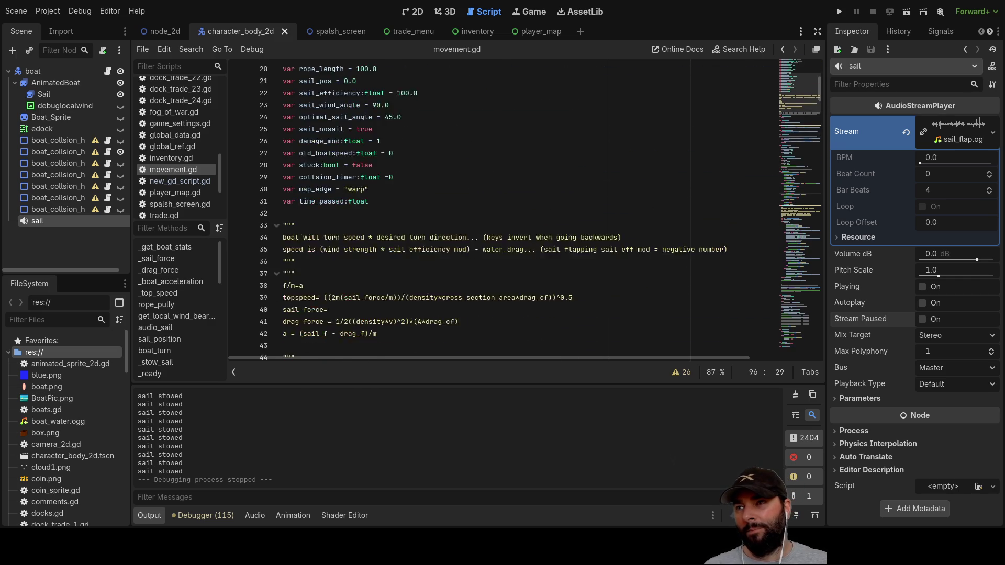
pyautogui.scroll(-20, 524, 210)
pyautogui.scroll(-7, 524, 209)
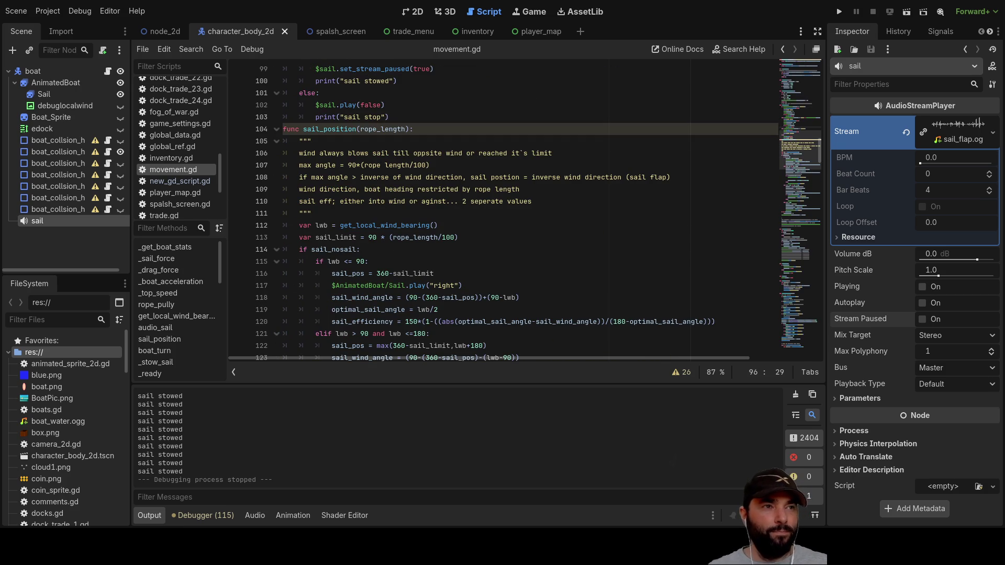
pyautogui.scroll(-20, 671, 305)
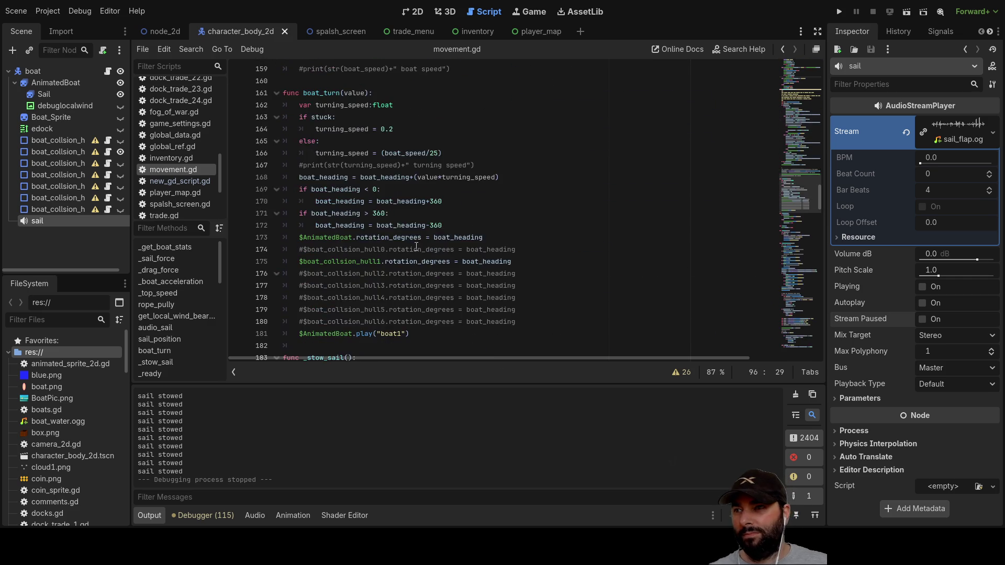
pyautogui.scroll(-20, 418, 242)
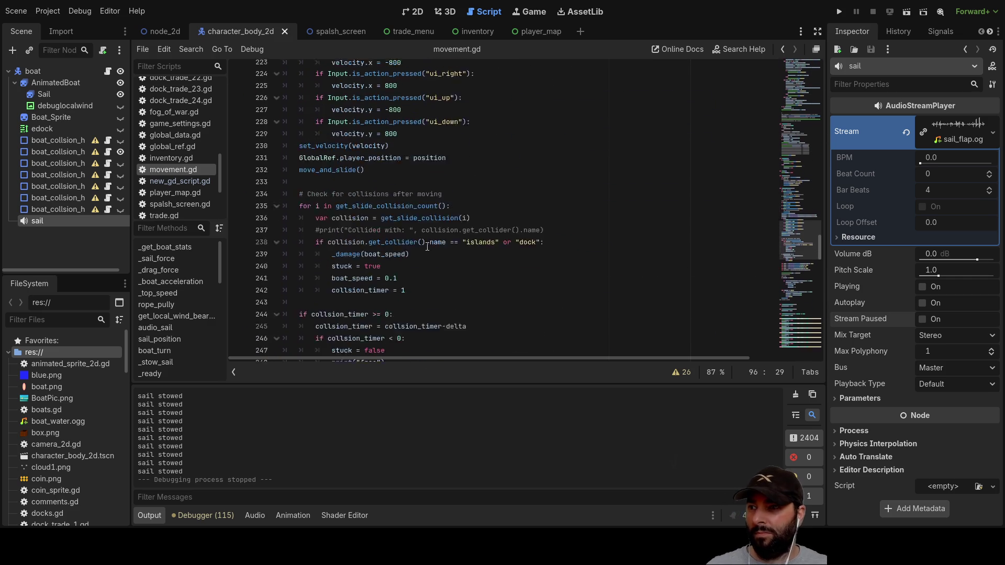
pyautogui.scroll(-12, 431, 247)
pyautogui.scroll(20, 440, 241)
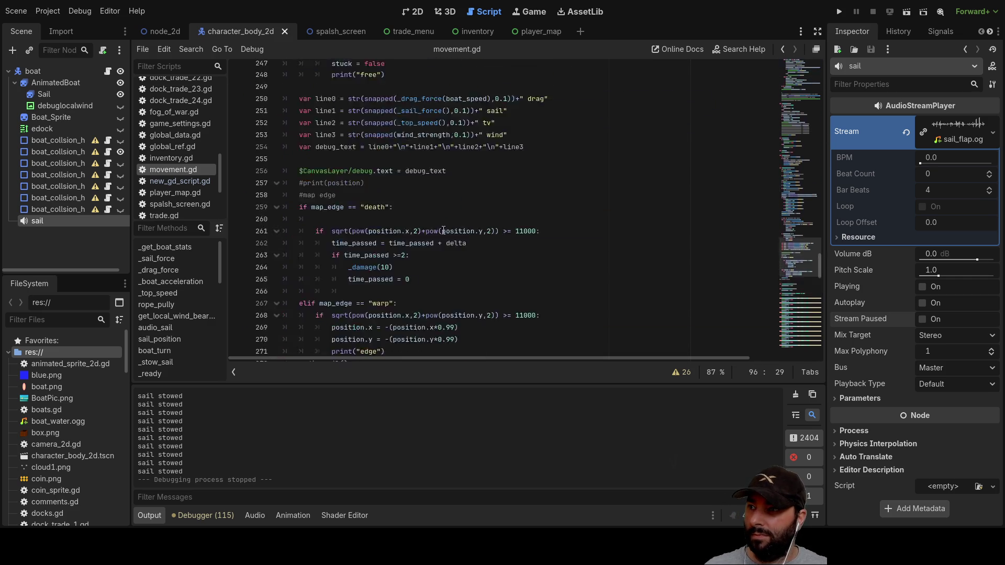
pyautogui.scroll(18, 444, 235)
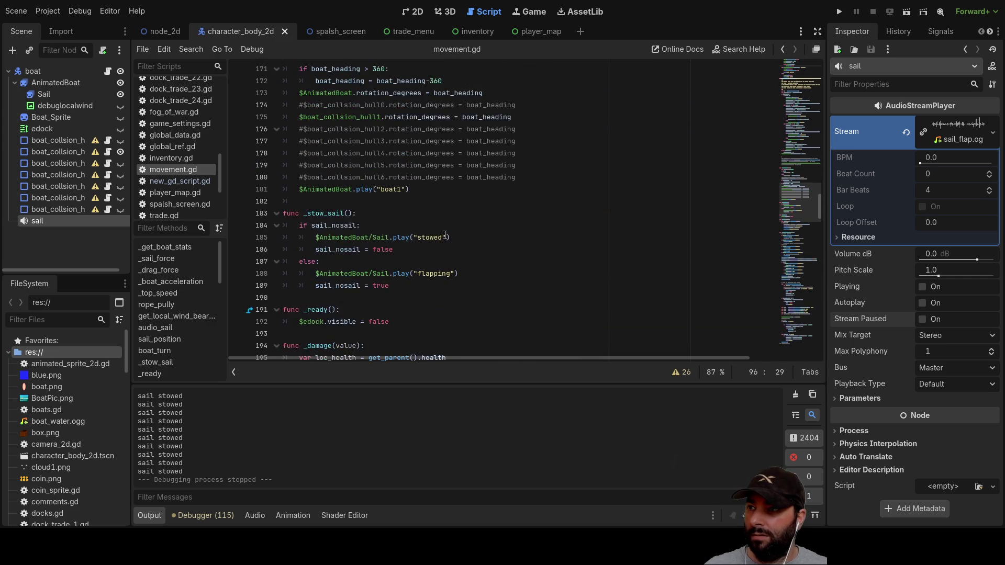
pyautogui.scroll(1, 434, 232)
pyautogui.scroll(16, 346, 173)
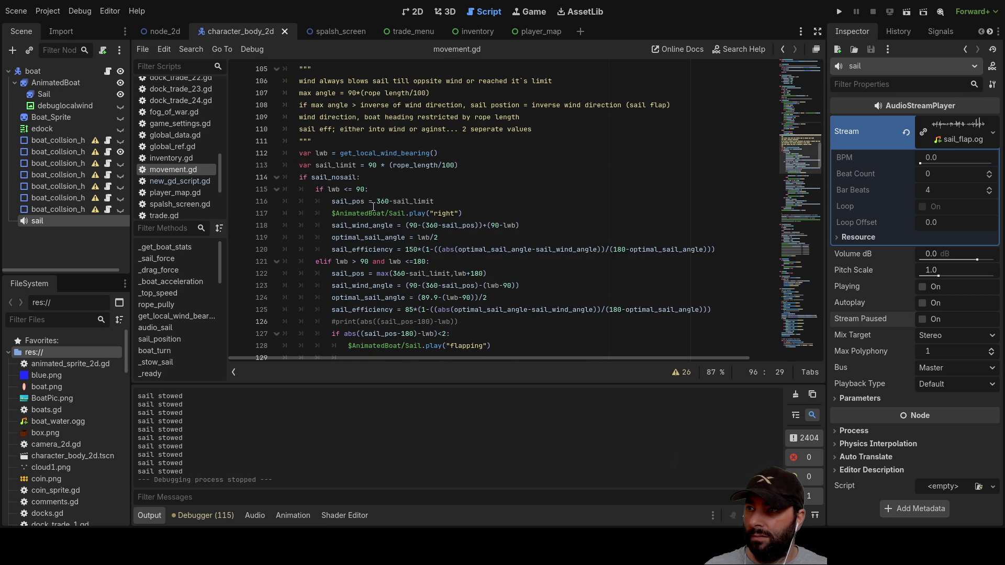
pyautogui.scroll(6, 373, 207)
pyautogui.scroll(5, 368, 283)
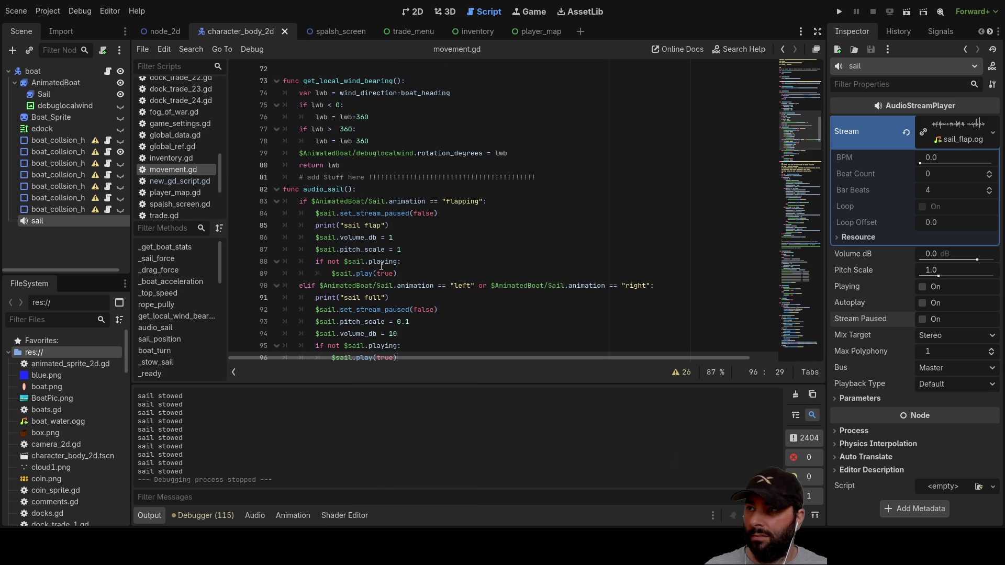
pyautogui.click(284, 189)
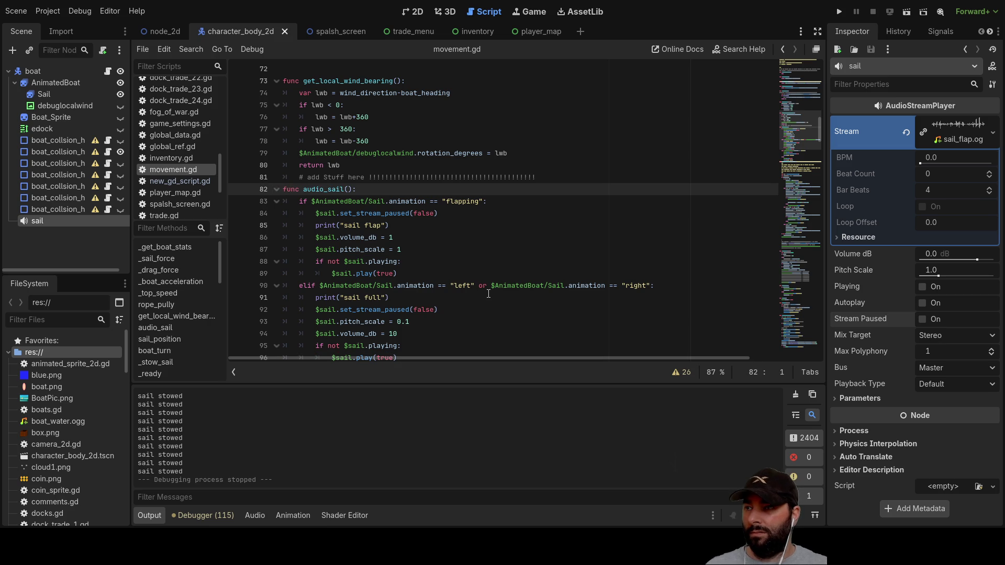
pyautogui.press('Return')
pyautogui.press('Return')
pyautogui.press('Return')
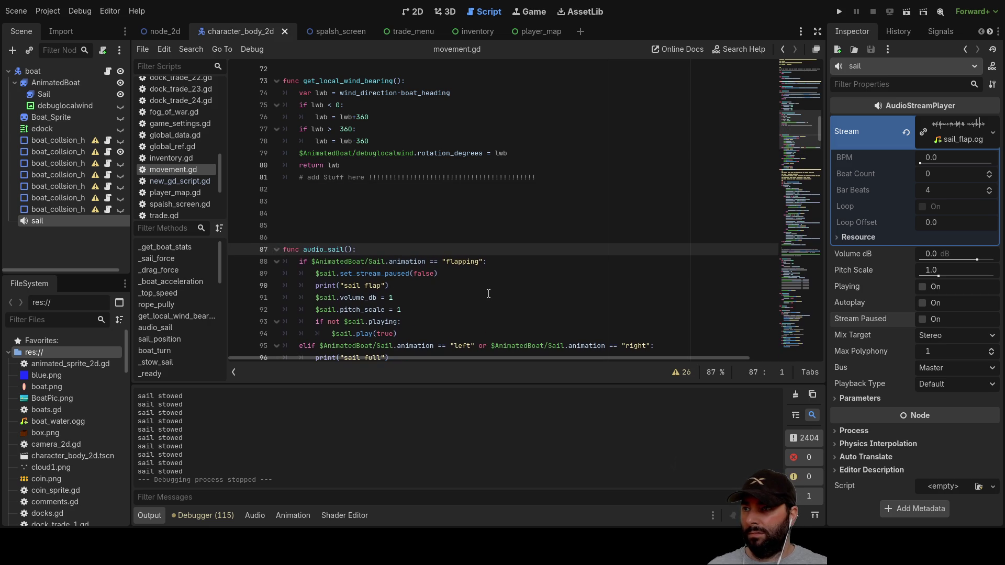
pyautogui.press('Up')
pyautogui.press('Up')
pyautogui.press('Up')
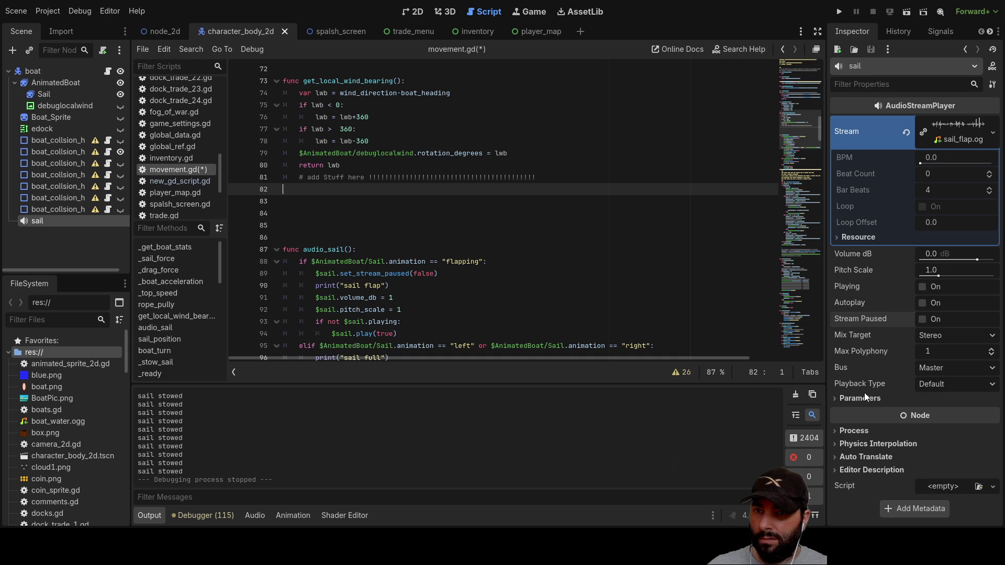
# Check the sail sound's loop parameter, then select the boat node to receive a child AudioStreamPlayer.
pyautogui.click(837, 398)
pyautogui.click(836, 397)
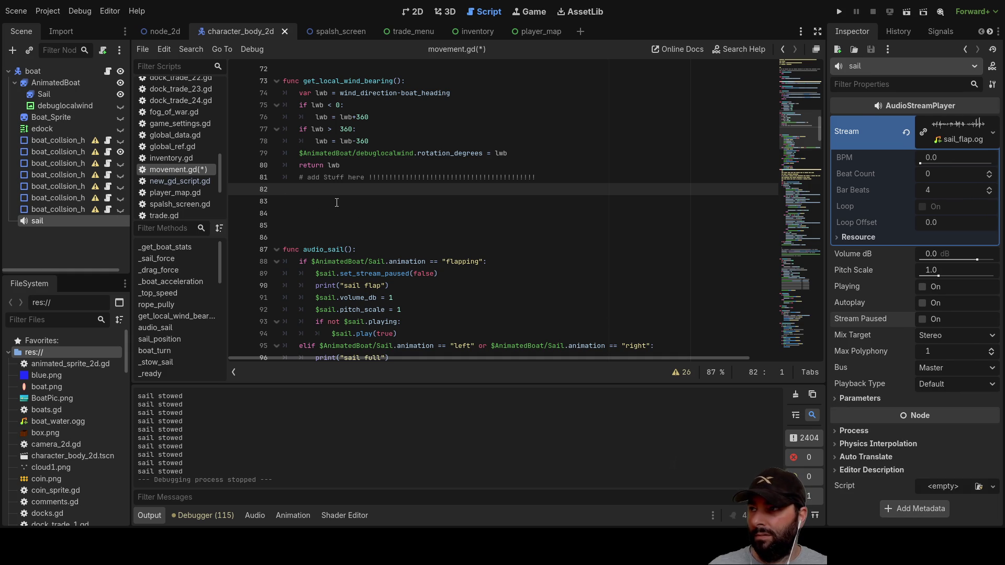
pyautogui.click(32, 72)
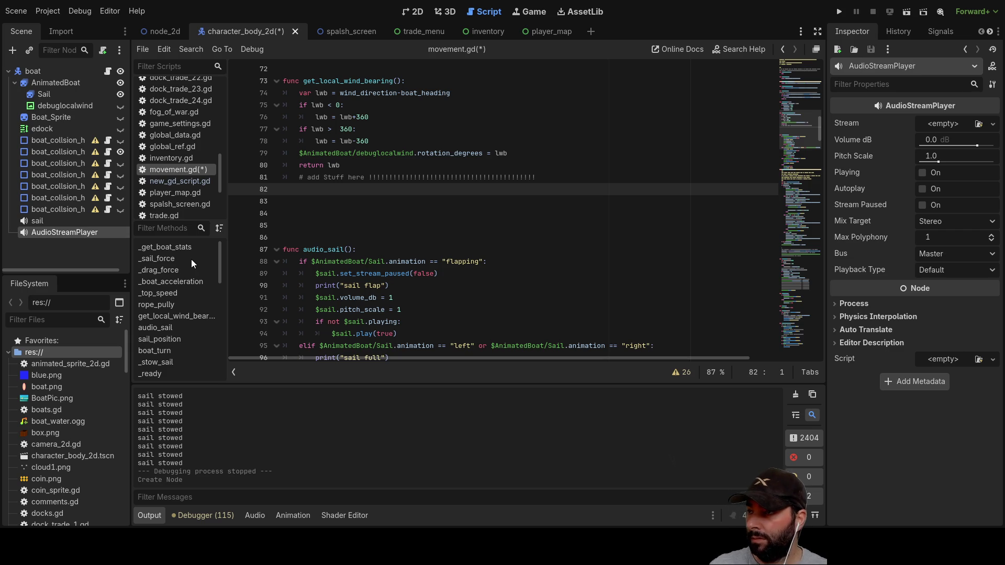
# Rename the new AudioStreamPlayer node to boat_waves.
pyautogui.press('F2')
pyautogui.write('boat_waves')
pyautogui.press('Return')
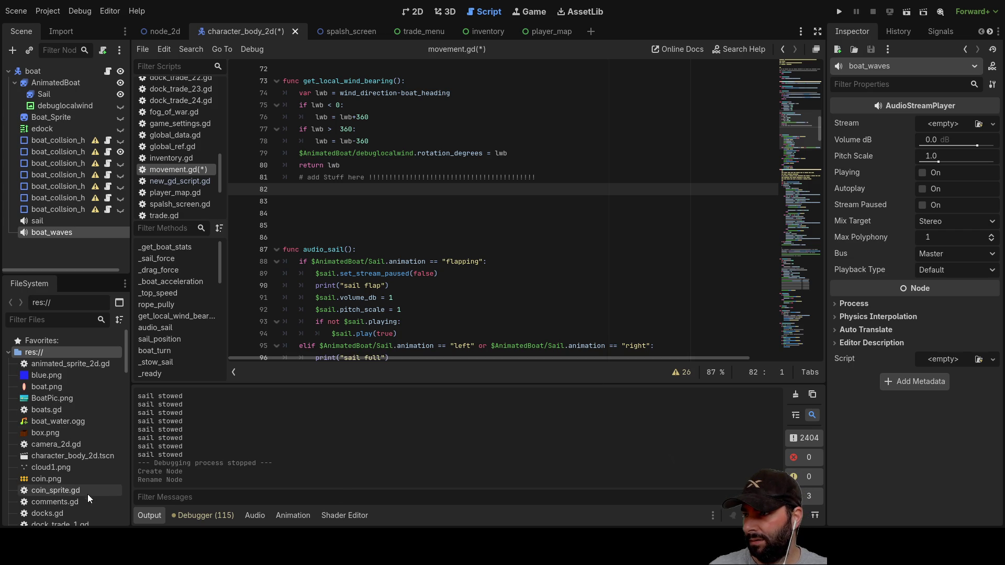
# Find and select boat_water.ogg in the FileSystem dock.
pyautogui.scroll(-4, 58, 409)
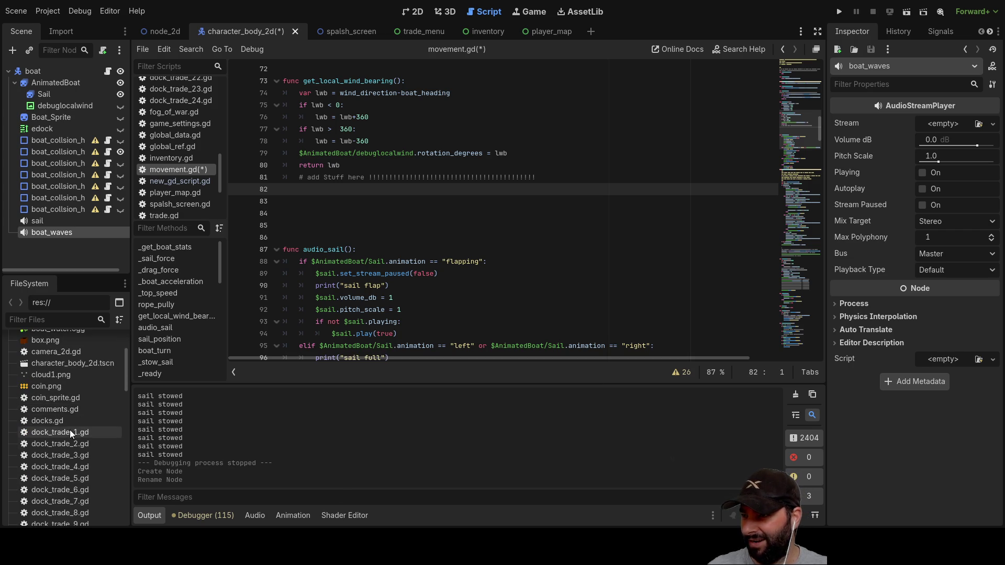
pyautogui.scroll(-15, 62, 424)
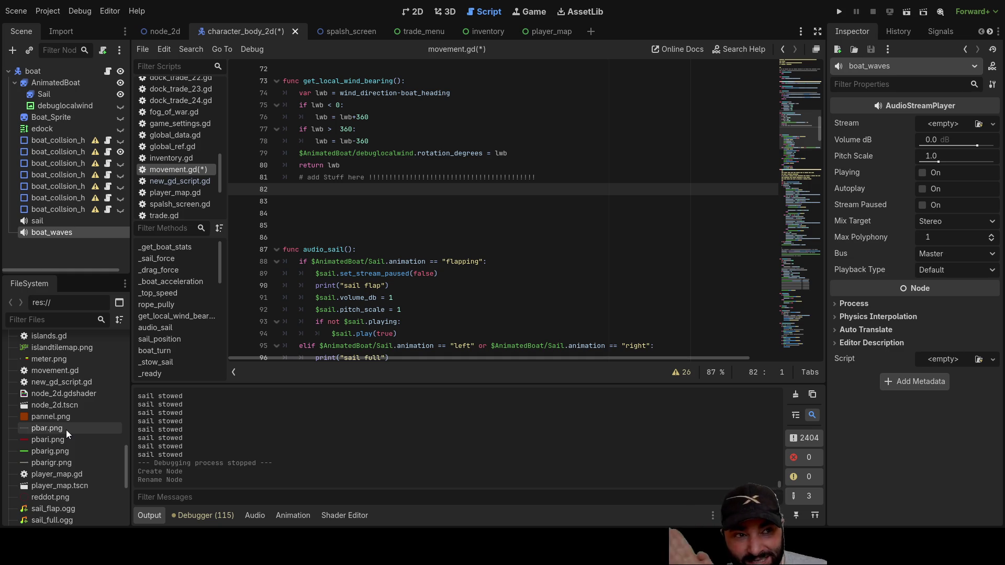
pyautogui.scroll(-8, 66, 429)
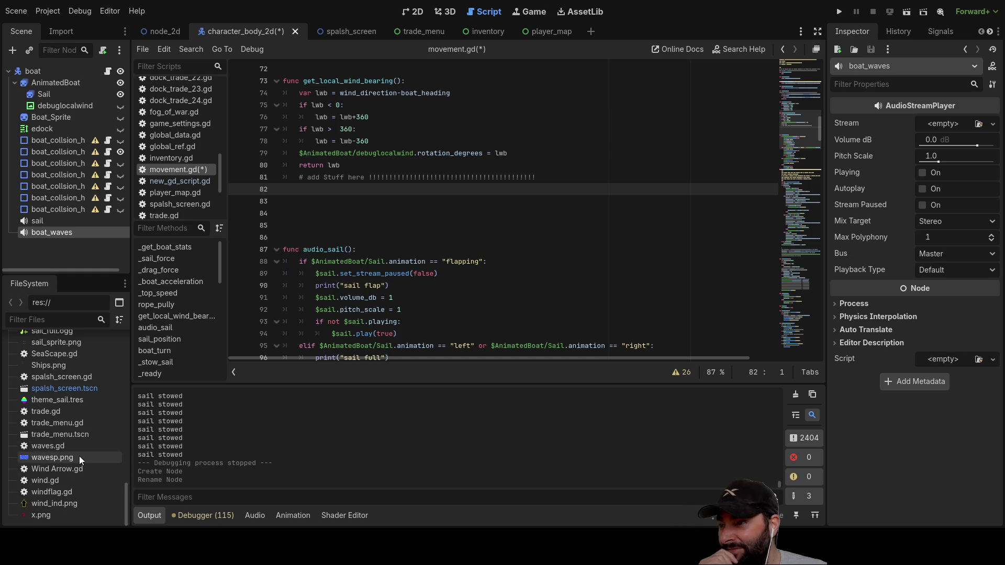
pyautogui.scroll(8, 74, 444)
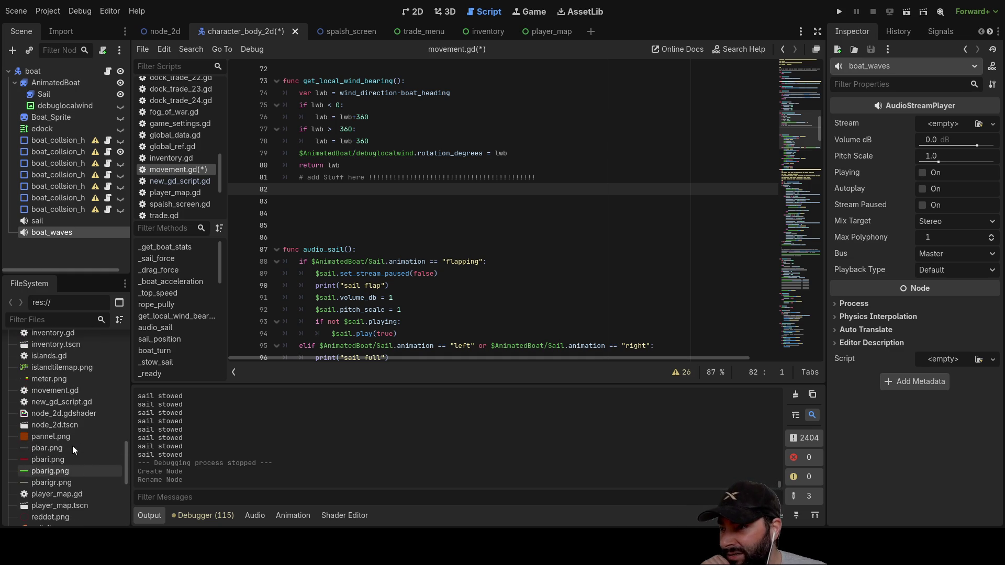
pyautogui.scroll(5, 69, 433)
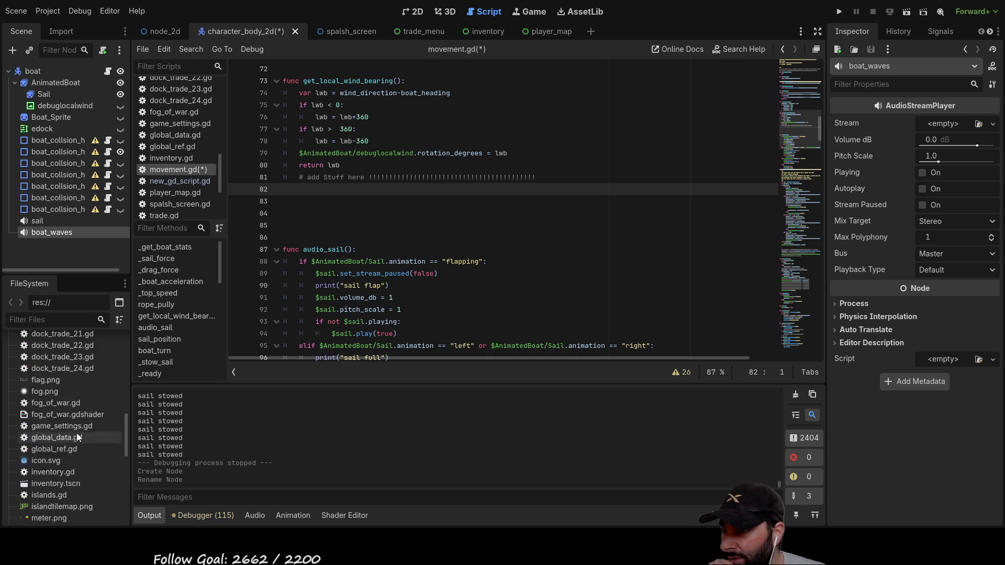
pyautogui.scroll(9, 76, 434)
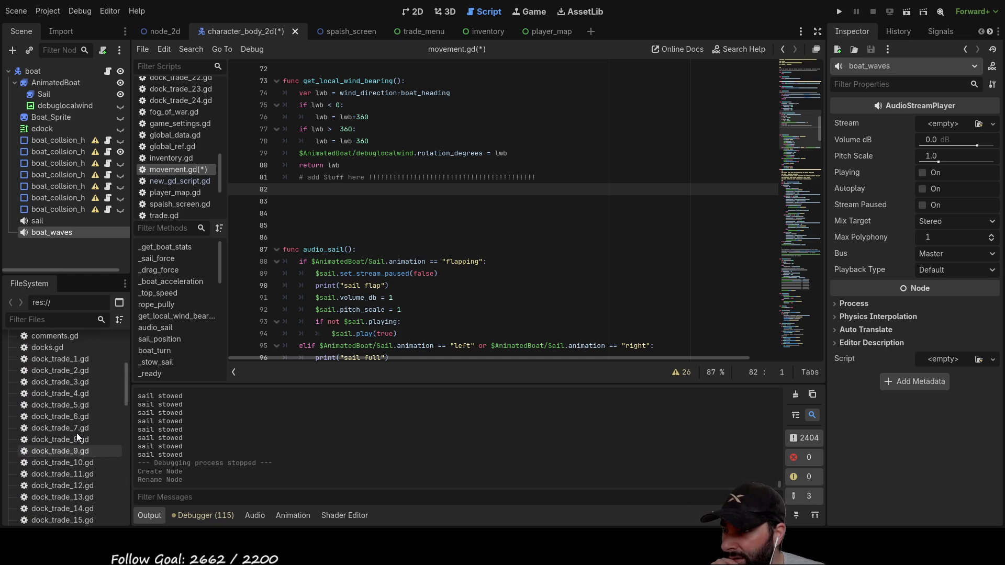
pyautogui.scroll(6, 67, 428)
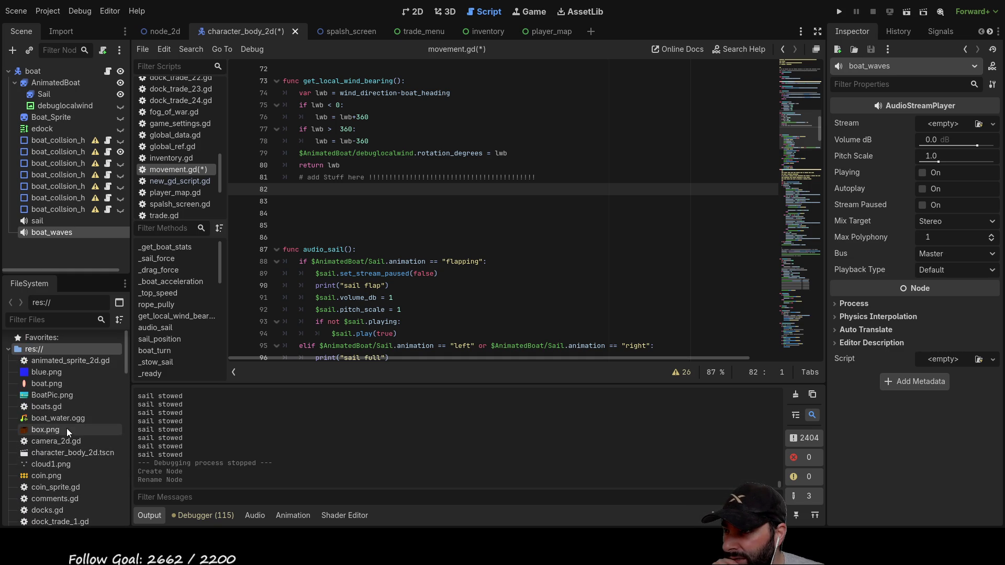
pyautogui.click(37, 419)
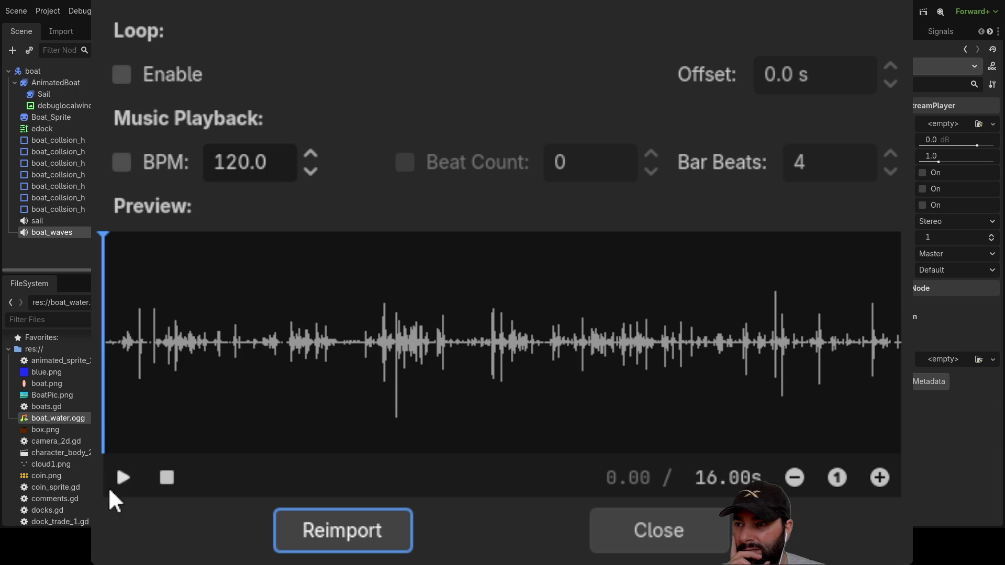
# Preview boat_water.ogg, enable looping, and play the looping preview.
pyautogui.click(119, 478)
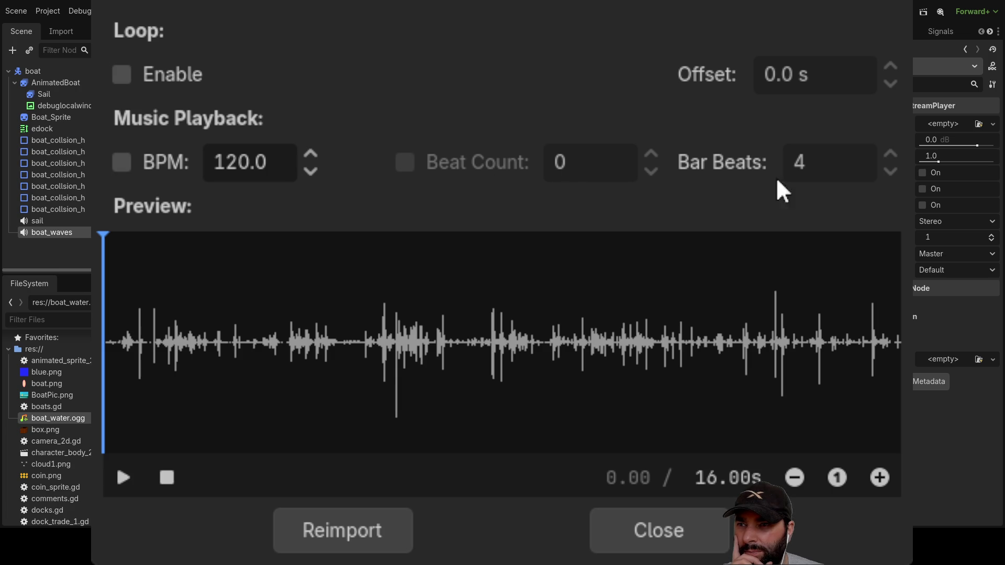
pyautogui.click(121, 75)
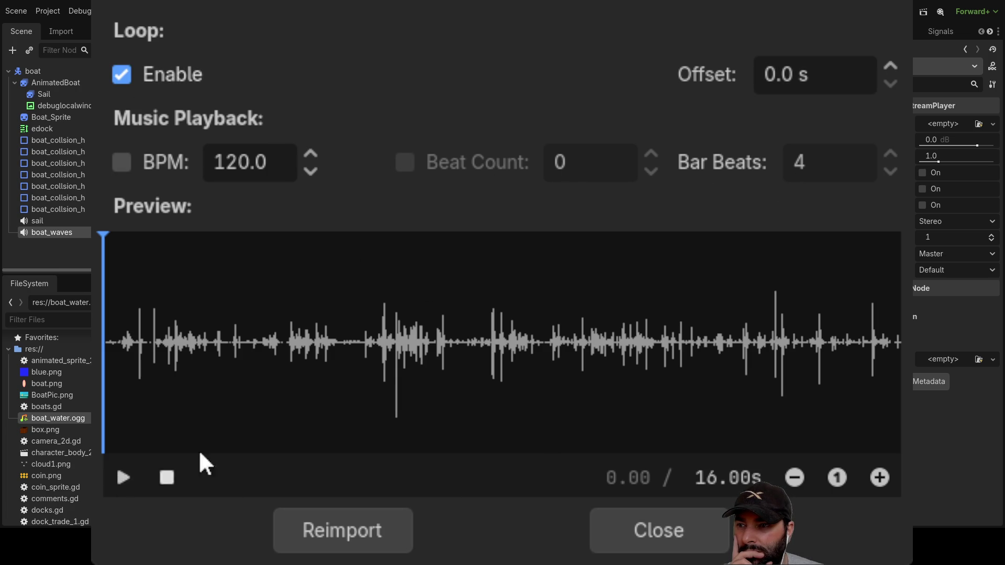
pyautogui.click(123, 77)
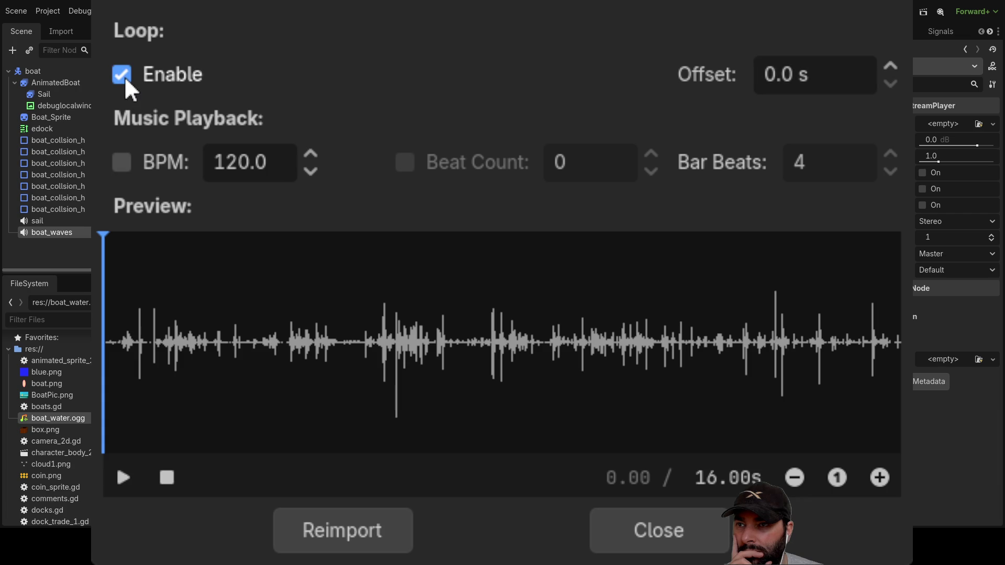
pyautogui.click(121, 478)
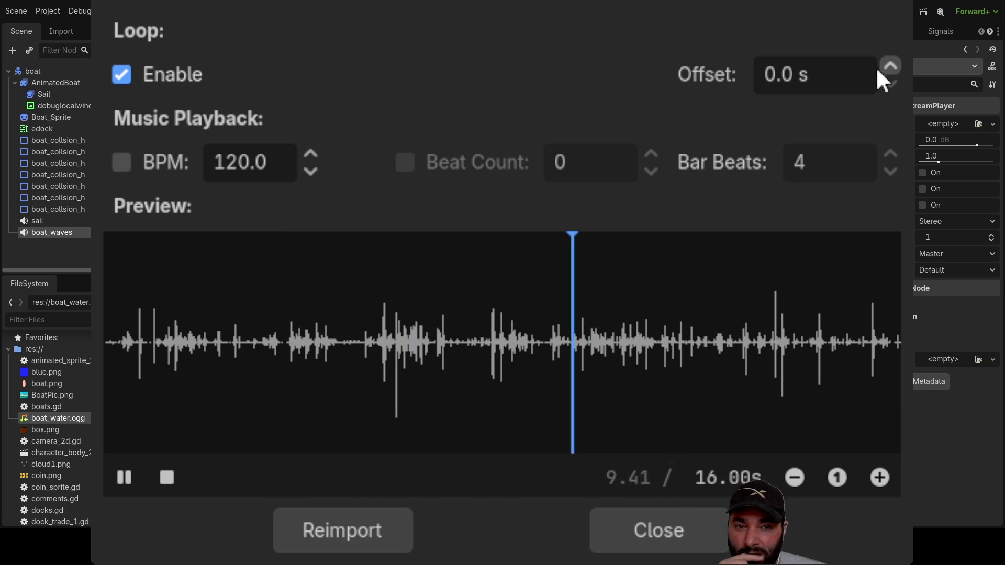
# Set the loop offset to 1.0 s.
pyautogui.click(890, 66)
pyautogui.scroll(14, 889, 63)
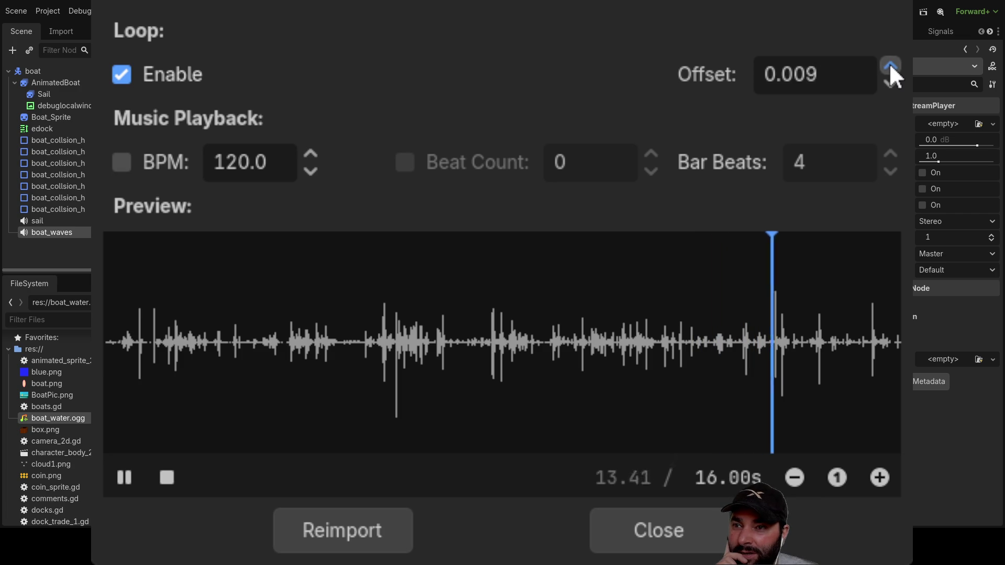
pyautogui.scroll(20, 889, 62)
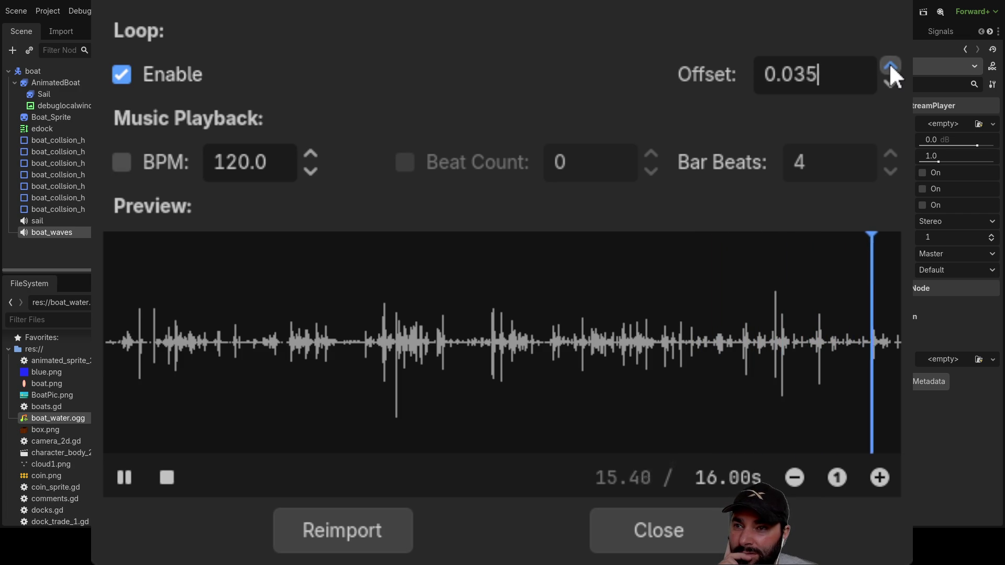
pyautogui.scroll(16, 890, 63)
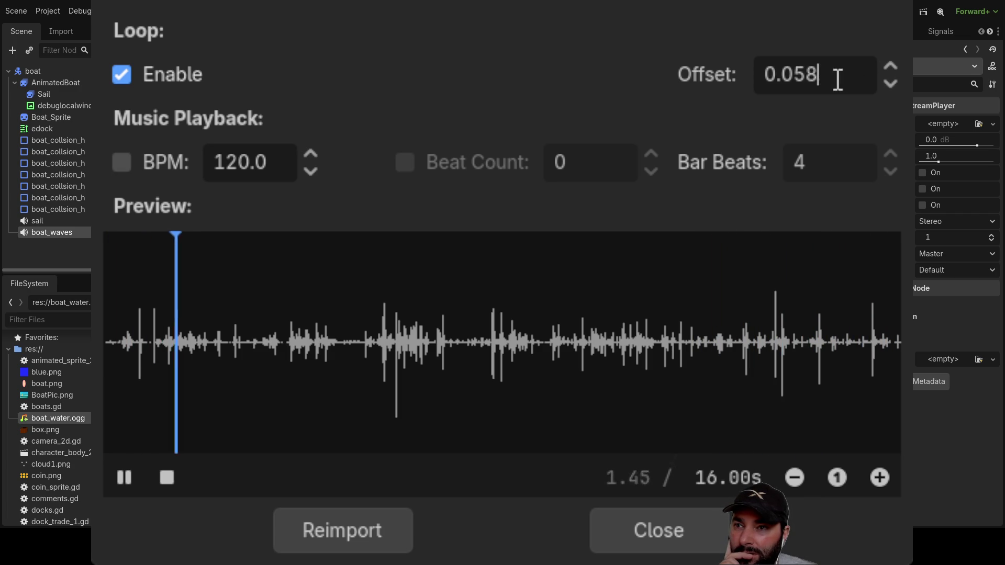
pyautogui.write('1')
pyautogui.press('Return')
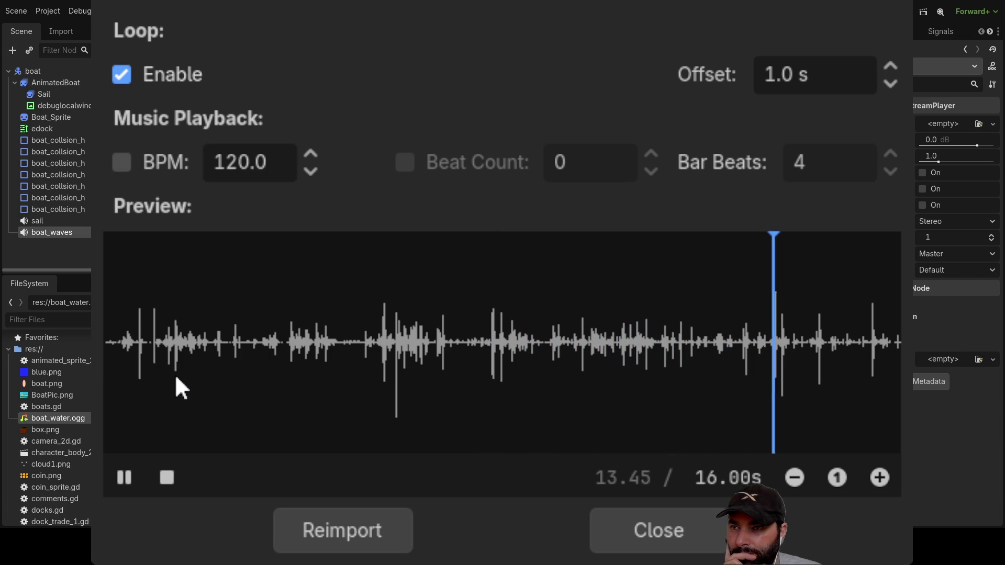
# Change the loop offset to 8.0 s and replay the preview from the beginning.
pyautogui.click(849, 79)
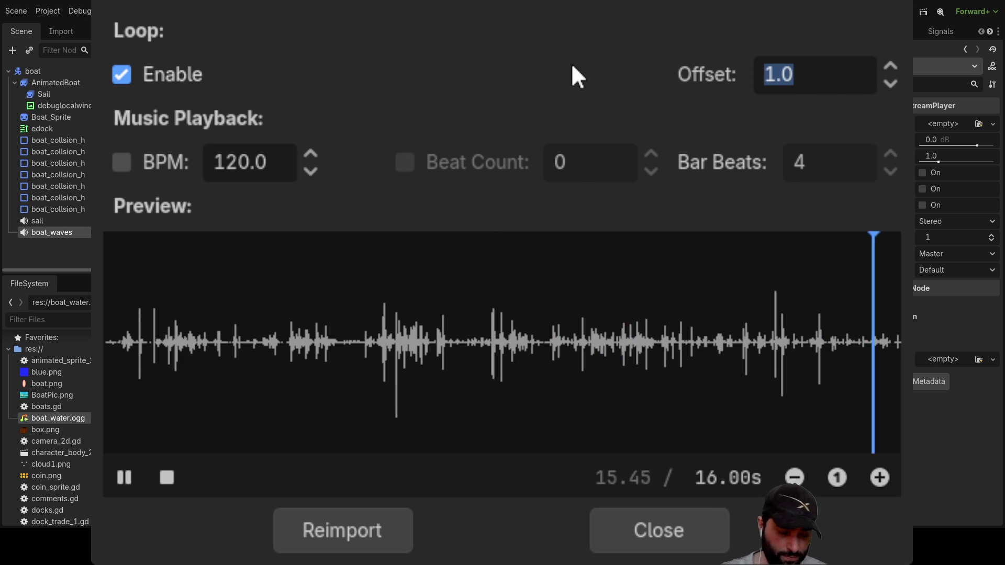
pyautogui.write('8')
pyautogui.press('Return')
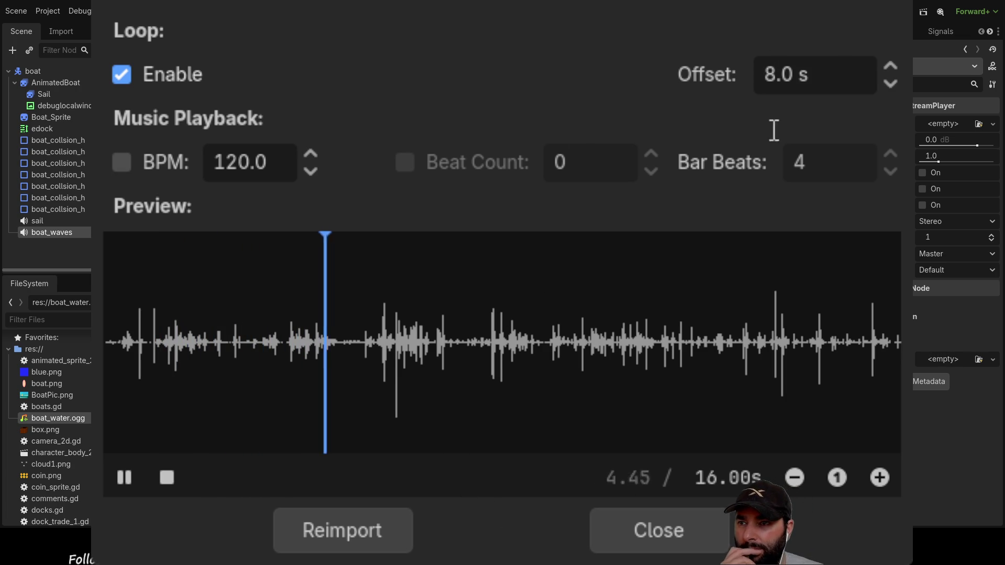
pyautogui.click(164, 482)
pyautogui.click(122, 476)
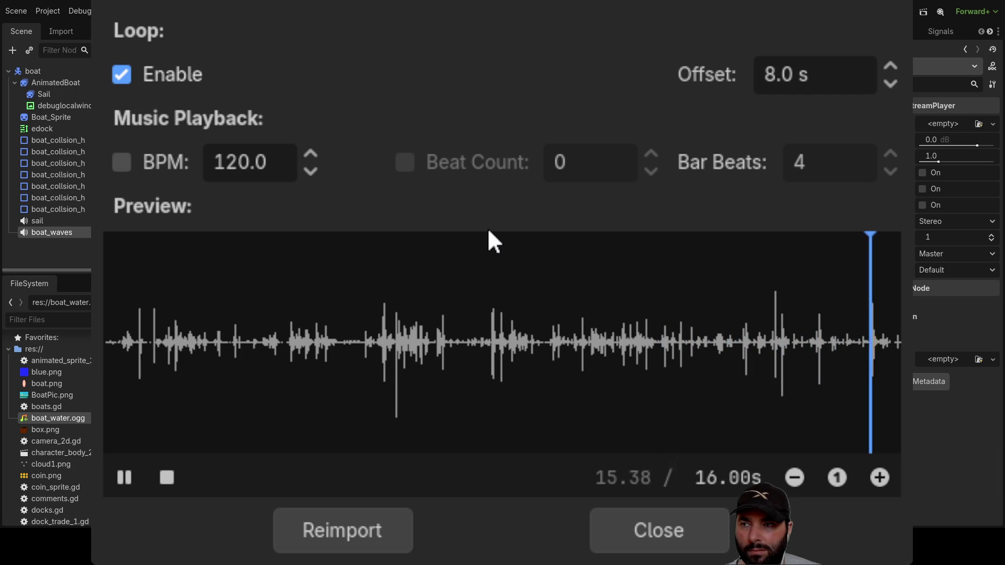
# Try loop offsets of 1.0, 2.0 and 4.0 s for boat_water.ogg.
pyautogui.click(827, 68)
pyautogui.write('1')
pyautogui.press('Return')
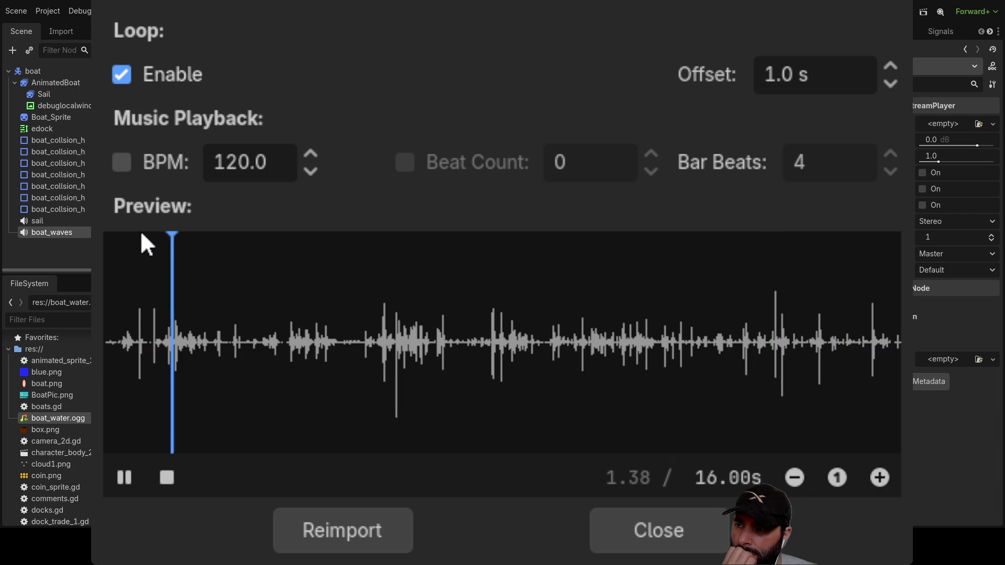
pyautogui.click(841, 73)
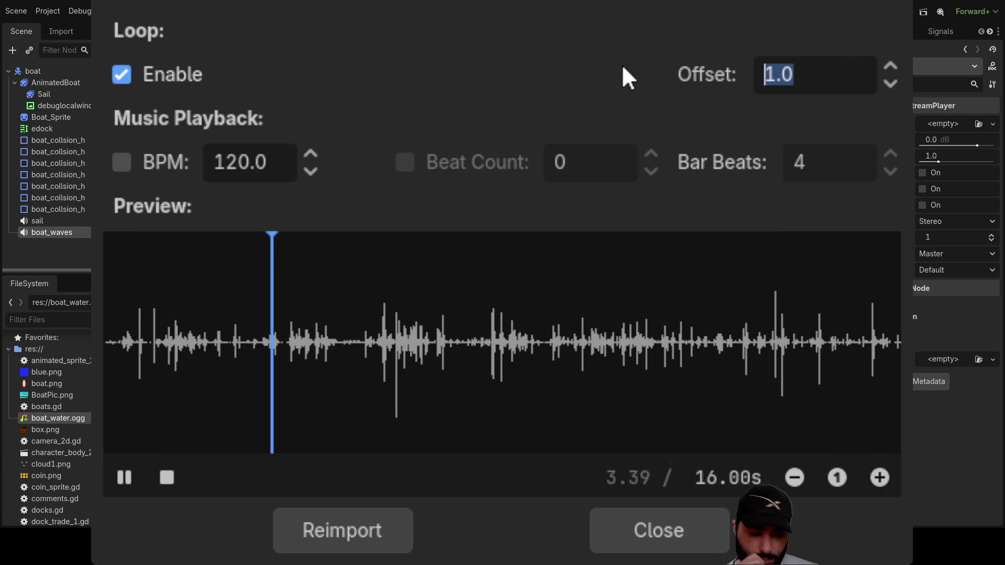
pyautogui.write('2')
pyautogui.press('Return')
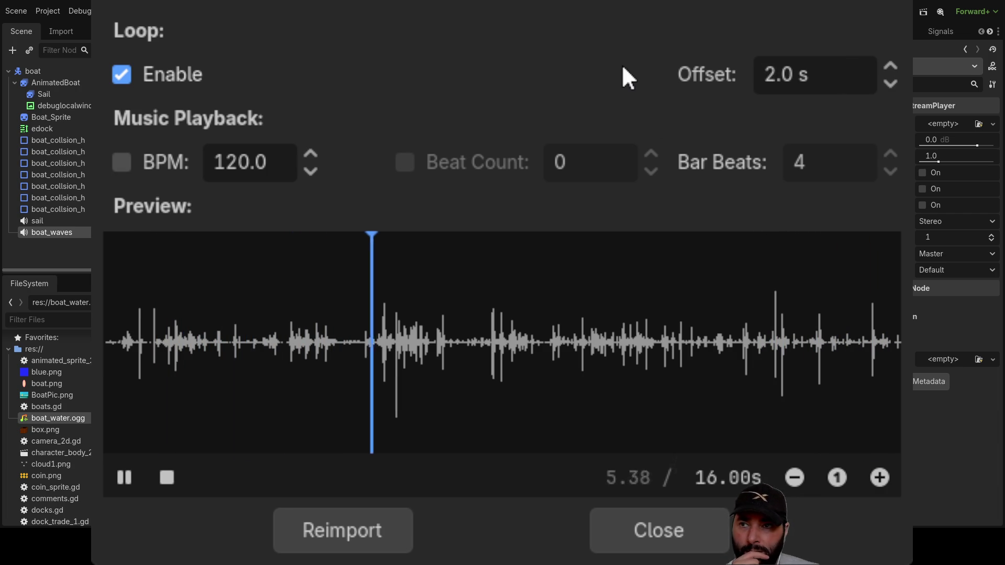
pyautogui.click(849, 72)
pyautogui.write('4')
pyautogui.press('Return')
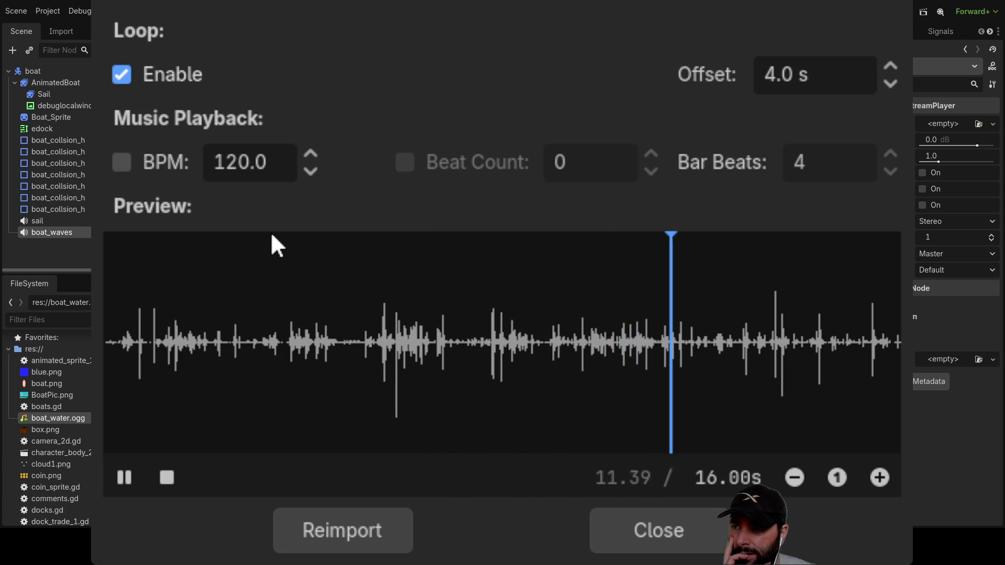
# Audition the 4.0 s loop preview, then assign boat_water.ogg to boat_waves' Stream property.
pyautogui.click(338, 270)
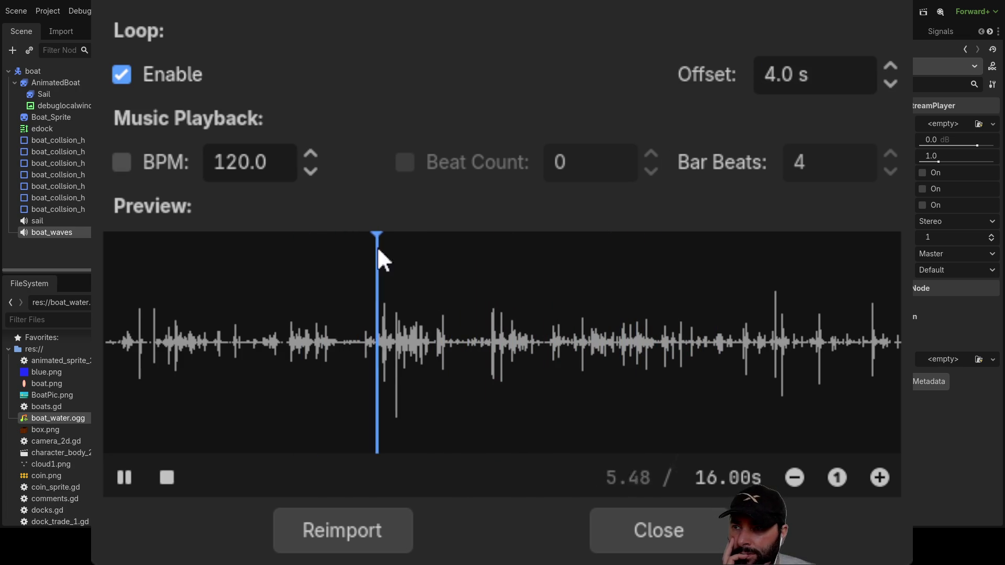
pyautogui.click(166, 477)
pyautogui.click(116, 479)
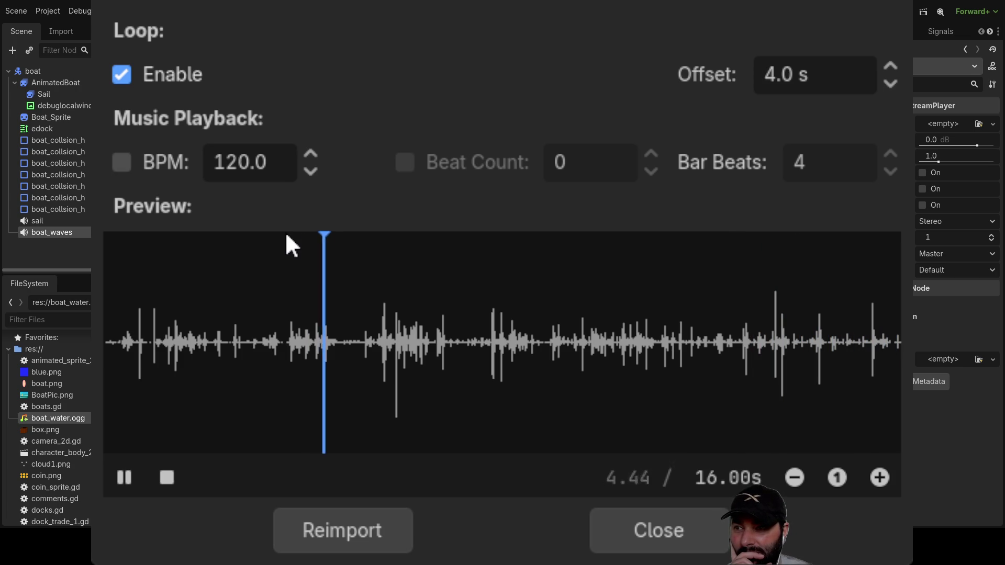
pyautogui.click(167, 478)
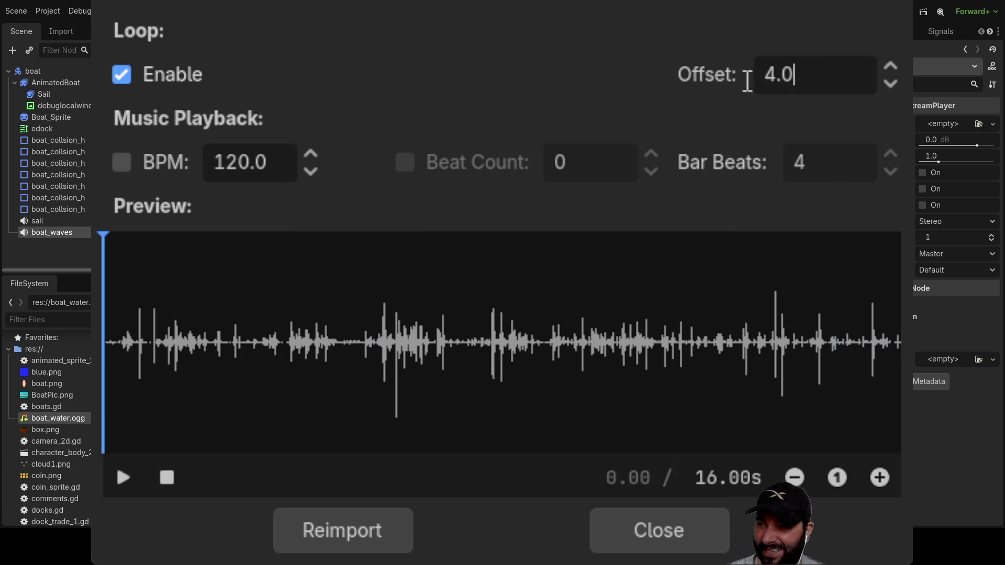
pyautogui.write('0')
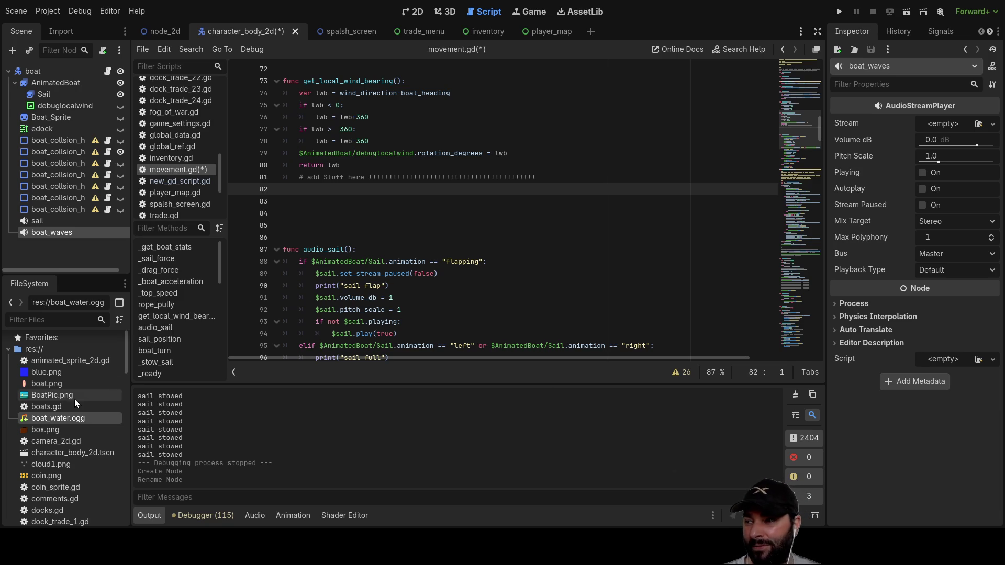
pyautogui.moveTo(530, 330); pyautogui.dragTo(859, 128)
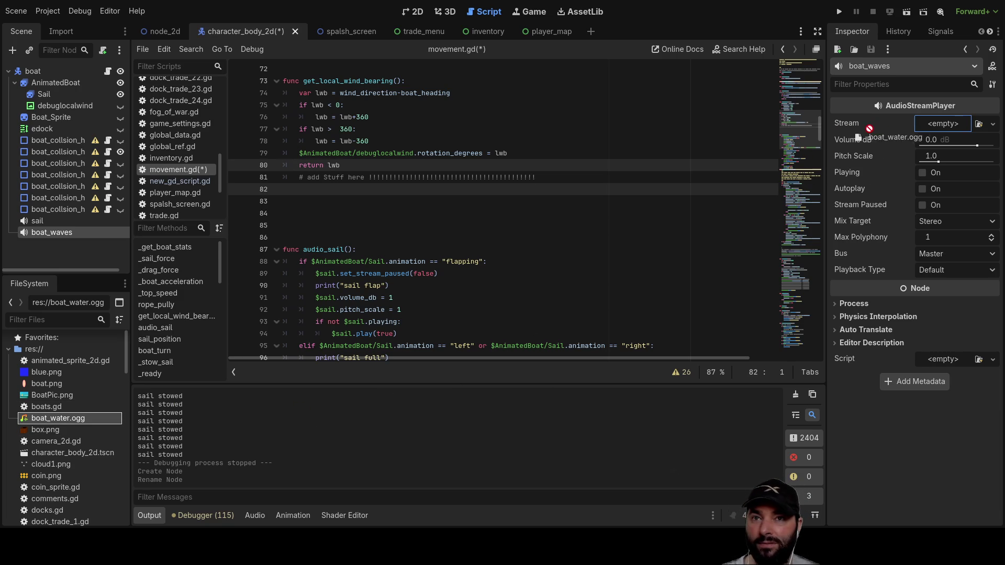
pyautogui.moveTo(936, 128); pyautogui.dragTo(935, 129)
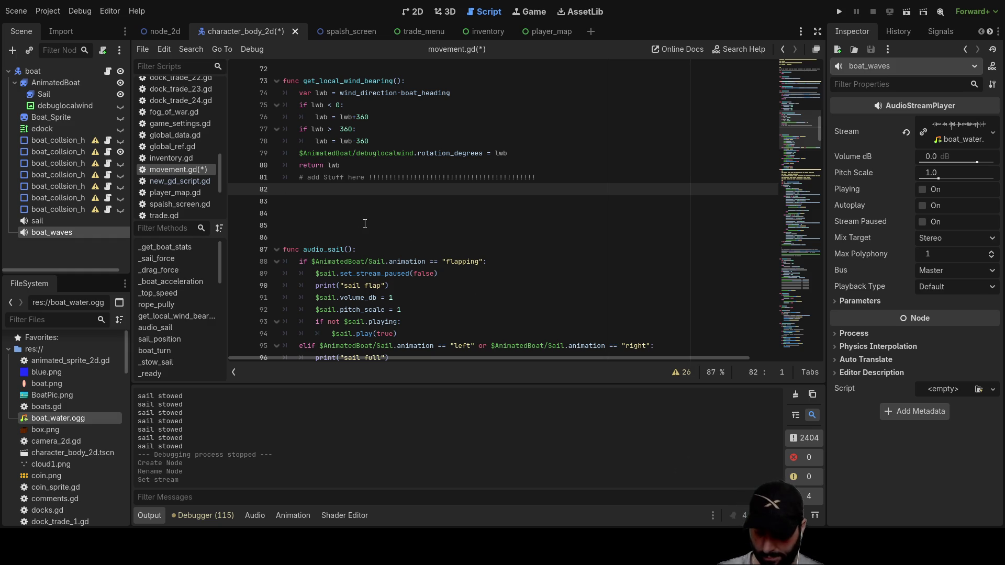
# Write func audio_waves(): with a first line 'if boat_speed == 0', taking boat_speed from autocomplete.
pyautogui.write('func ')
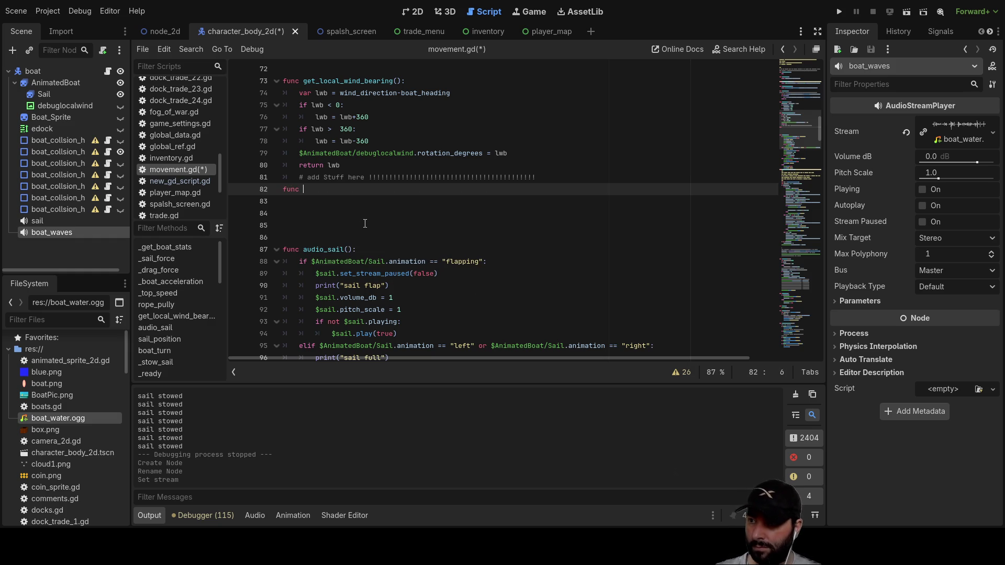
pyautogui.write('audio_waves')
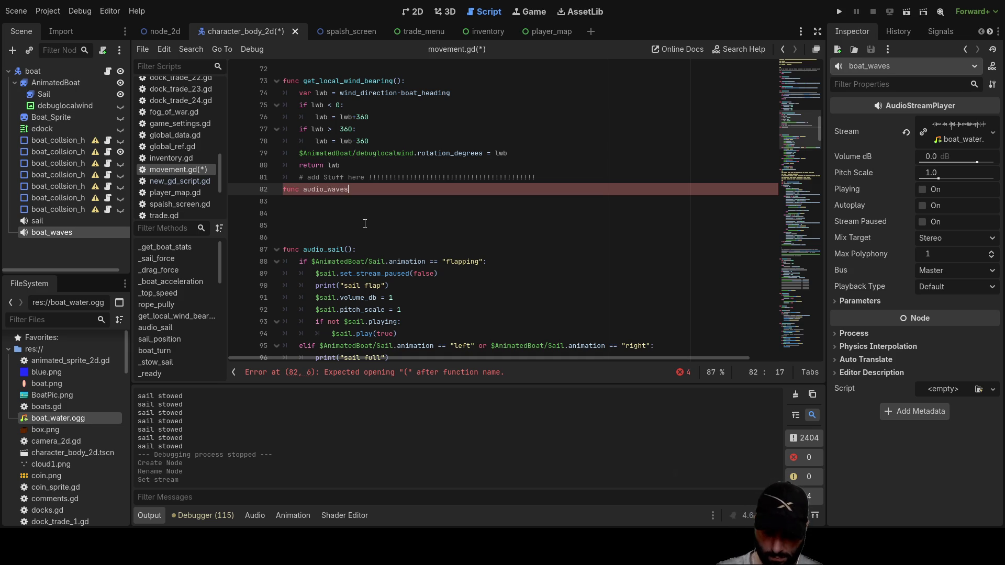
pyautogui.write('):')
pyautogui.press('Down')
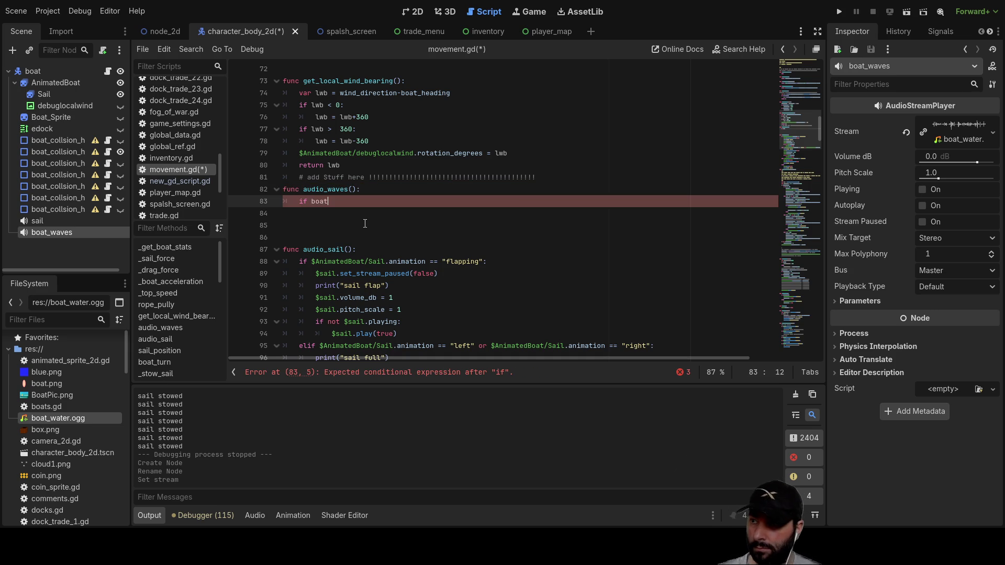
pyautogui.press('Down')
pyautogui.press('Down')
pyautogui.press('Return')
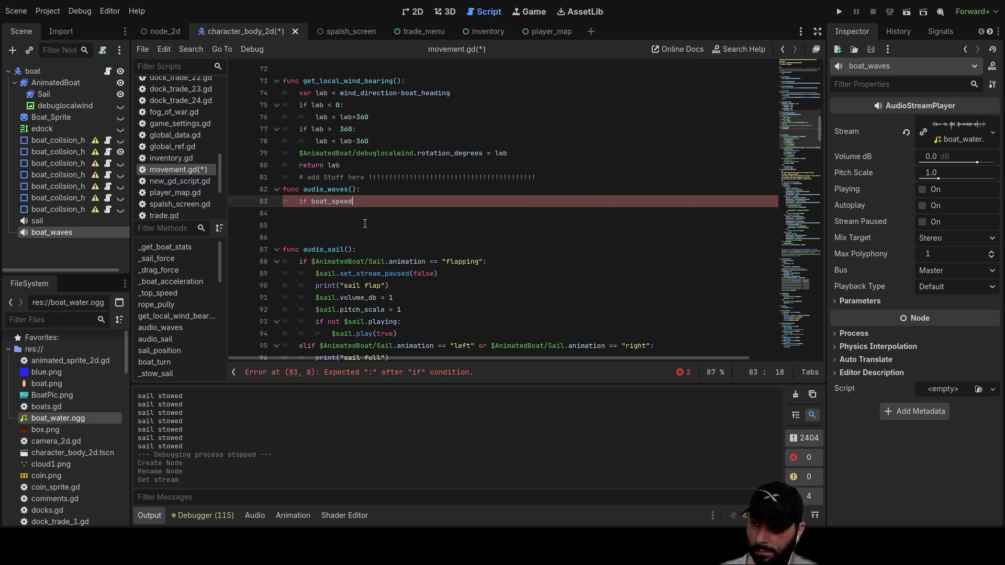
pyautogui.write(' == 0')
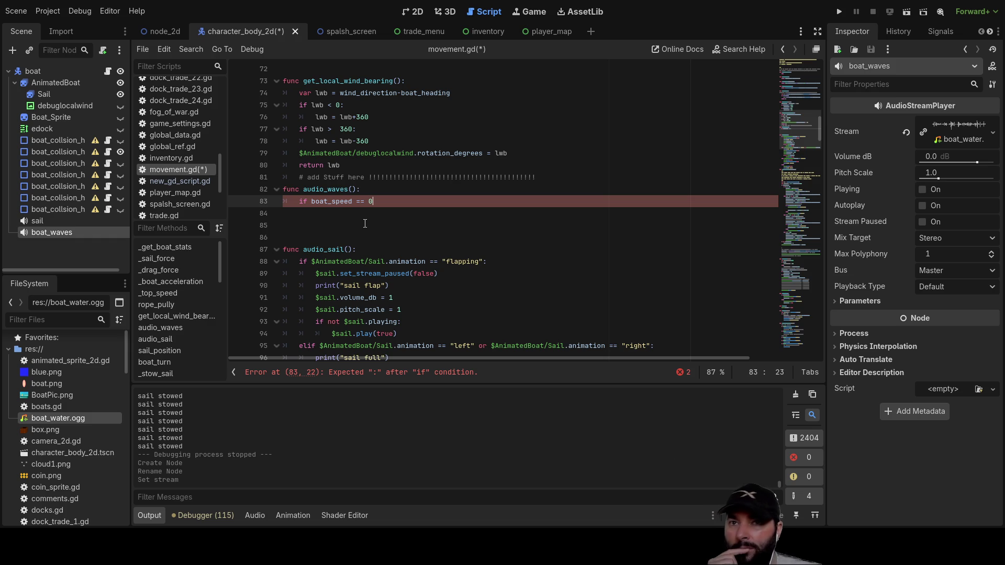
# Expand and collapse boat_waves' Process, Parameters, Physics Interpolation, Auto Translate and Editor Description sections.
pyautogui.click(836, 334)
pyautogui.click(836, 334)
pyautogui.click(834, 303)
pyautogui.click(834, 302)
pyautogui.click(839, 345)
pyautogui.click(838, 347)
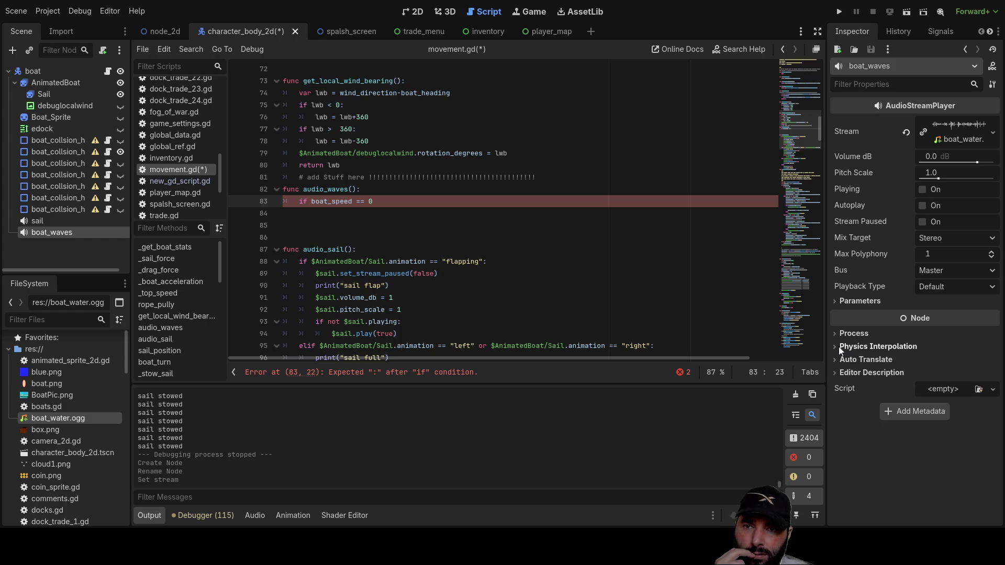
pyautogui.click(838, 359)
pyautogui.click(835, 375)
pyautogui.click(835, 375)
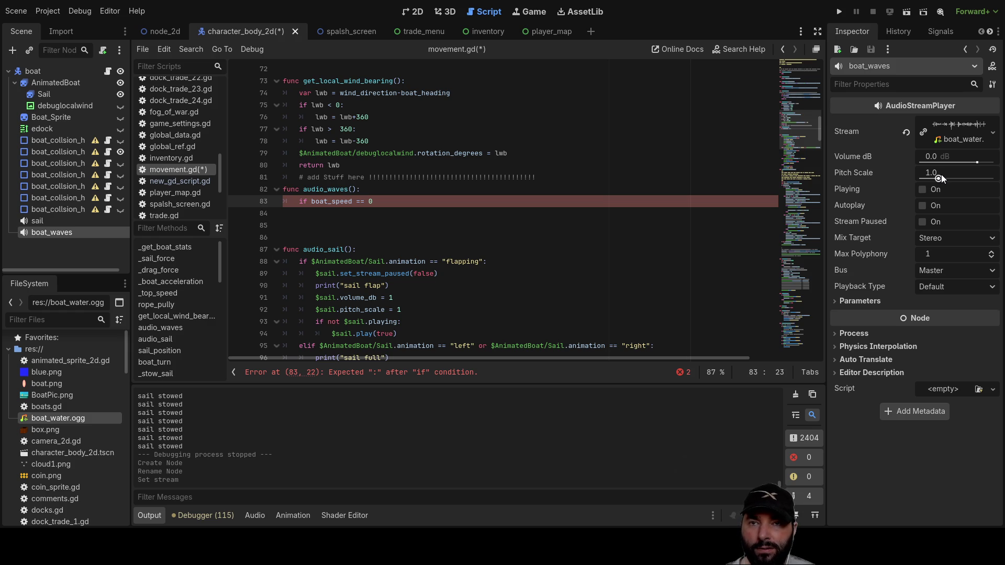
# Set boat_waves' pitch scale to 0.75 and expand its boat_water stream settings.
pyautogui.moveTo(939, 175); pyautogui.dragTo(938, 179)
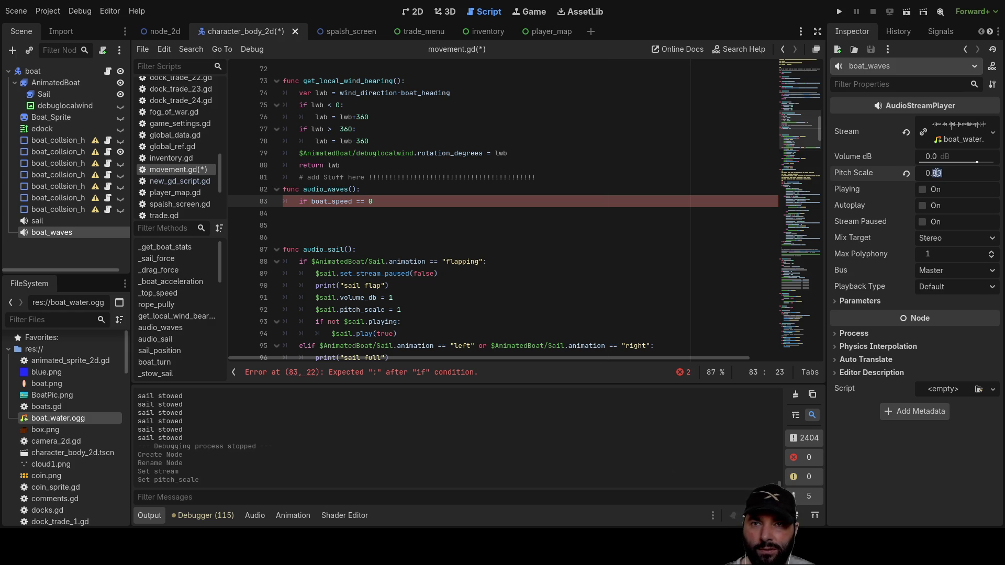
pyautogui.write('0.75')
pyautogui.press('Return')
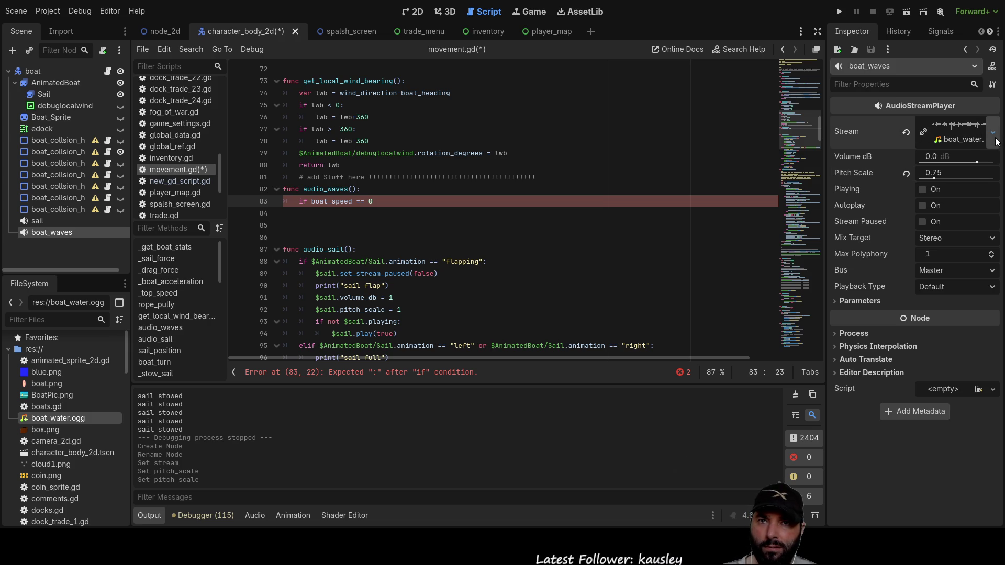
pyautogui.click(960, 141)
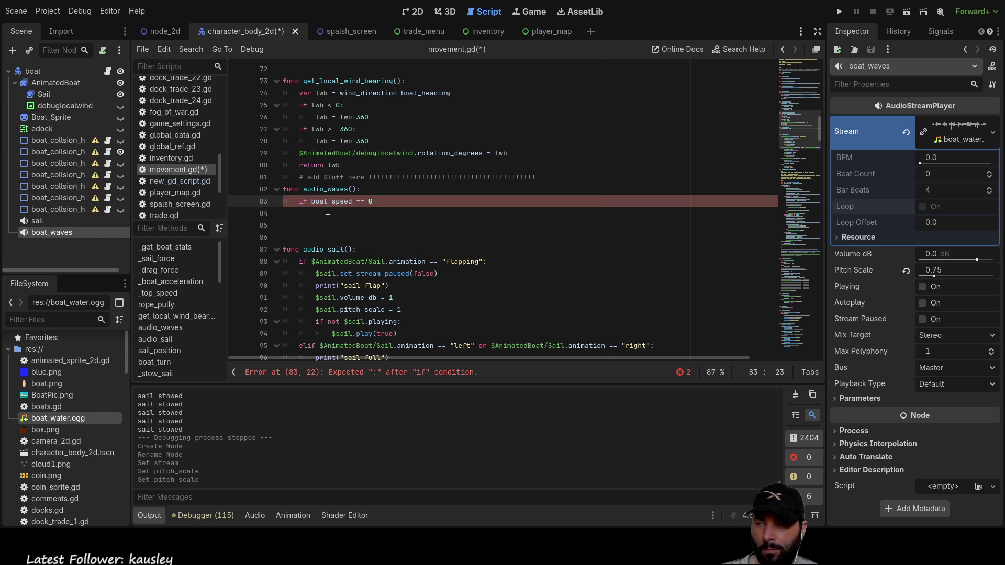
# Drop a $boat_waves reference onto line 84 and change line 83's comparison operator to =<.
pyautogui.click(334, 217)
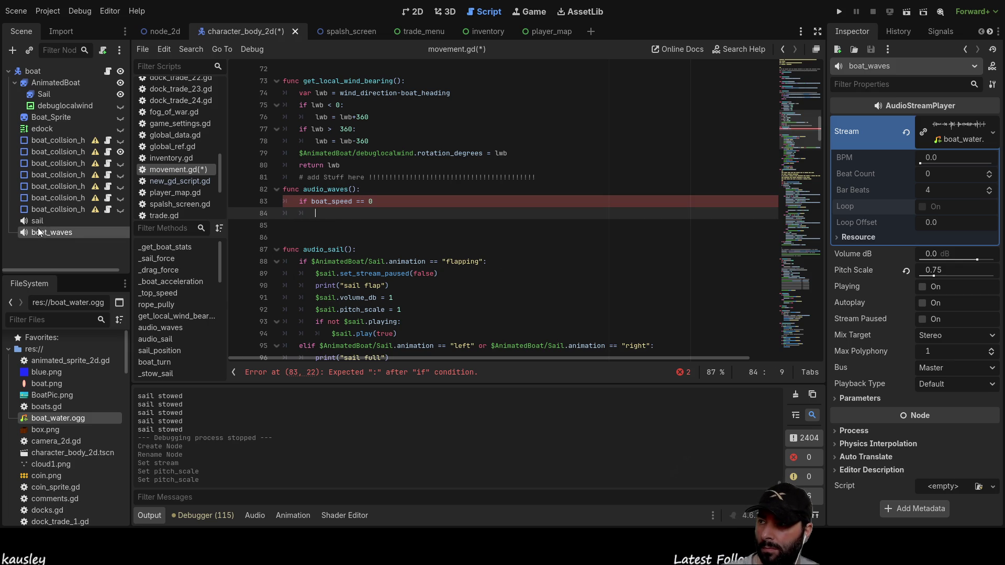
pyautogui.moveTo(99, 234); pyautogui.dragTo(325, 214)
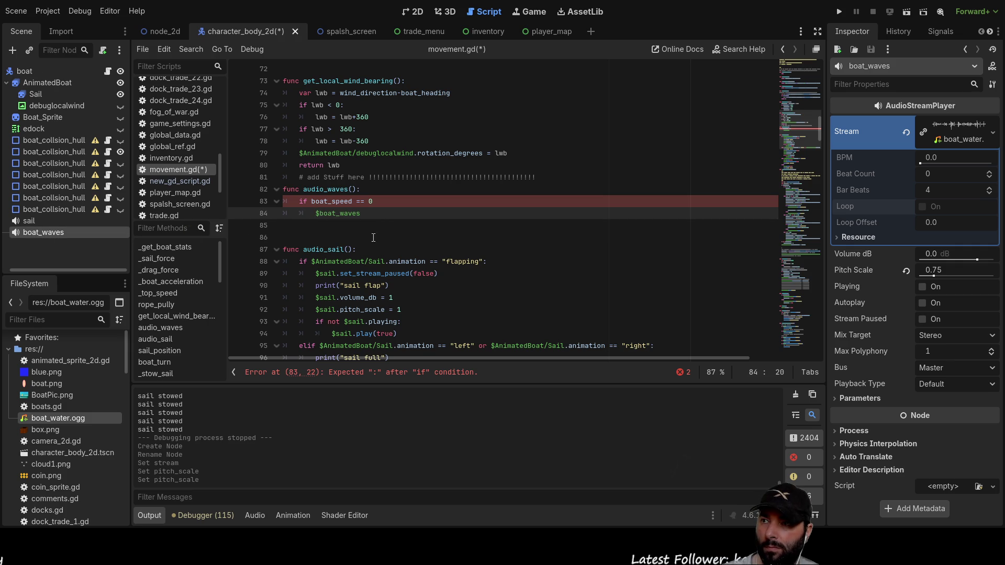
pyautogui.click(360, 202)
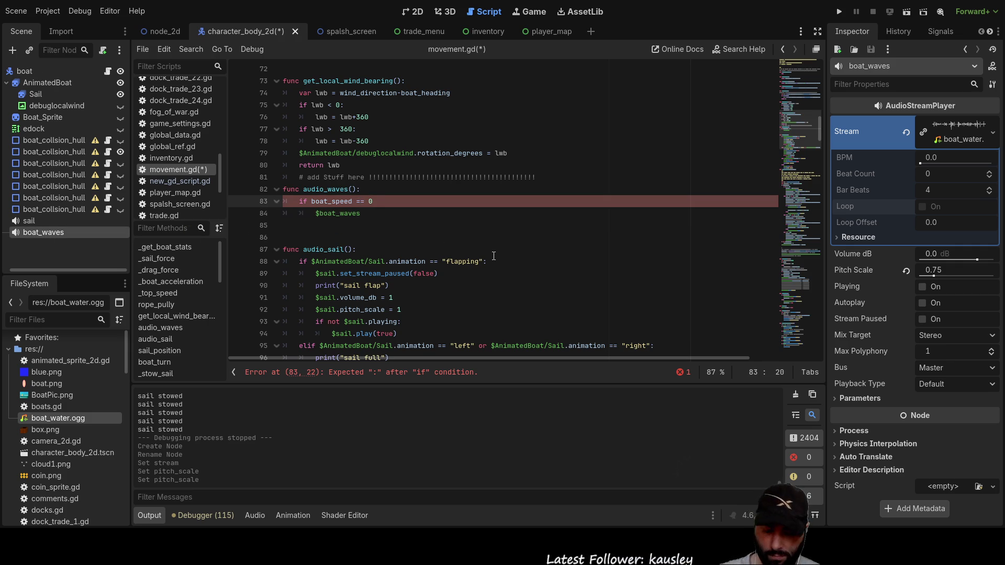
pyautogui.press('Right')
pyautogui.write('<')
pyautogui.press('Down')
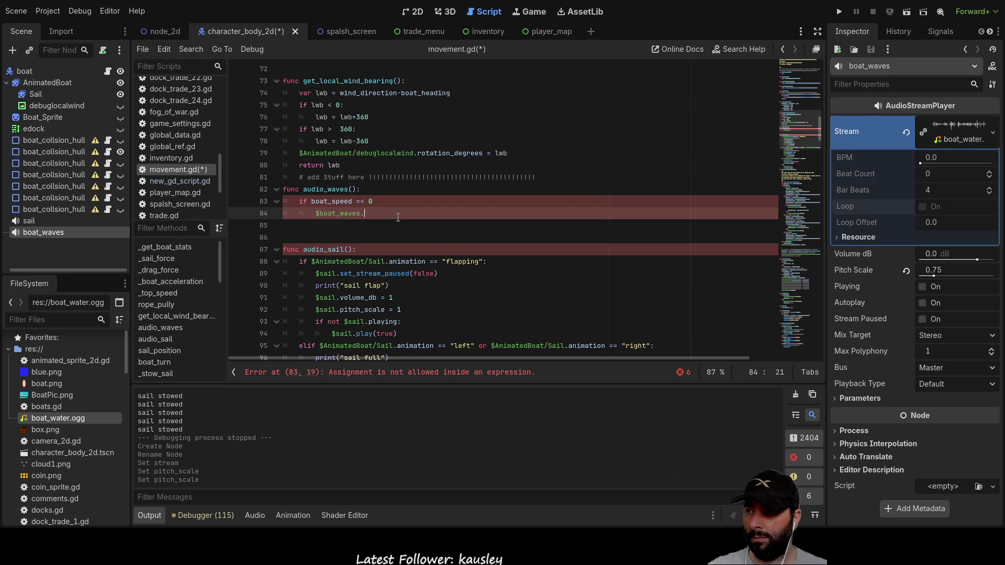
# Fix line 83's condition so it reads 'if boat_speed <= 3:'.
pyautogui.click(365, 201)
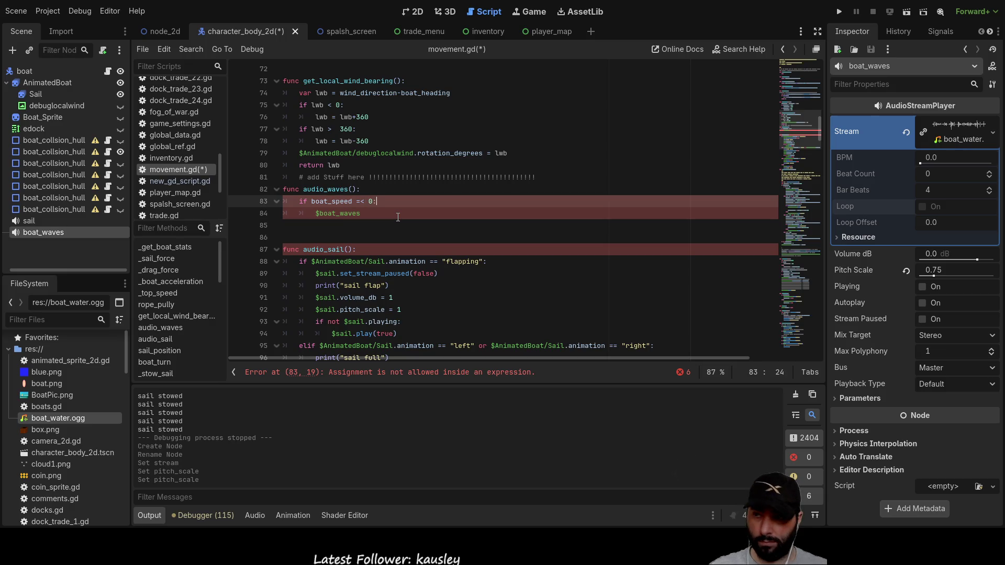
pyautogui.press('End')
pyautogui.write(':')
pyautogui.click(398, 216)
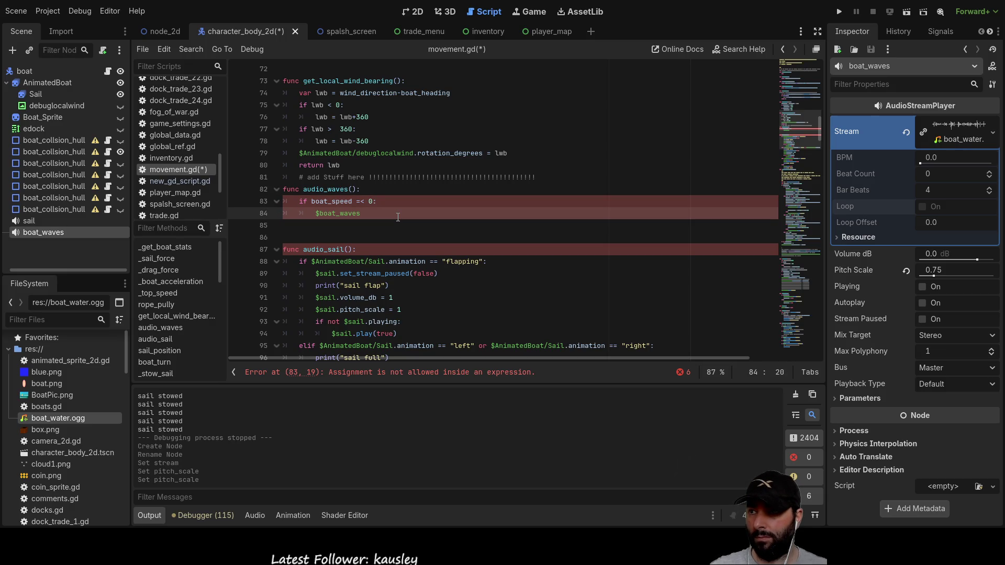
pyautogui.press('Up')
pyautogui.press('End')
pyautogui.press('Left')
pyautogui.press('Left')
pyautogui.press('Left')
pyautogui.press('BackSpace')
pyautogui.press('BackSpace')
pyautogui.write('<=')
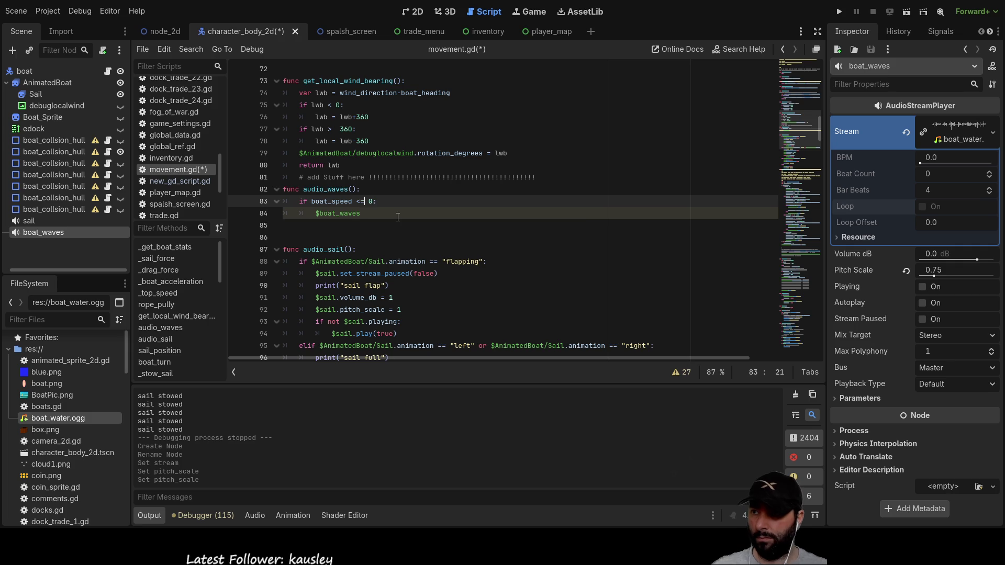
pyautogui.press('Right')
pyautogui.press('Right')
pyautogui.press('BackSpace')
pyautogui.write('3')
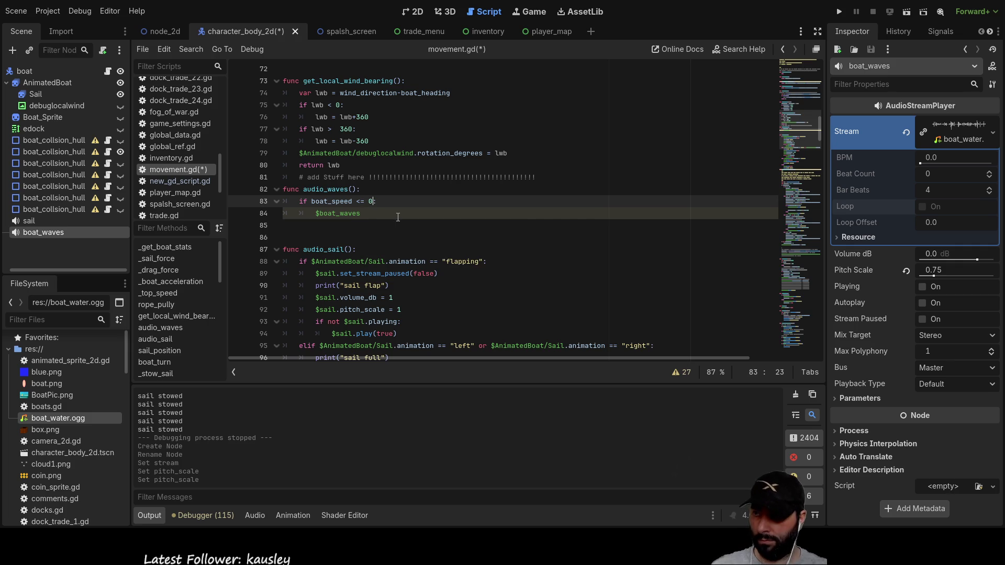
pyautogui.press('Down')
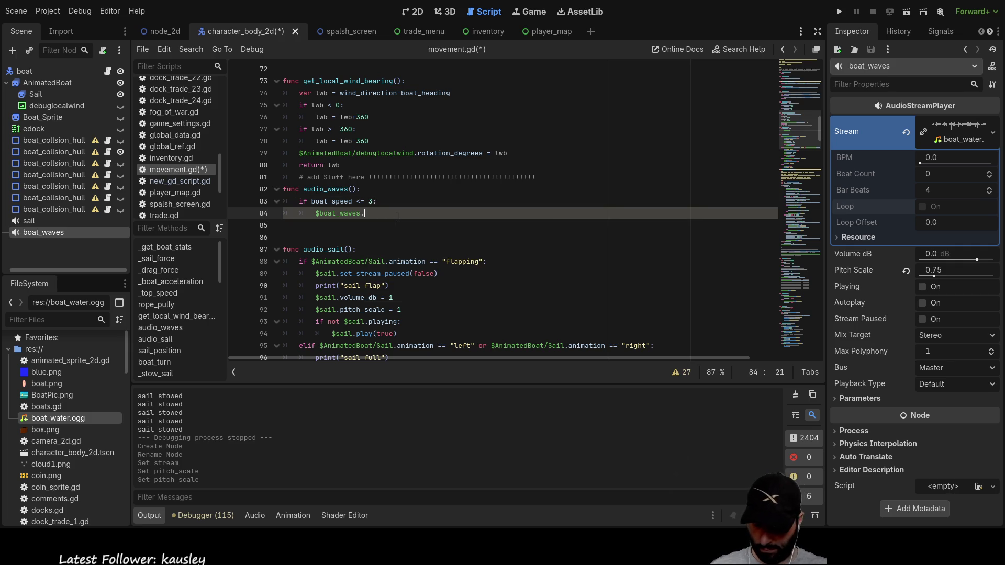
# Start typing an audio member name after $boat_waves. on line 84, then clear it to list all members.
pyautogui.write('.aus')
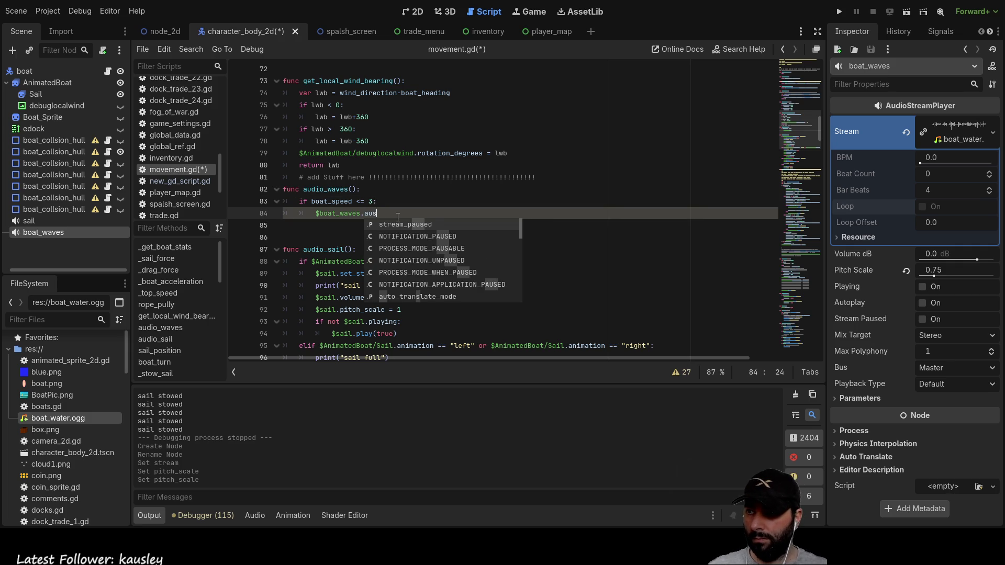
pyautogui.press('BackSpace')
pyautogui.write('dio')
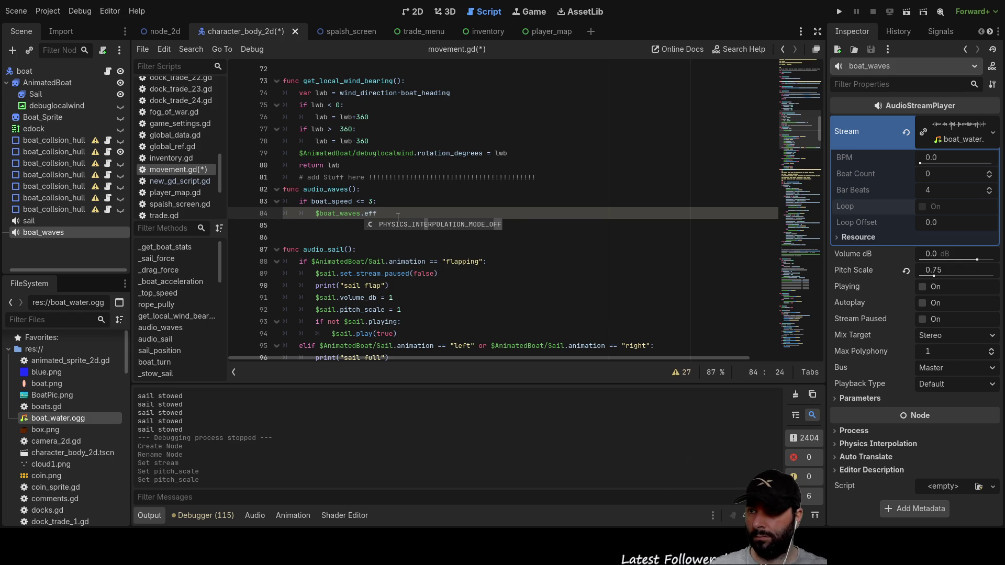
pyautogui.press('BackSpace')
pyautogui.press('BackSpace')
pyautogui.press('BackSpace')
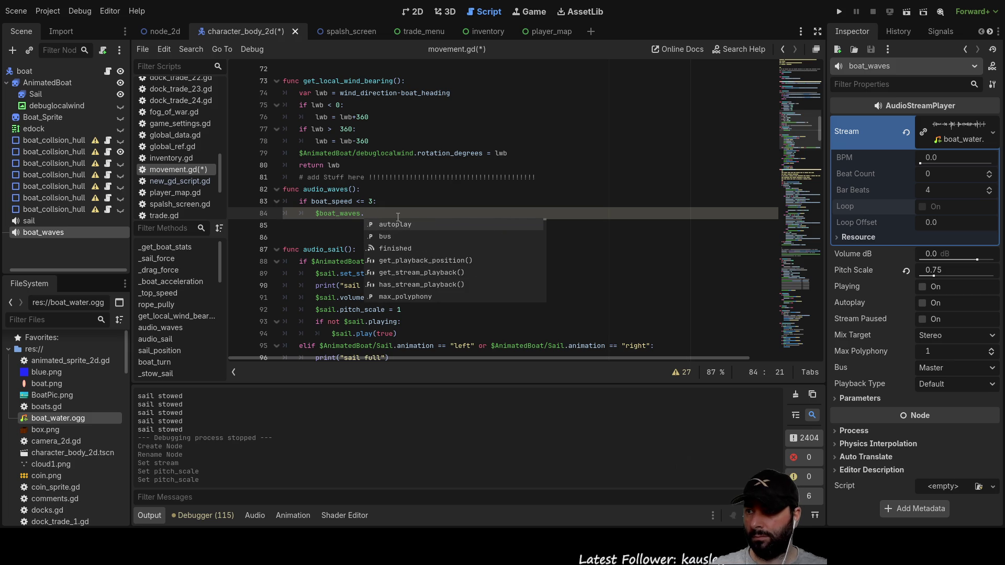
# Browse the boat_waves member suggestions down through the process and thread group members.
pyautogui.press('Down')
pyautogui.press('Down')
pyautogui.press('Down')
pyautogui.press('Down')
pyautogui.press('Down')
pyautogui.press('Down')
pyautogui.press('Up')
pyautogui.press('Up')
pyautogui.press('Up')
pyautogui.press('Down')
pyautogui.press('Down')
pyautogui.press('Down')
pyautogui.press('Down')
pyautogui.press('Down')
pyautogui.press('Down')
pyautogui.press('Down')
pyautogui.press('Down')
pyautogui.press('Down')
pyautogui.press('Down')
pyautogui.press('Down')
pyautogui.press('Down')
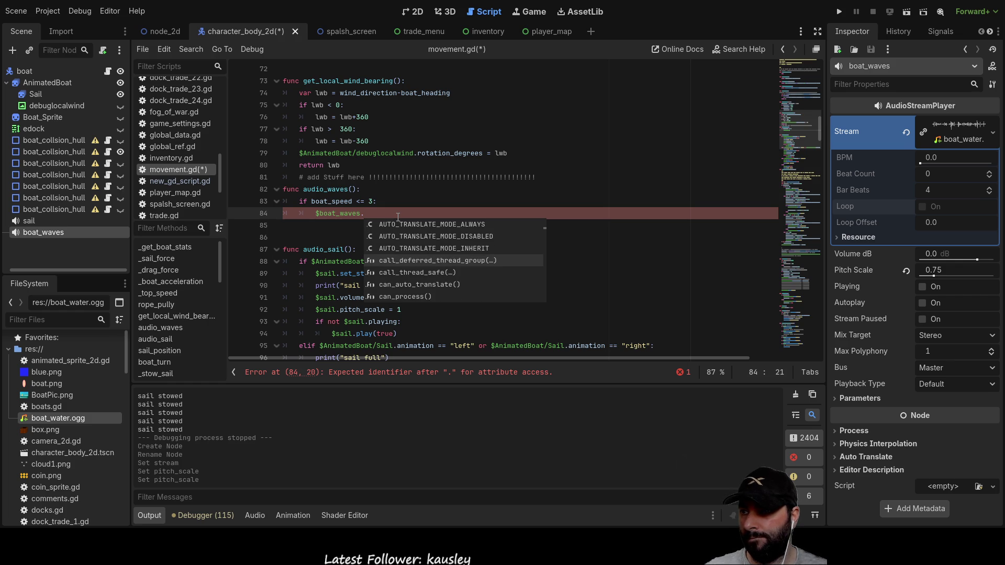
pyautogui.press('Down')
pyautogui.press('Down')
pyautogui.press('Down')
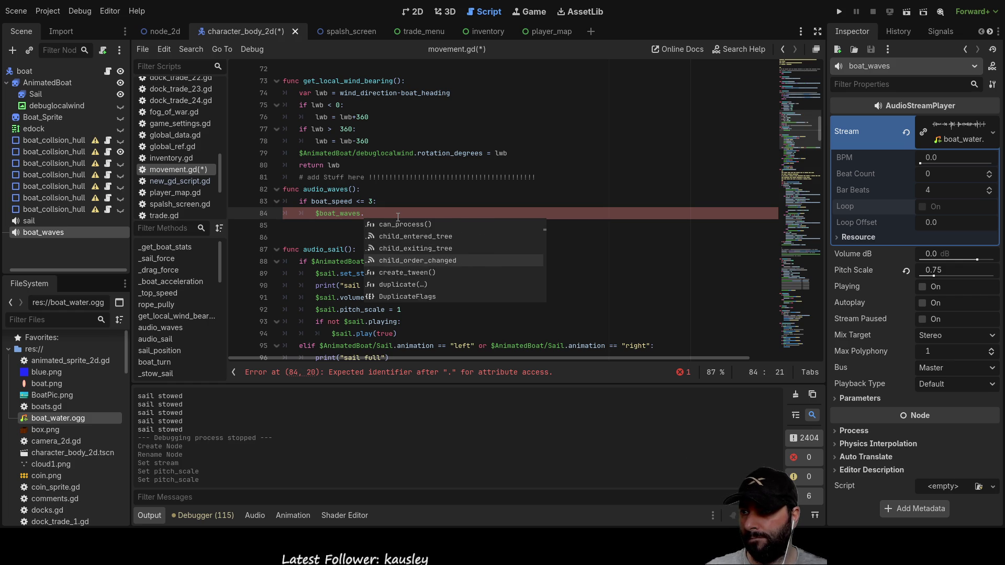
pyautogui.press('Down')
pyautogui.press('Down')
pyautogui.press('Down')
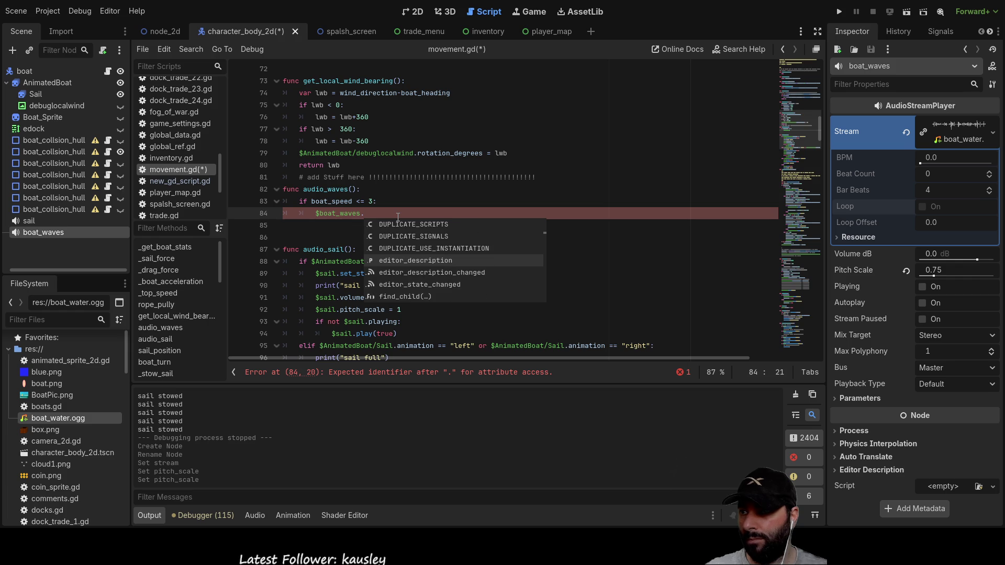
pyautogui.press('Down')
pyautogui.press('Down')
pyautogui.press('Down')
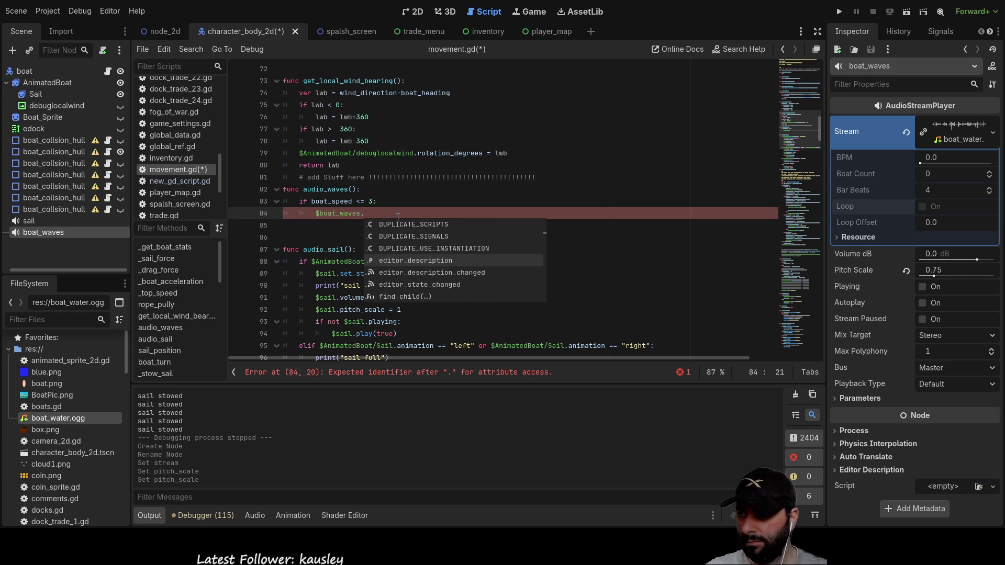
pyautogui.press('Down')
pyautogui.press('Down')
pyautogui.press('Down')
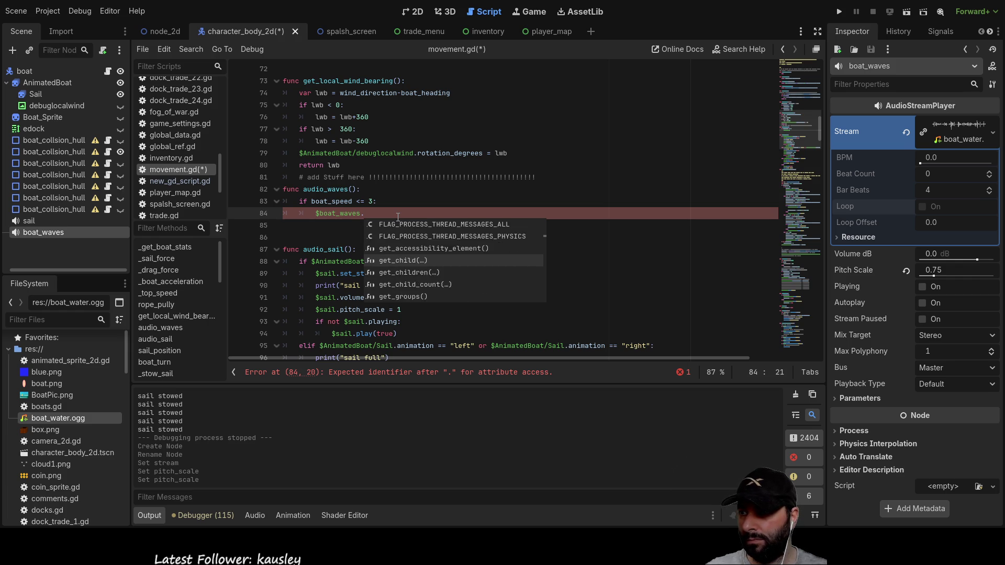
pyautogui.press('Down')
pyautogui.press('Down')
pyautogui.press('Down')
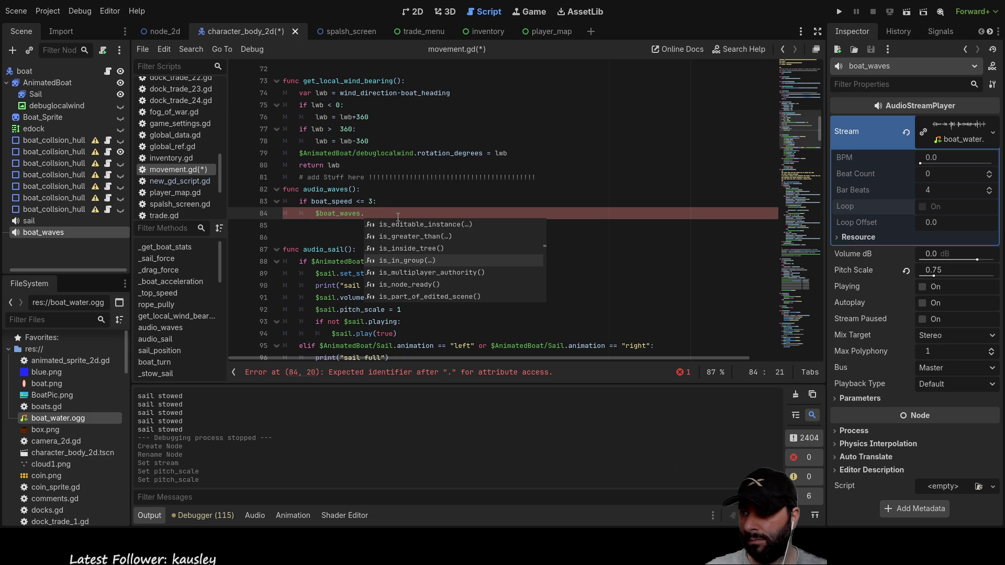
pyautogui.press('Down')
pyautogui.press('Down')
pyautogui.press('Down')
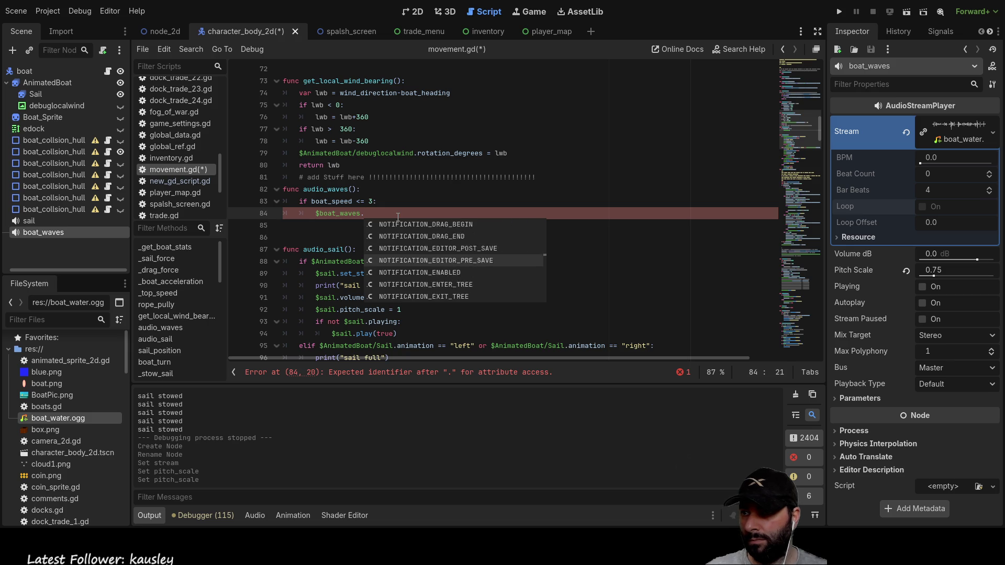
pyautogui.press('Down')
pyautogui.press('Down')
pyautogui.press('Down')
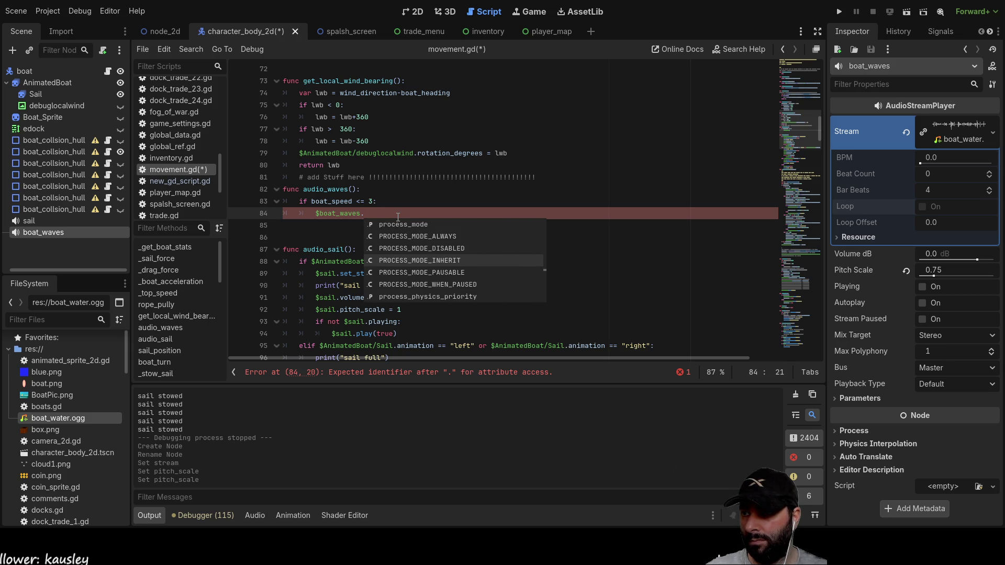
pyautogui.press('Down')
pyautogui.press('Down')
pyautogui.press('Down')
pyautogui.press('Down')
pyautogui.press('Down')
pyautogui.press('Down')
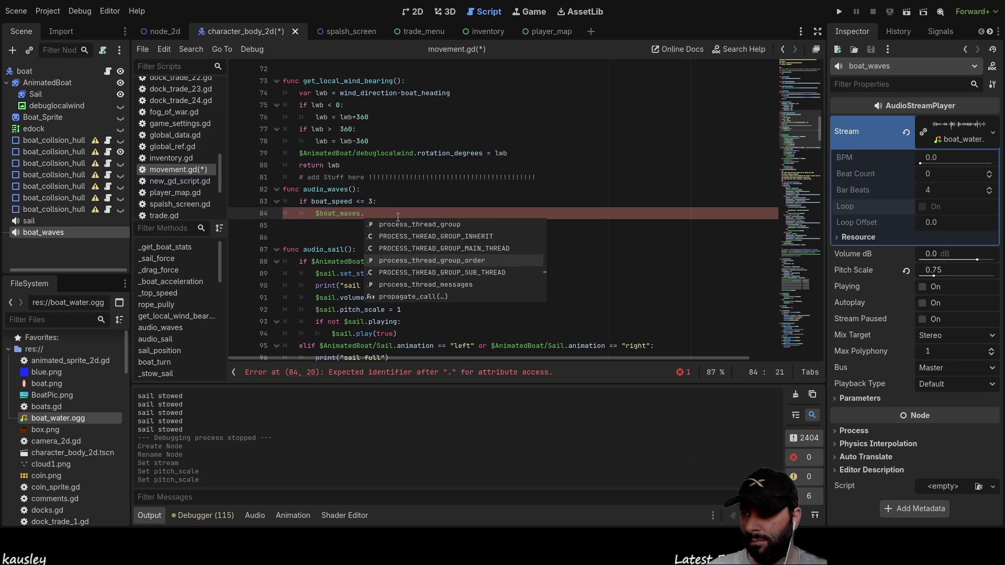
pyautogui.press('Down')
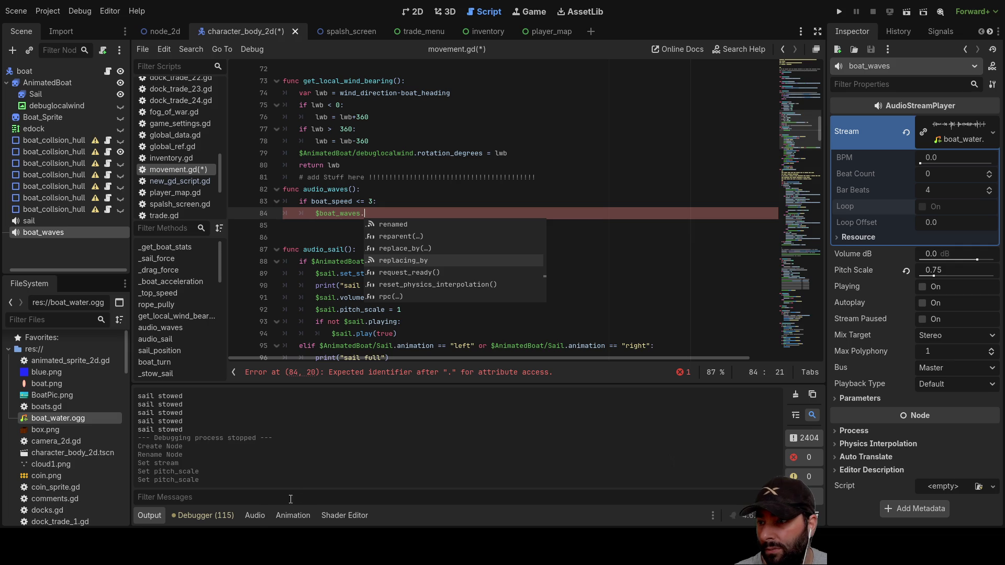
# Show the enlarged Audio bus layout panel with the Master bus's EQ10 effect below the script.
pyautogui.click(249, 516)
pyautogui.moveTo(408, 460); pyautogui.dragTo(408, 267)
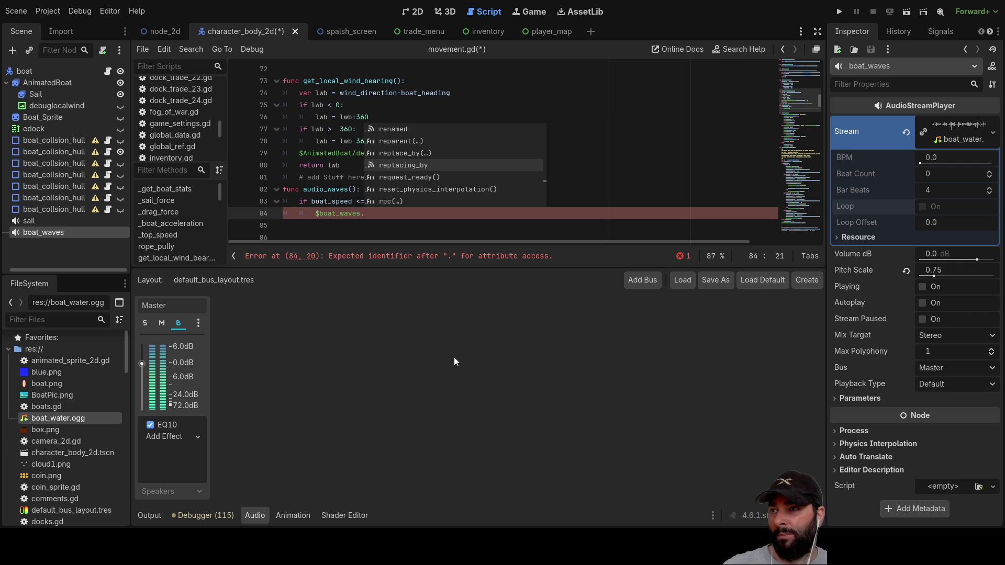
pyautogui.press('Escape')
pyautogui.write('a')
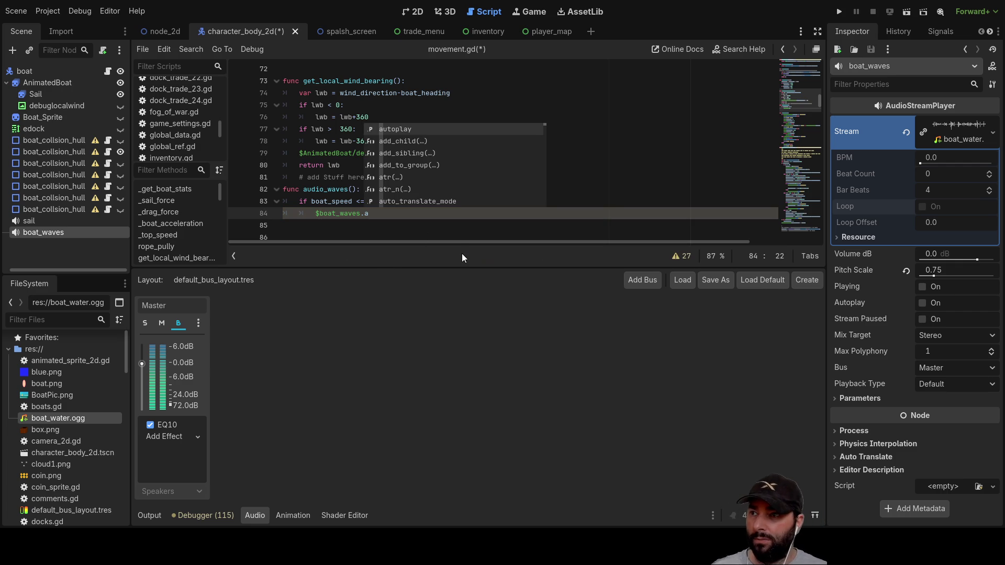
# Type 'set_' after $boat_waves. on line 84 and browse the set_ method suggestions.
pyautogui.write('u')
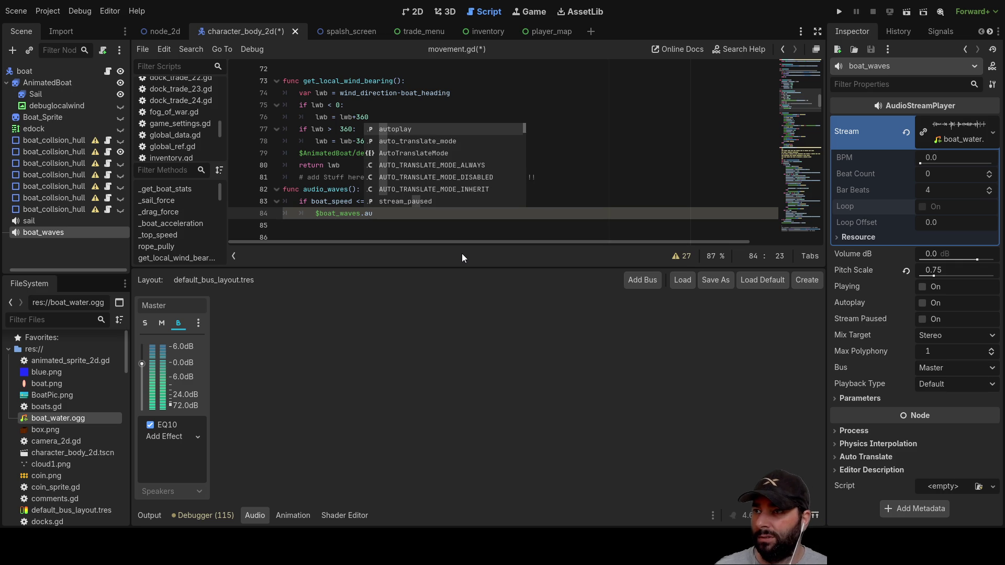
pyautogui.press('BackSpace')
pyautogui.press('BackSpace')
pyautogui.write('set')
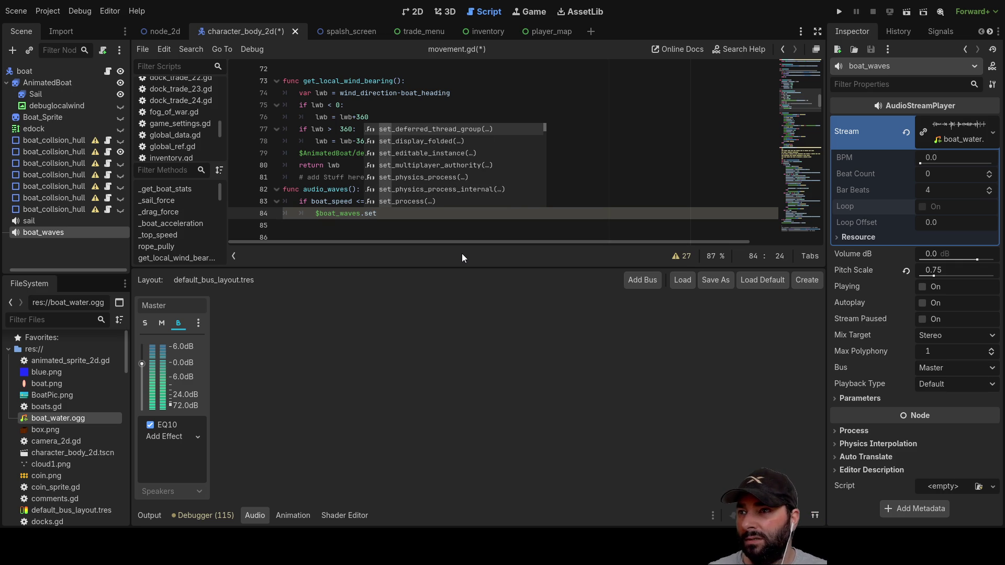
pyautogui.press('Down')
pyautogui.press('Down')
pyautogui.press('Down')
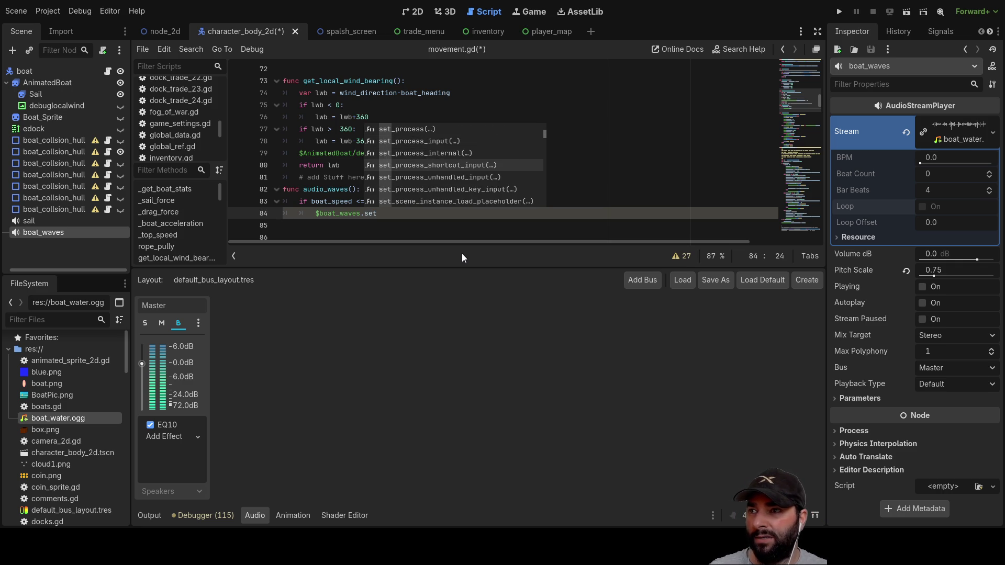
pyautogui.press('BackSpace')
pyautogui.press('BackSpace')
pyautogui.write('et_')
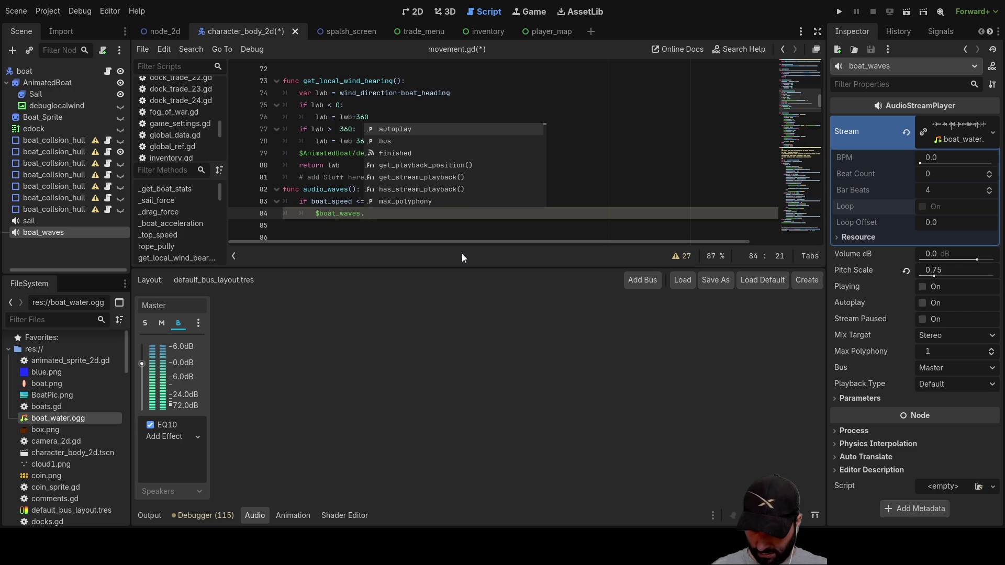
pyautogui.write('ban')
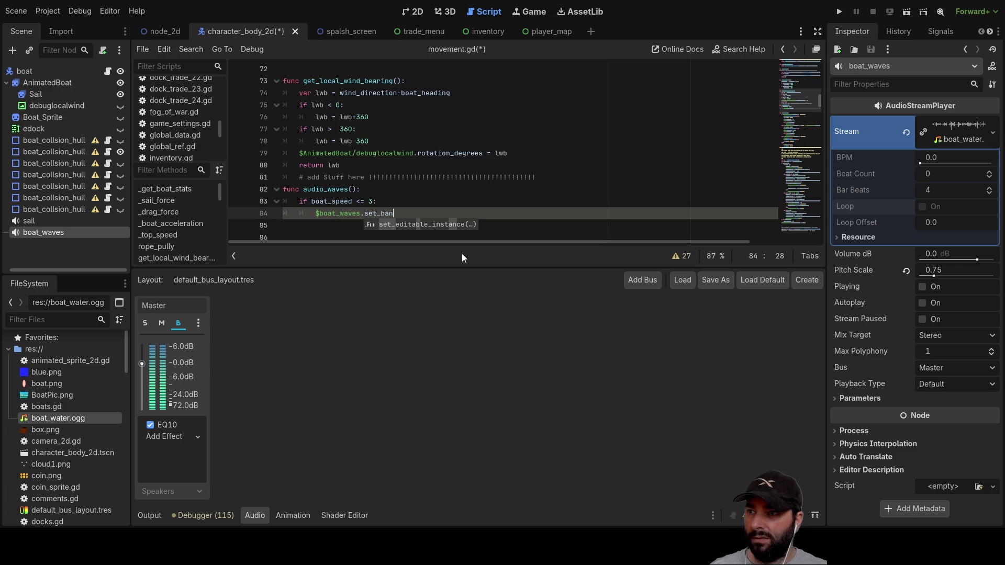
pyautogui.press('BackSpace')
pyautogui.press('BackSpace')
pyautogui.press('BackSpace')
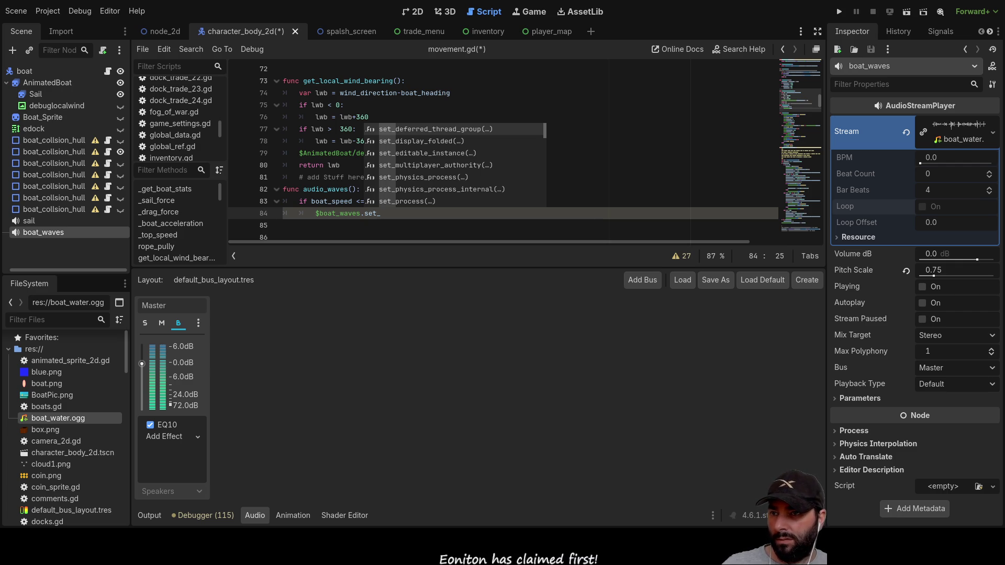
pyautogui.scroll(-1, 391, 199)
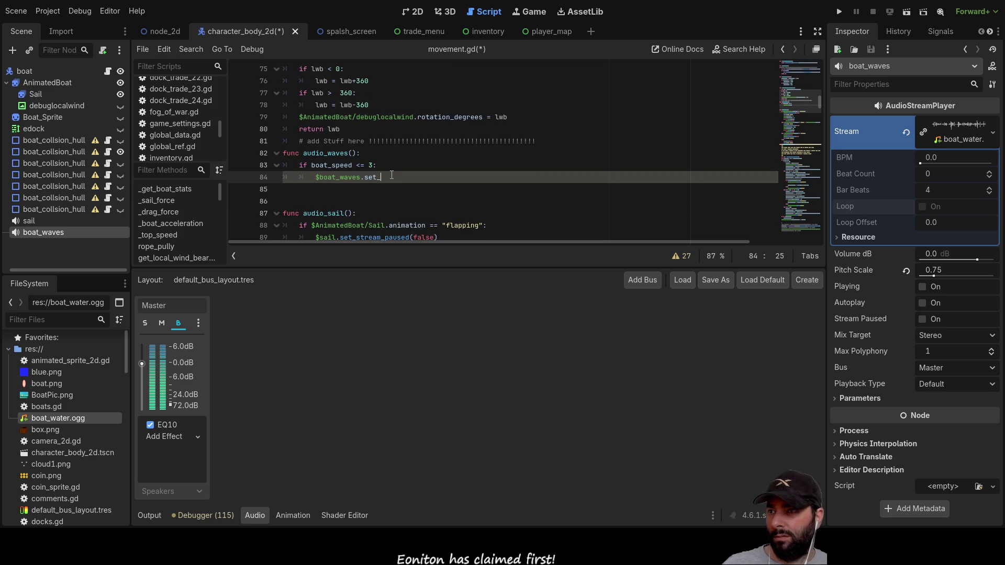
# Replace the unfinished set_ on line 84 with a pasted set_band_gain_db call.
pyautogui.press('BackSpace')
pyautogui.press('BackSpace')
pyautogui.press('BackSpace')
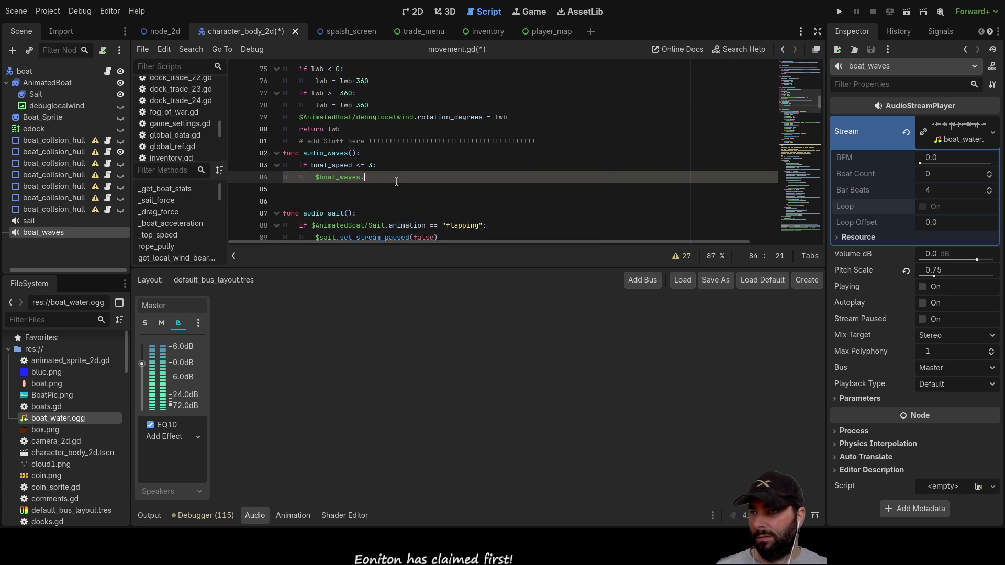
pyautogui.write('set_band_gain_db(band_idx: int, volume_db: float)')
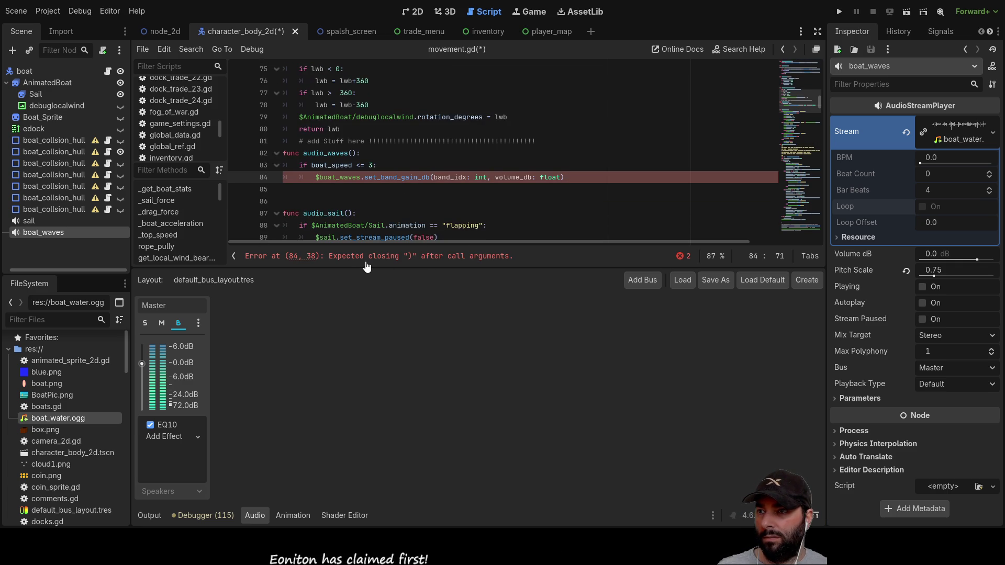
pyautogui.click(318, 181)
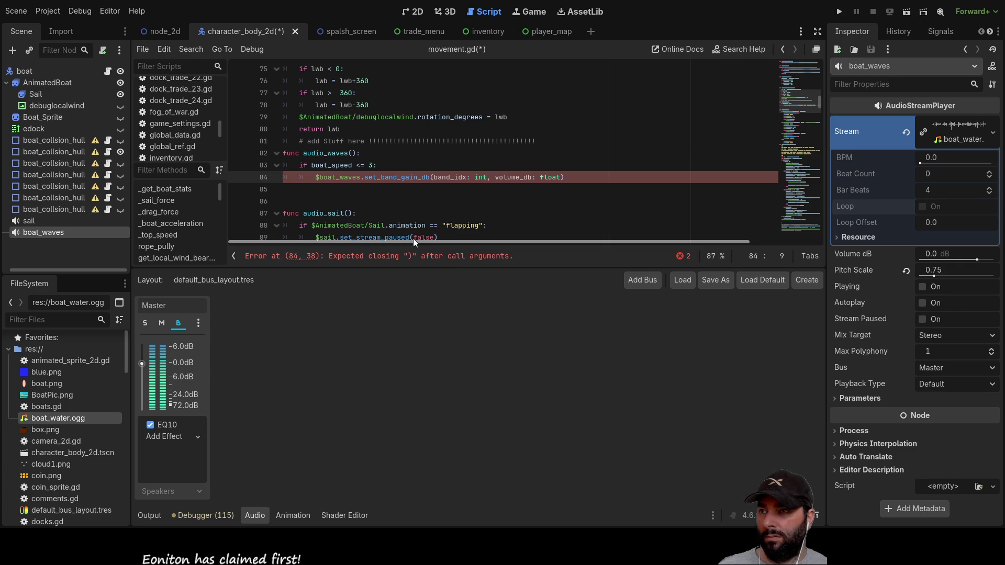
pyautogui.press('Right')
pyautogui.press('Right')
pyautogui.press('Right')
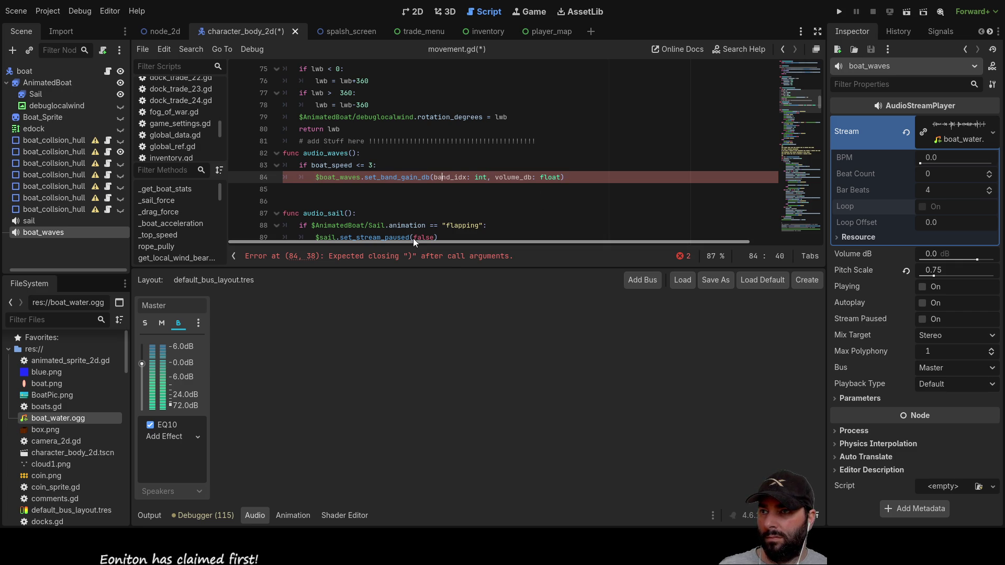
pyautogui.press('Right')
pyautogui.press('Right')
pyautogui.press('Right')
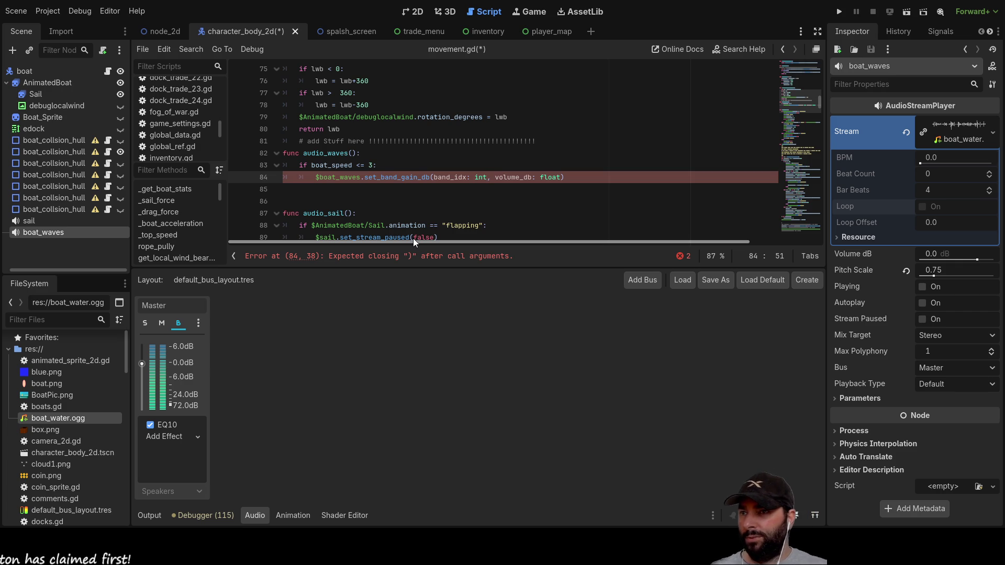
# Set both arguments to 0 so the call reads set_band_gain_db(0, 0).
pyautogui.press('BackSpace')
pyautogui.press('BackSpace')
pyautogui.press('BackSpace')
pyautogui.press('BackSpace')
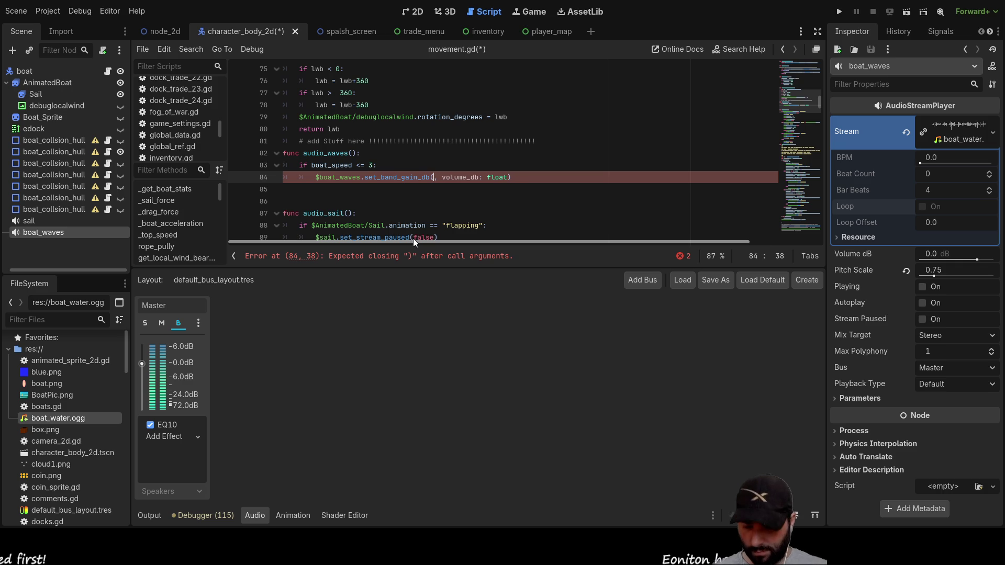
pyautogui.write('0')
pyautogui.press('Right')
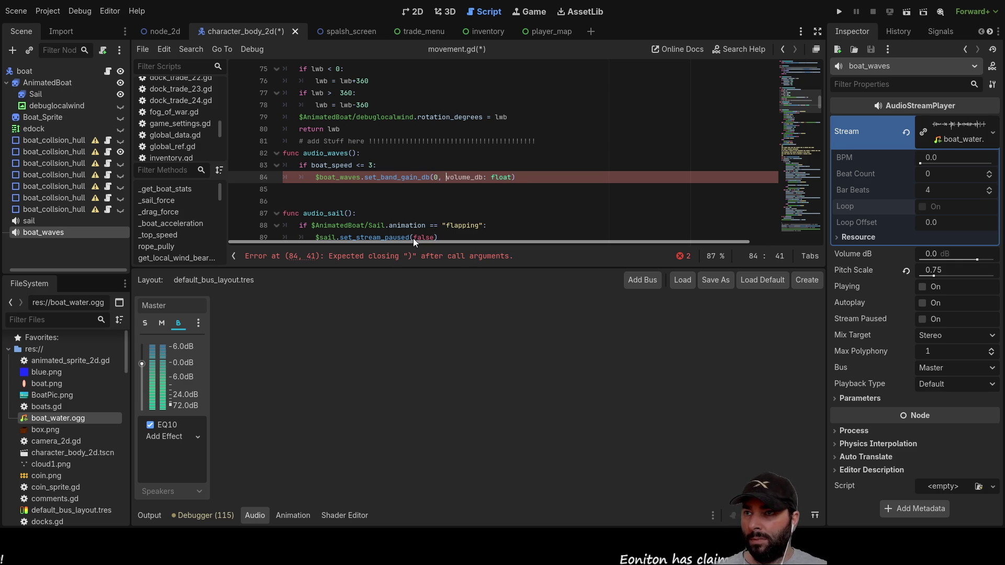
pyautogui.hotkey('shift', 'Right')
pyautogui.hotkey('shift', 'Right')
pyautogui.hotkey('shift', 'Right')
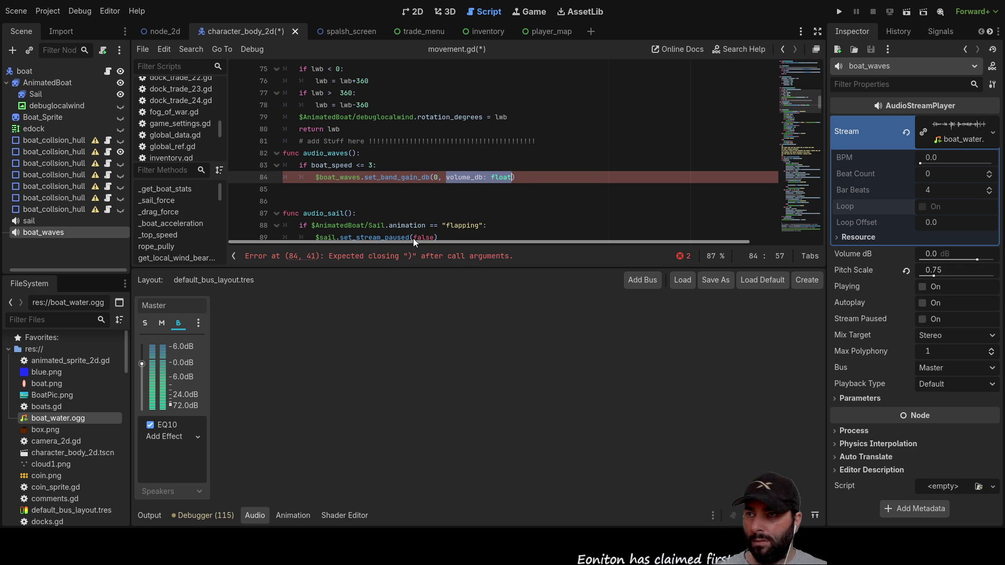
pyautogui.write('0')
pyautogui.press('Right')
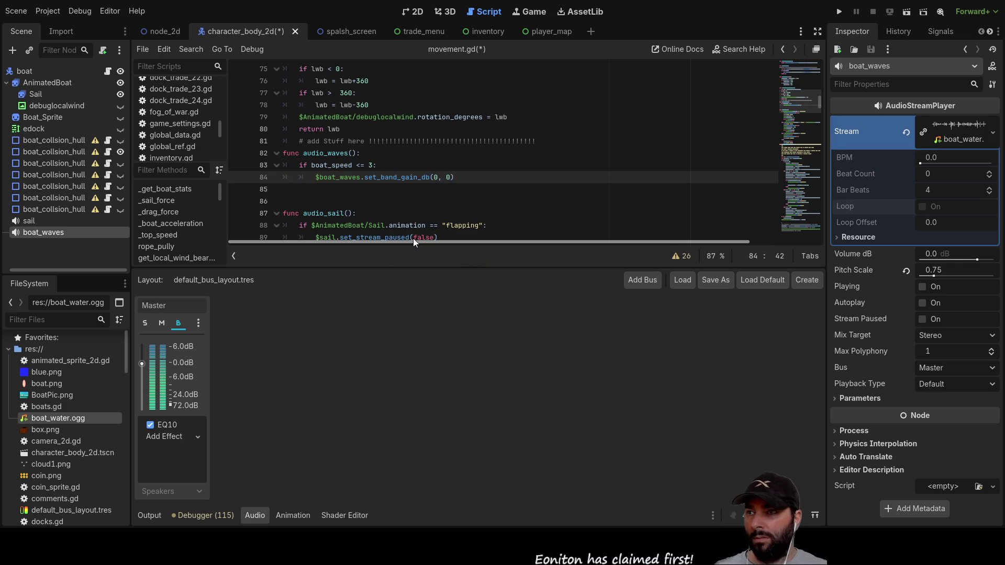
pyautogui.press('Down')
pyautogui.press('Up')
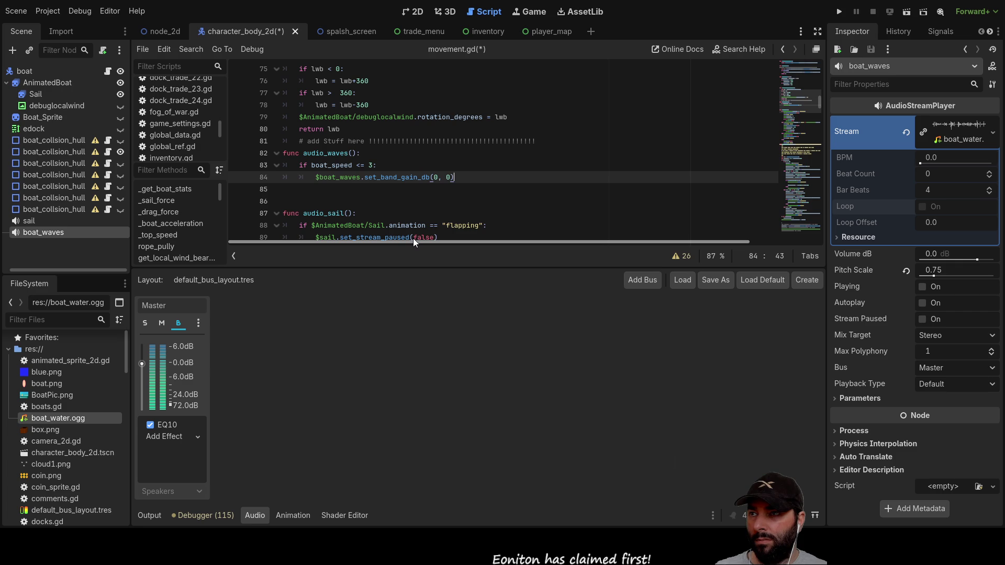
pyautogui.press('Down')
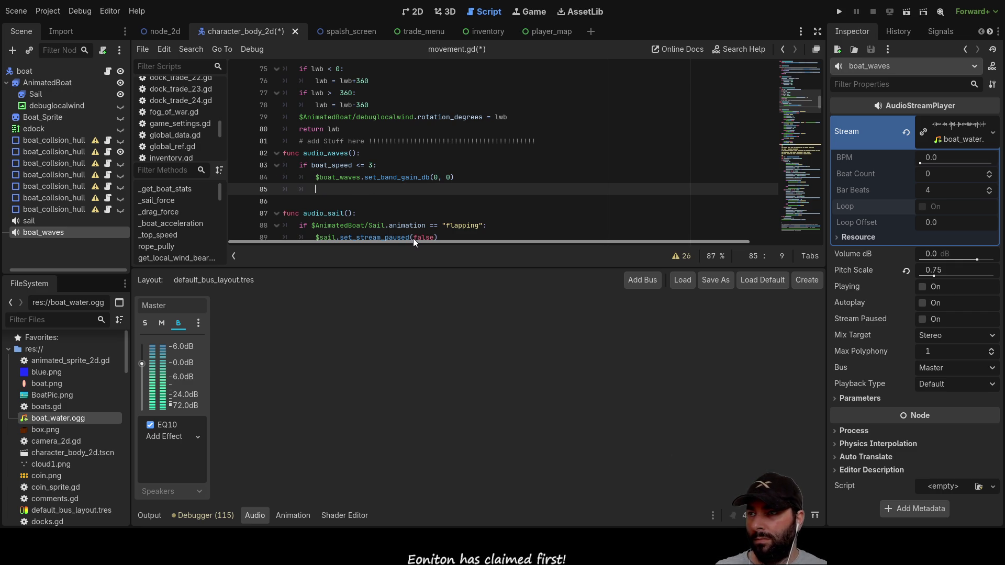
# Add '$boat_waves.set_stream_paused(false)' on line 85, copying the call from audio_sail.
pyautogui.moveTo(42, 233); pyautogui.dragTo(319, 191)
pyautogui.scroll(-3, 439, 131)
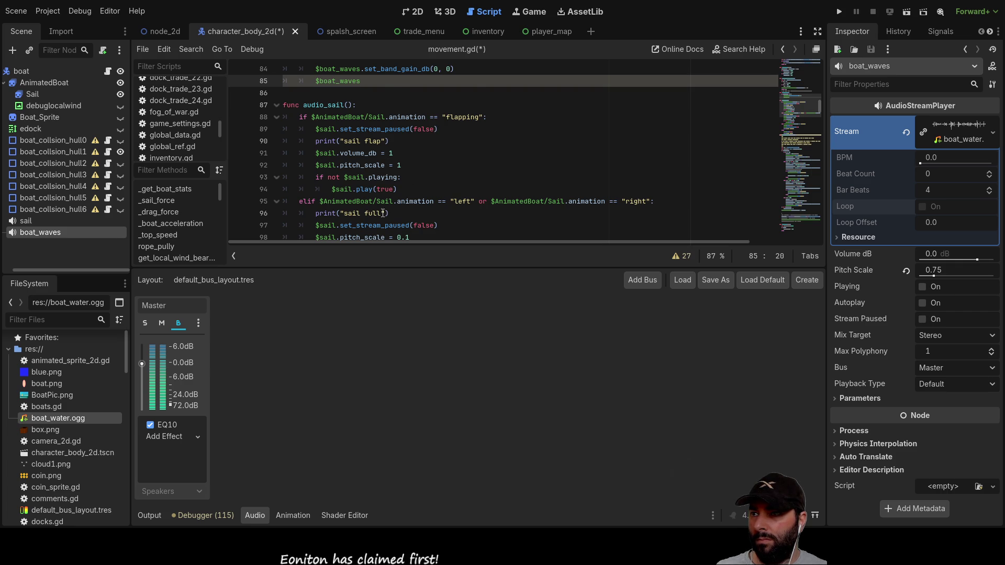
pyautogui.scroll(-1, 426, 221)
pyautogui.moveTo(439, 189); pyautogui.dragTo(341, 189)
pyautogui.hotkey('ctrl', 'c')
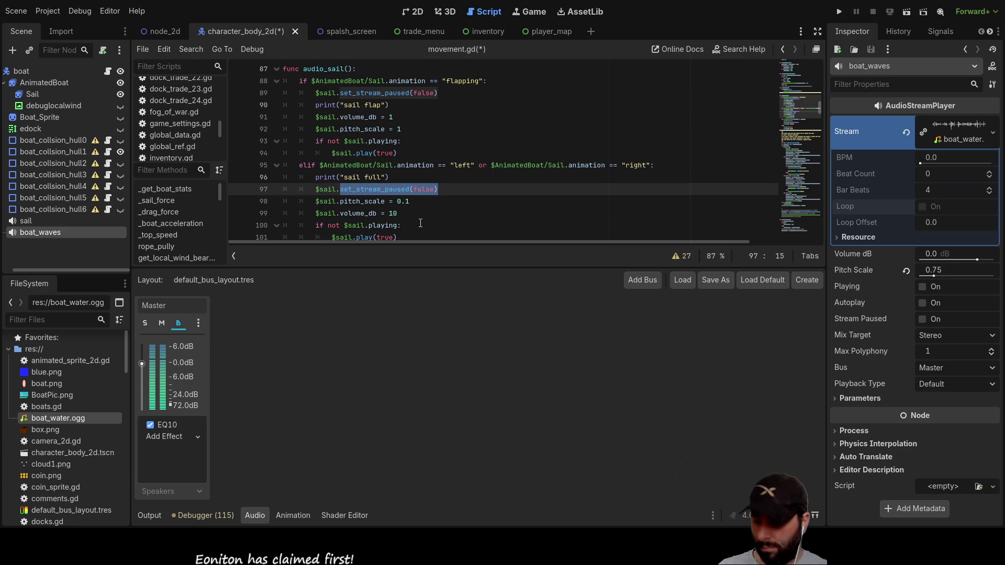
pyautogui.hotkey('alt', 'Left')
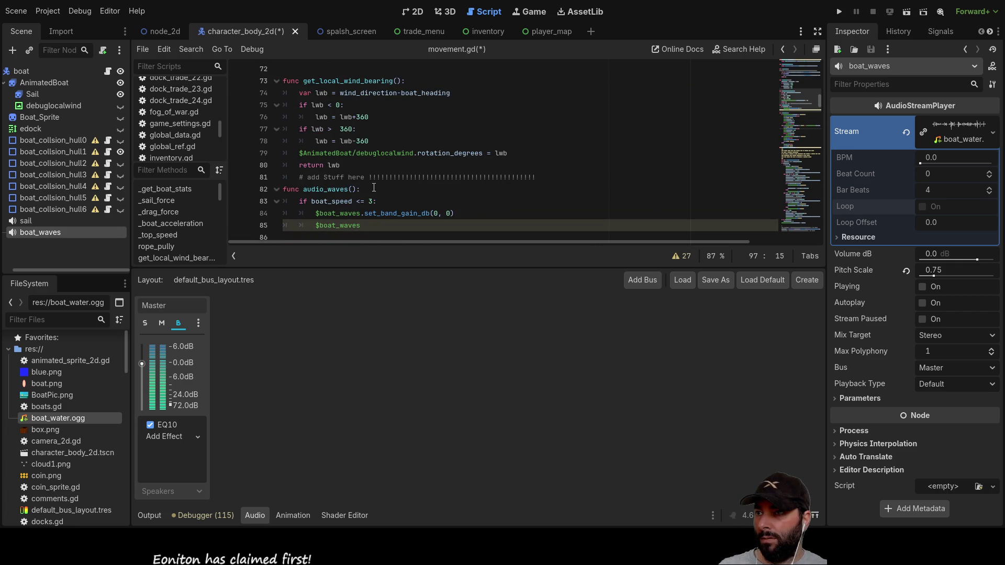
pyautogui.scroll(-1, 363, 189)
pyautogui.click(373, 187)
pyautogui.hotkey('ctrl', 'v')
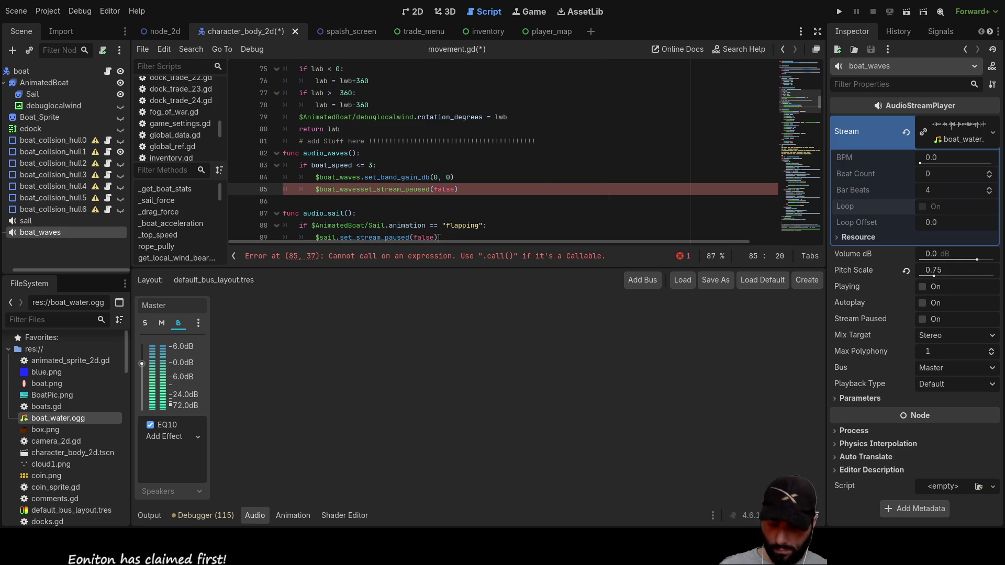
pyautogui.write('.')
# Select the play(true) call in audio_sail and add a new empty line in audio_waves.
pyautogui.scroll(-3, 319, 163)
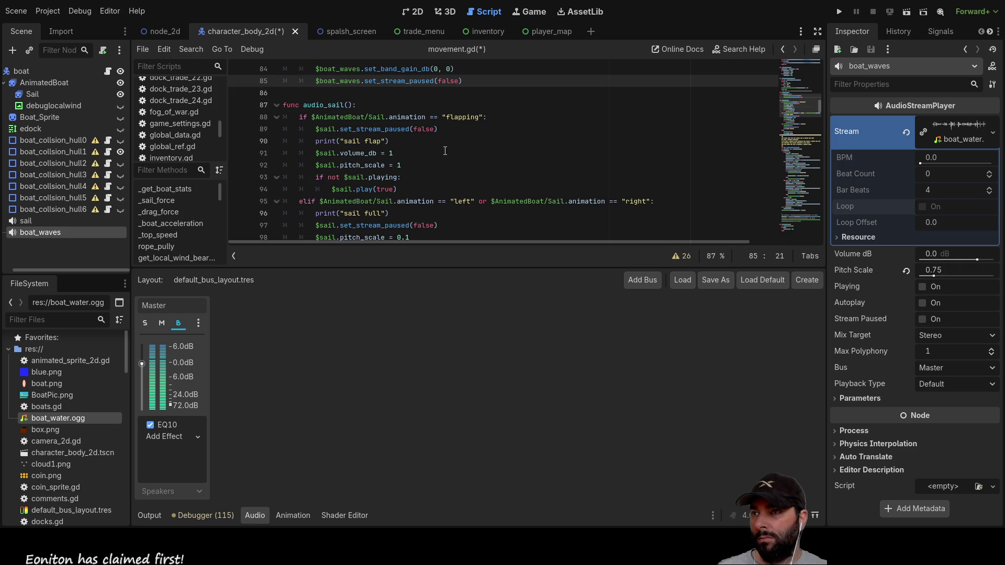
pyautogui.click(403, 153)
pyautogui.moveTo(402, 189)
pyautogui.mouseDown()
pyautogui.moveTo(335, 189)
pyautogui.moveTo(340, 178)
pyautogui.moveTo(356, 190)
pyautogui.mouseUp()
pyautogui.scroll(3, 464, 215)
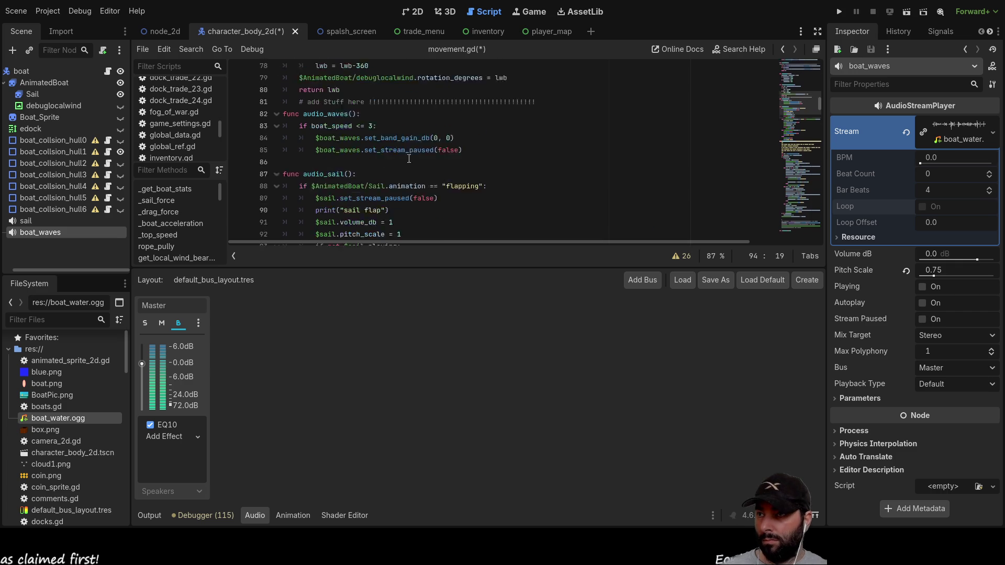
pyautogui.scroll(-1, 349, 161)
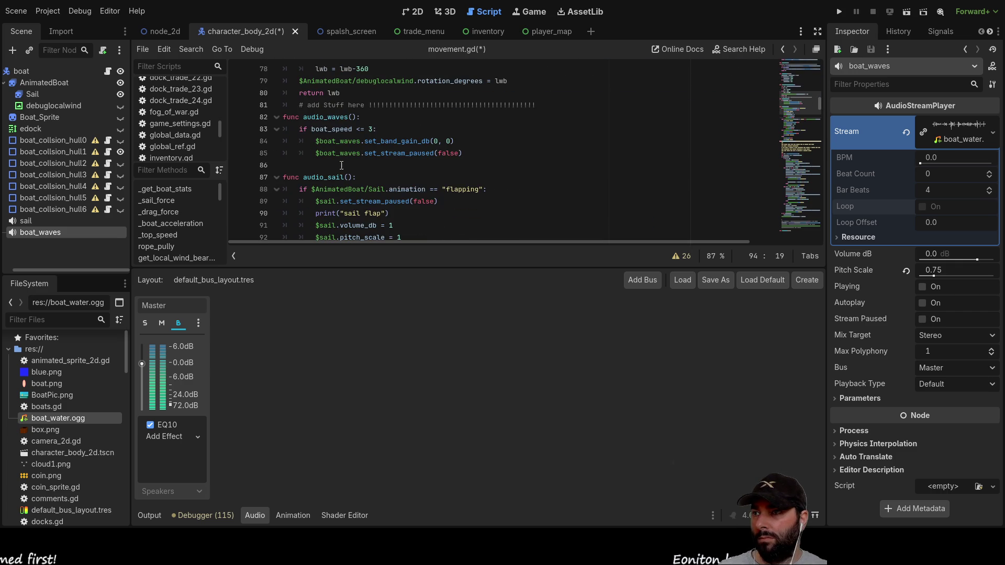
pyautogui.click(387, 165)
pyautogui.press('Return')
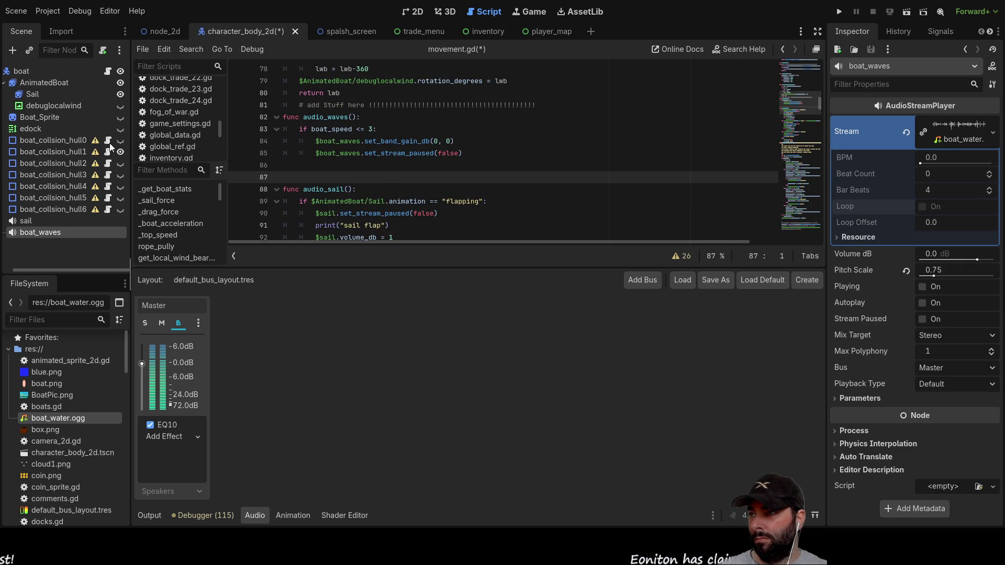
# Add '$boat_waves.play(true)' on line 86 under the boat_speed check.
pyautogui.moveTo(48, 235)
pyautogui.mouseDown()
pyautogui.moveTo(311, 162)
pyautogui.moveTo(282, 165)
pyautogui.mouseUp()
pyautogui.click(282, 165)
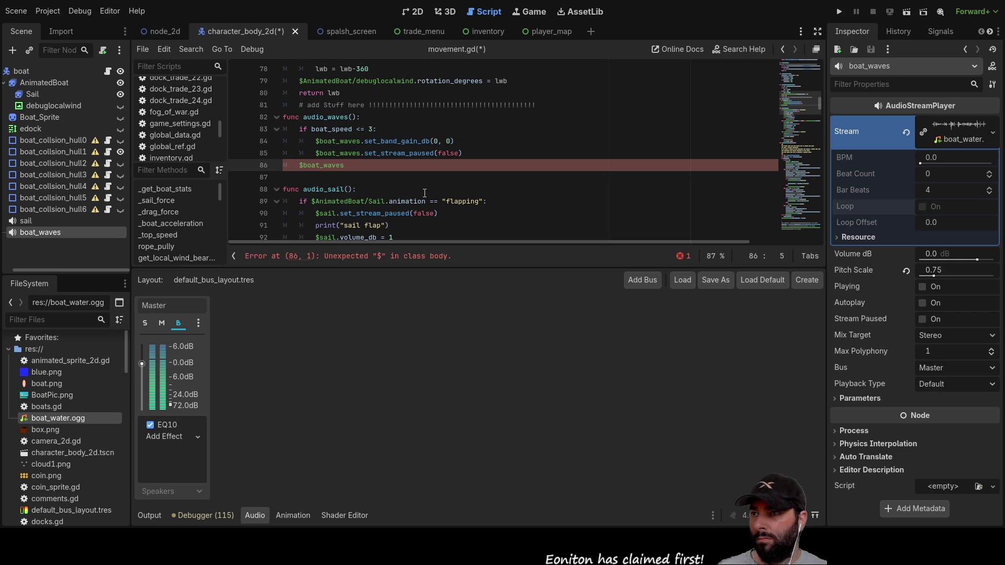
pyautogui.click(375, 163)
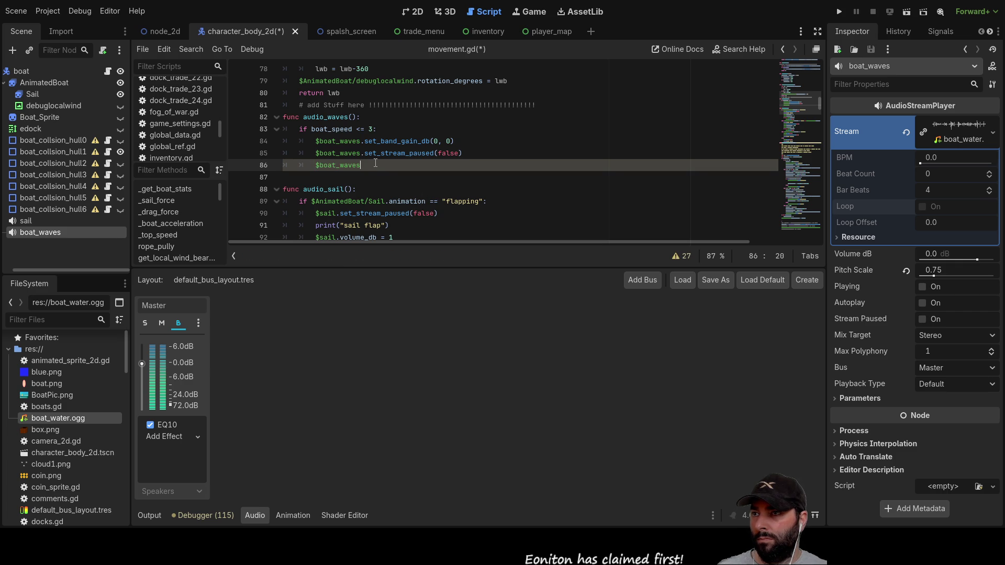
pyautogui.write('.play(true)')
pyautogui.click(396, 180)
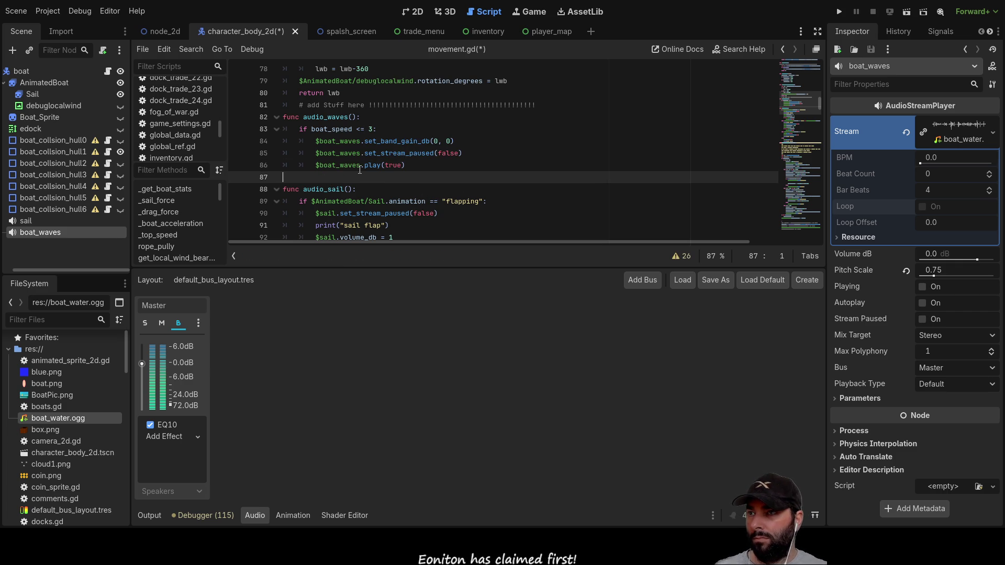
# Add an else: branch that calls '$boat_waves.play(false)'.
pyautogui.press('Tab')
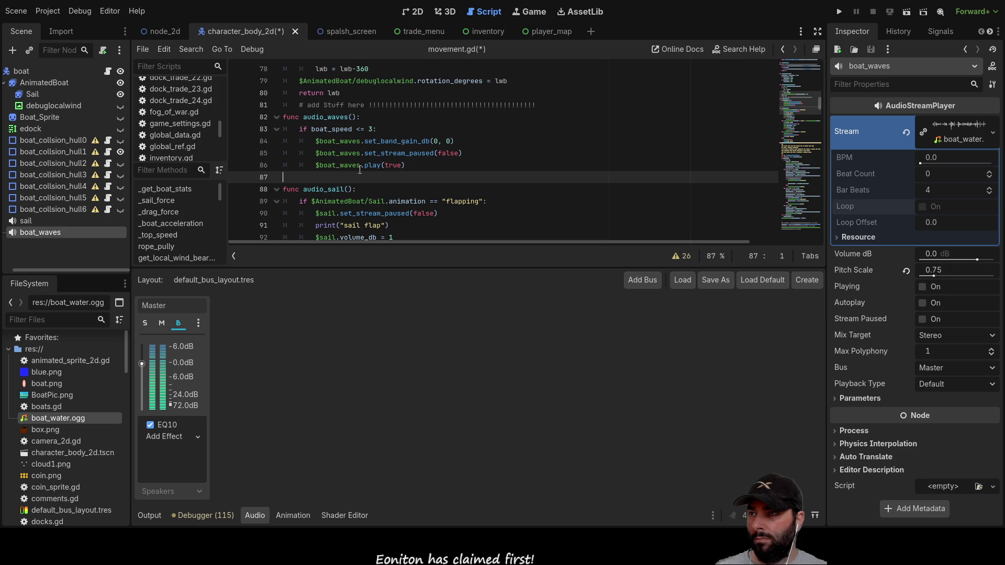
pyautogui.write('else')
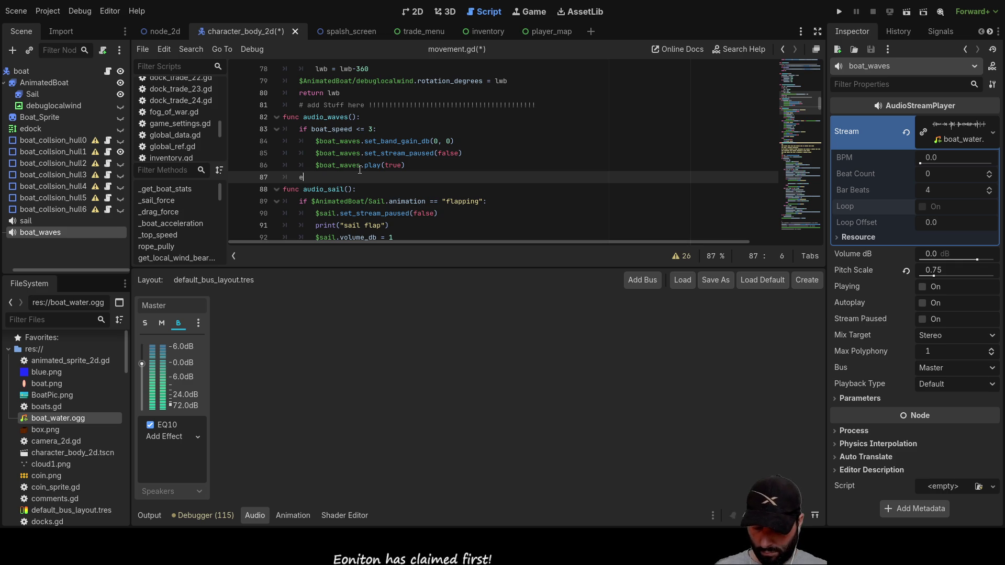
pyautogui.press('Return')
pyautogui.press('Tab')
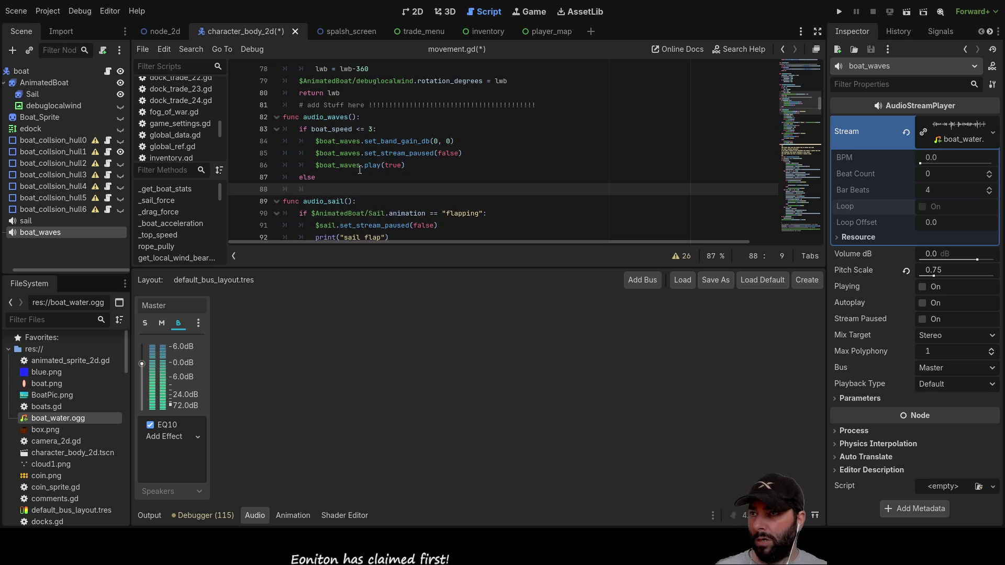
pyautogui.click(414, 165)
pyautogui.hotkey('shift', 'Home')
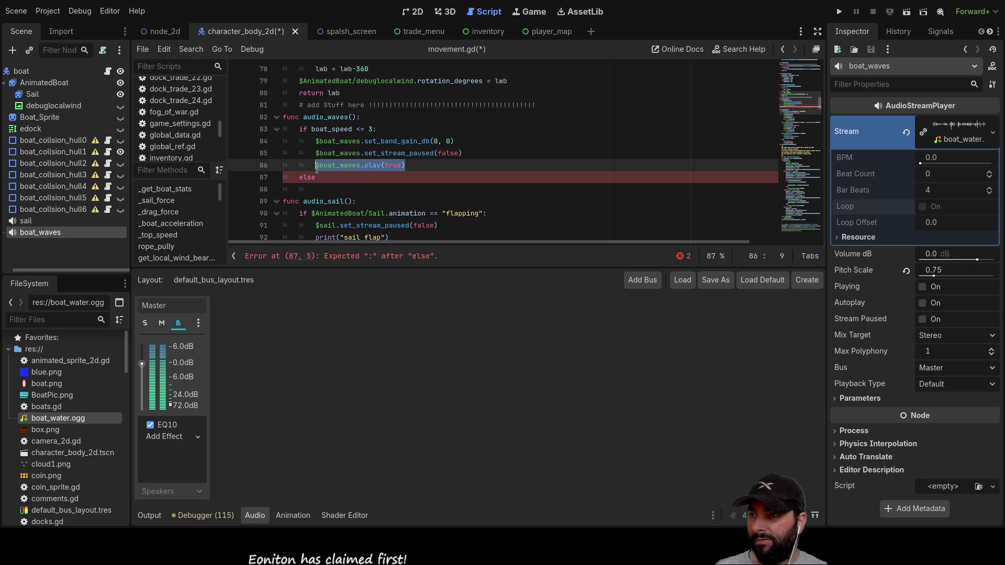
pyautogui.hotkey('ctrl', 'c')
pyautogui.click(341, 189)
pyautogui.hotkey('ctrl', 'v')
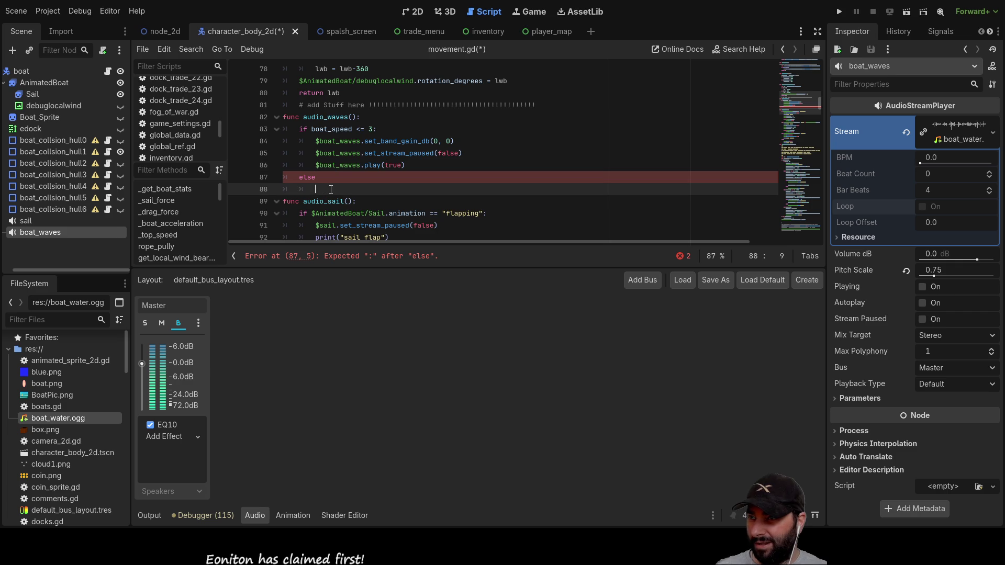
pyautogui.press('Left')
pyautogui.press('BackSpace')
pyautogui.press('BackSpace')
pyautogui.press('BackSpace')
pyautogui.write('false')
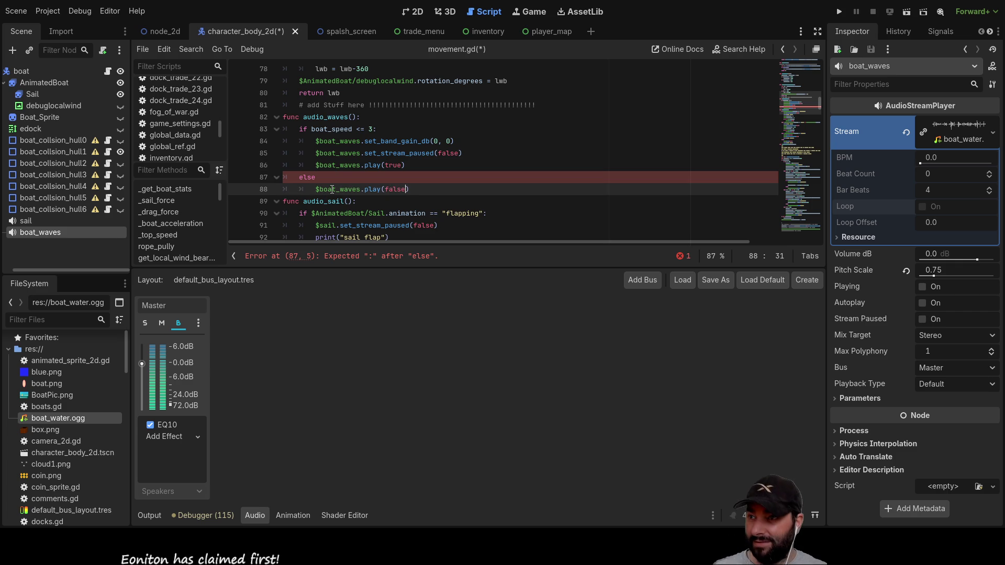
pyautogui.click(332, 180)
pyautogui.write(':')
# Add blank lines after the else branch and select the set_band_gain_db line.
pyautogui.click(449, 190)
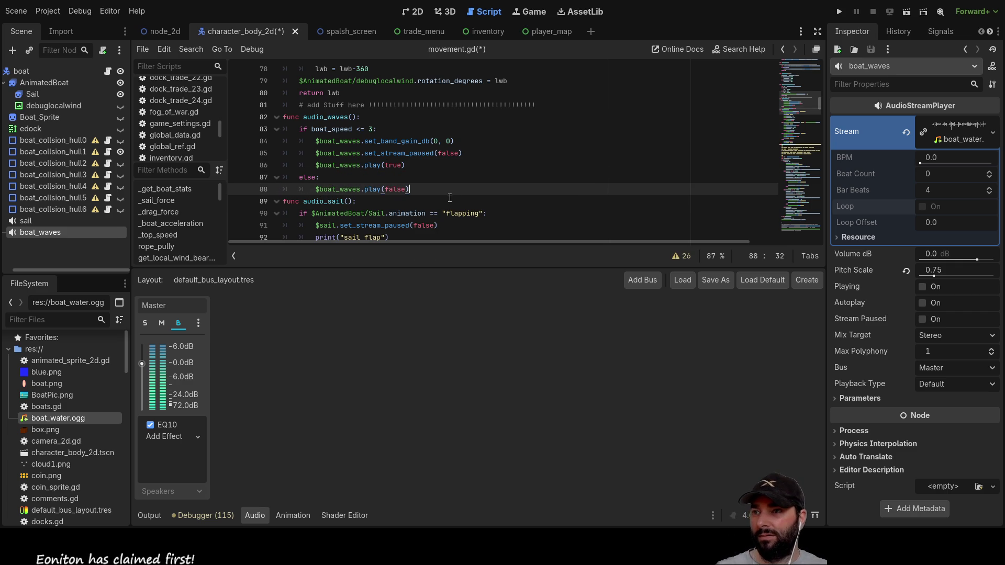
pyautogui.press('Return')
pyautogui.press('Return')
pyautogui.press('Return')
pyautogui.moveTo(467, 143); pyautogui.dragTo(307, 142)
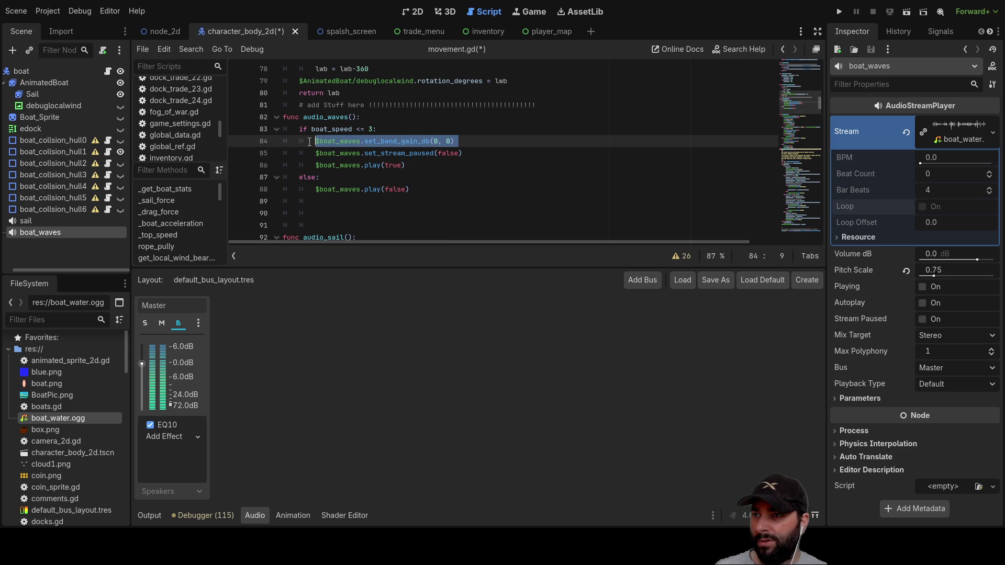
pyautogui.click(505, 207)
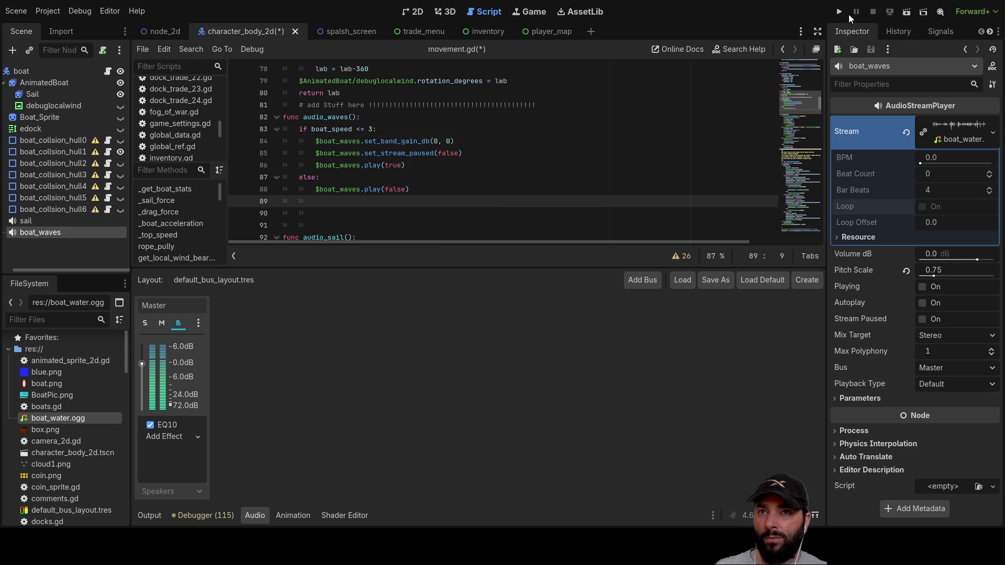
# Run the project and start the game from its main menu.
pyautogui.click(838, 12)
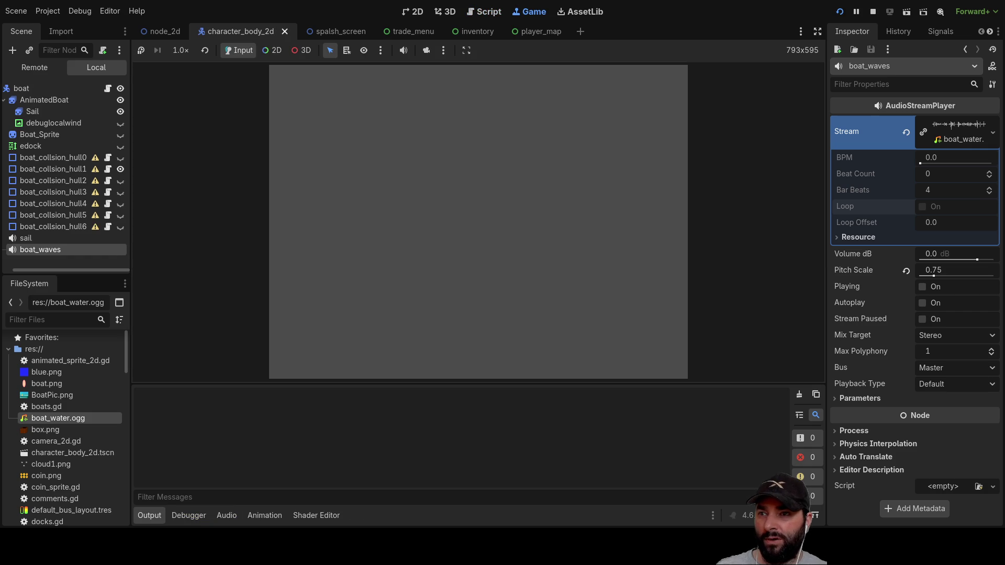
pyautogui.click(439, 78)
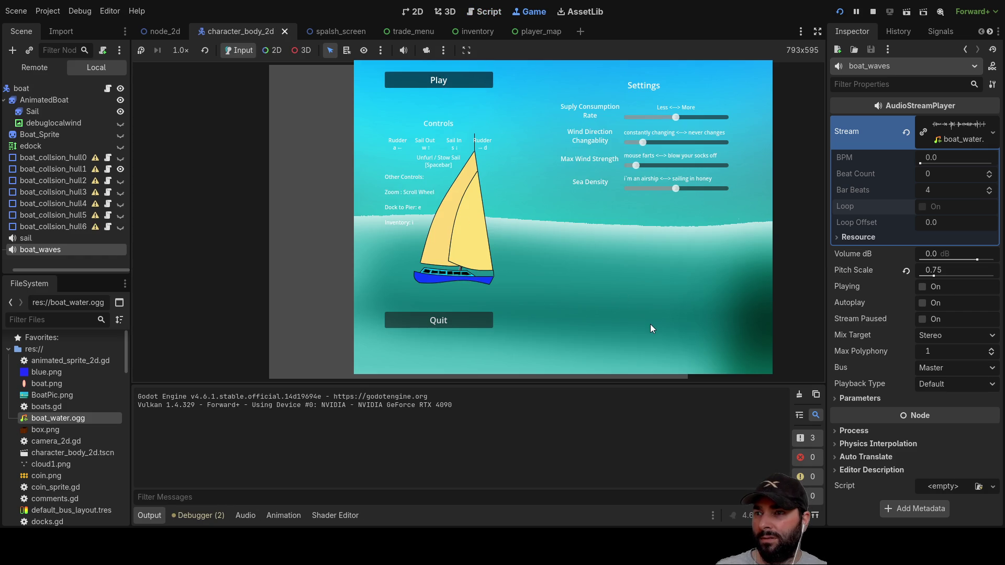
pyautogui.scroll(3, 619, 255)
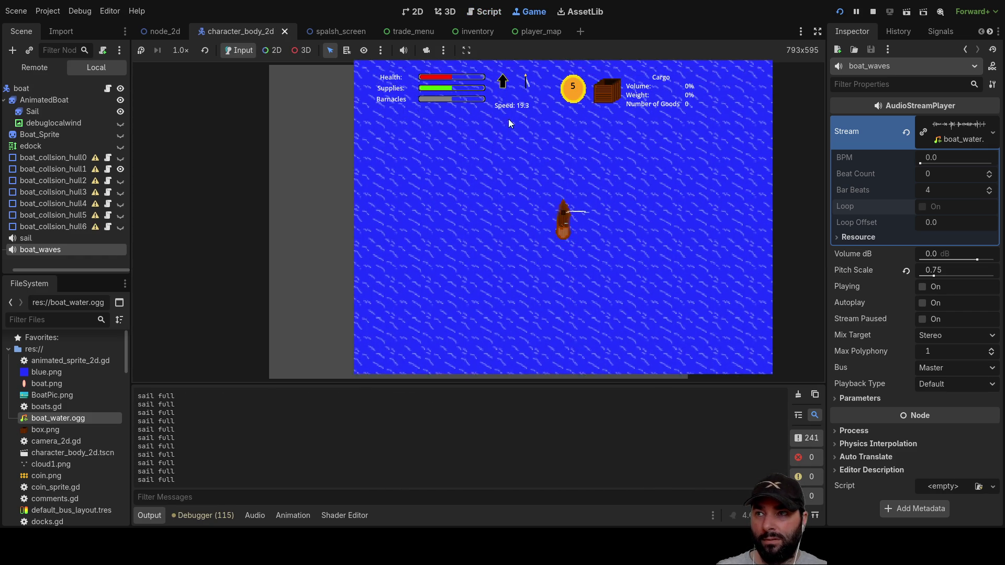
# Steer the boat left until it faces up-left, stow the sail, then stop the game.
pyautogui.press('a')
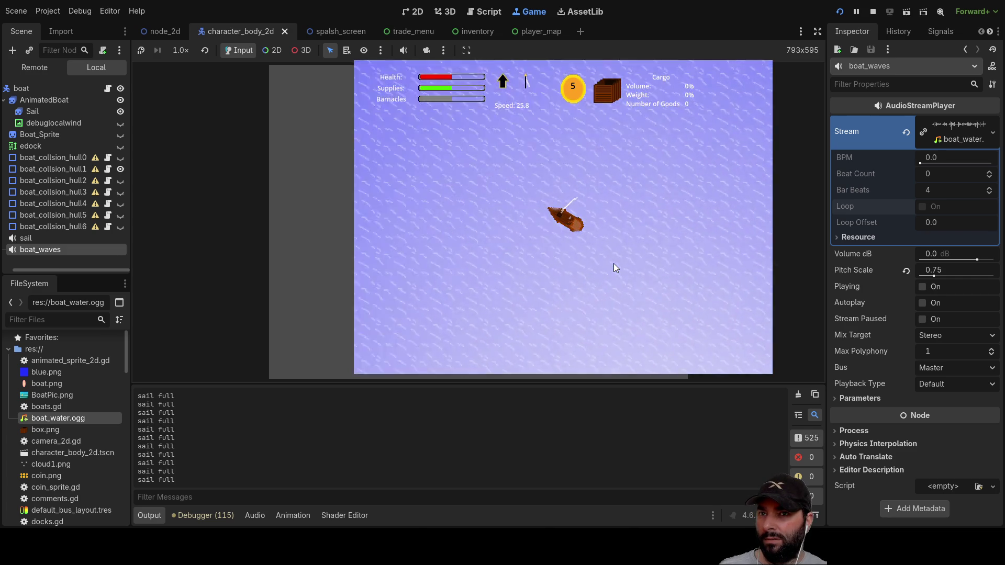
pyautogui.press('a')
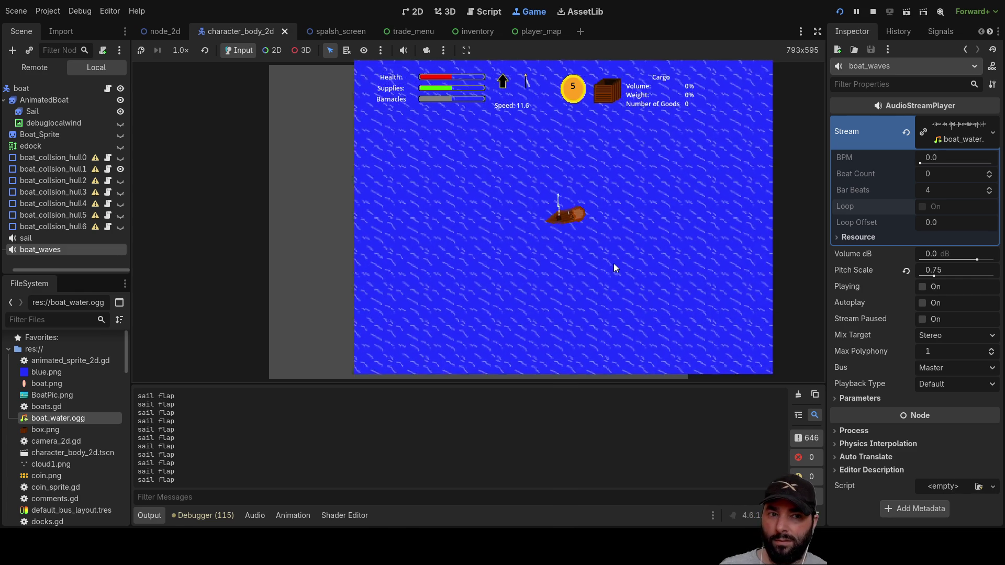
pyautogui.press('d')
pyautogui.press('a')
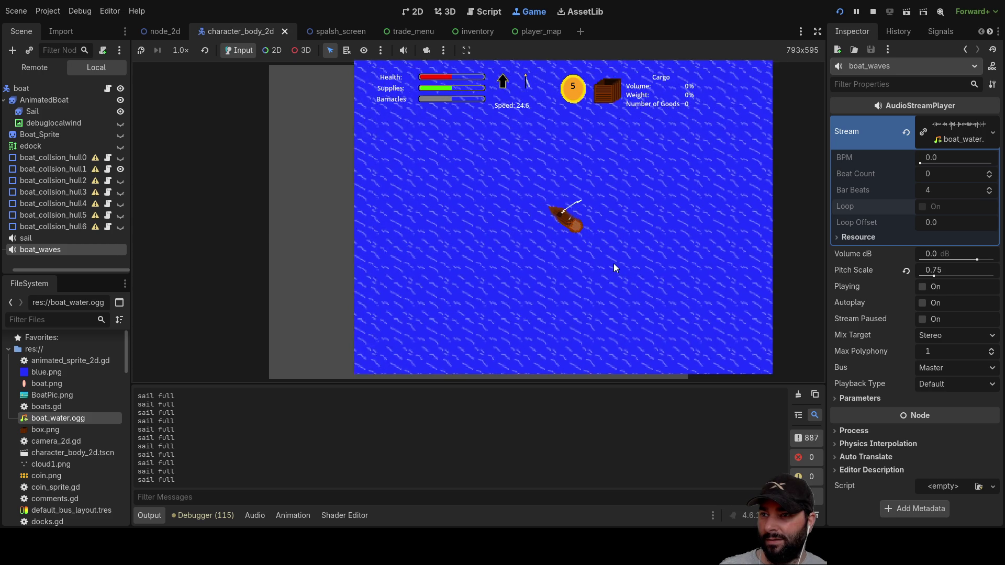
pyautogui.press('a')
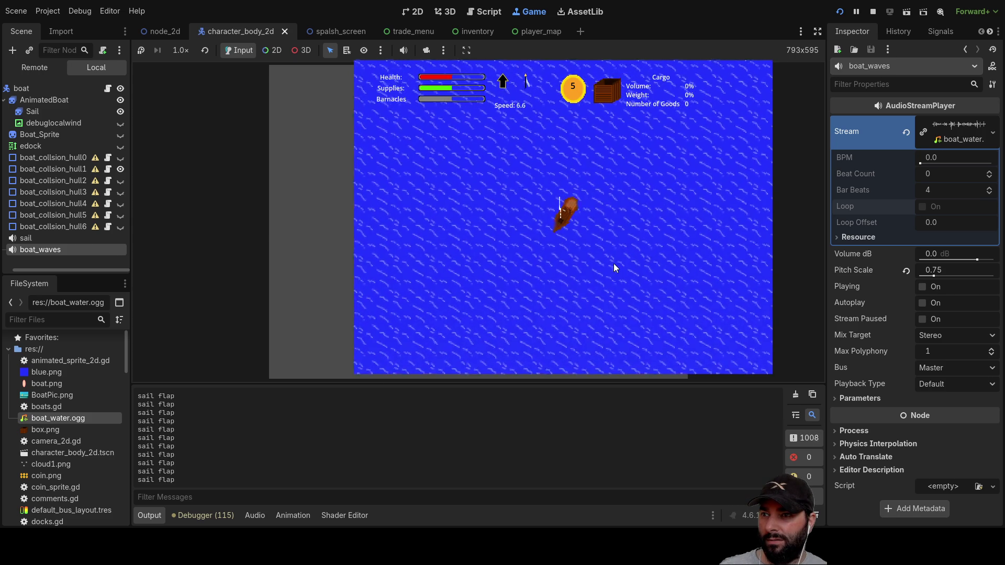
pyautogui.press('a')
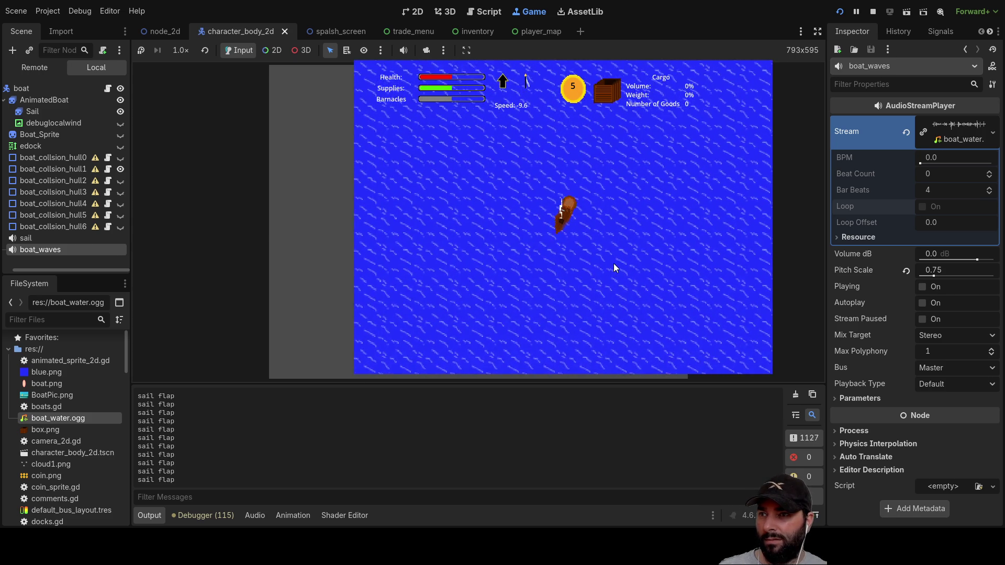
pyautogui.press('a')
pyautogui.press('s')
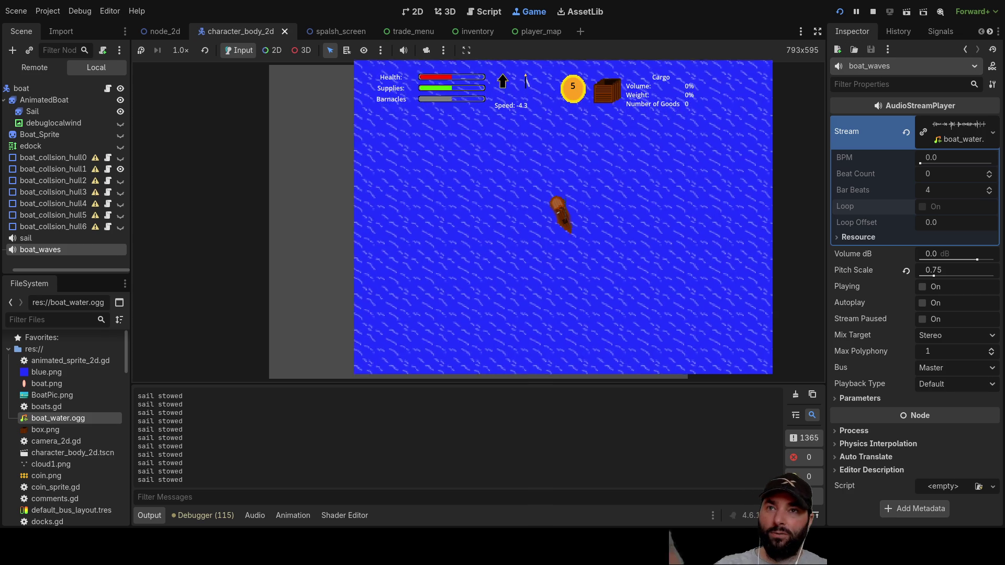
pyautogui.click(873, 11)
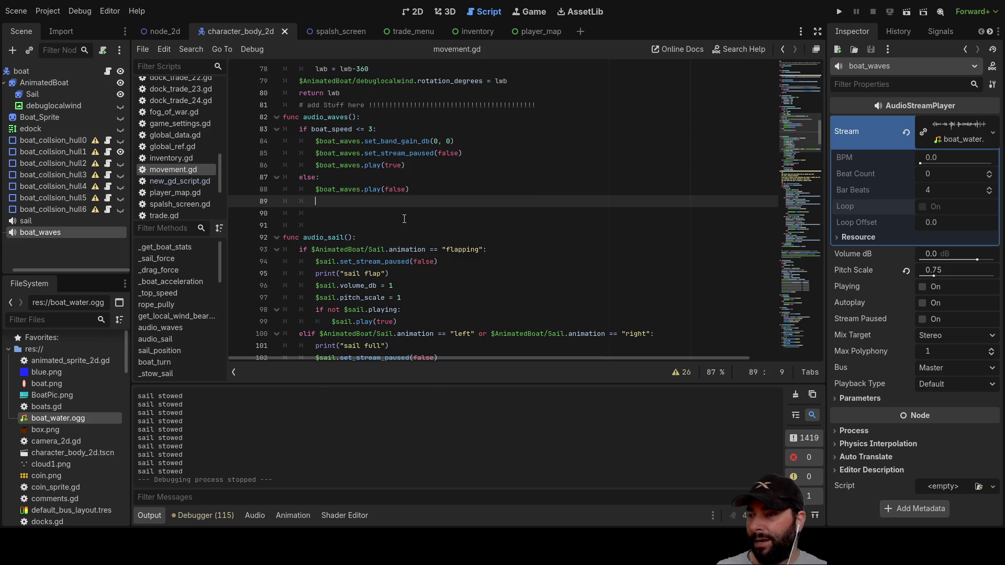
# Select the 'if not $sail.playing:' check on line 98, then scroll back to audio_waves.
pyautogui.scroll(-3, 395, 234)
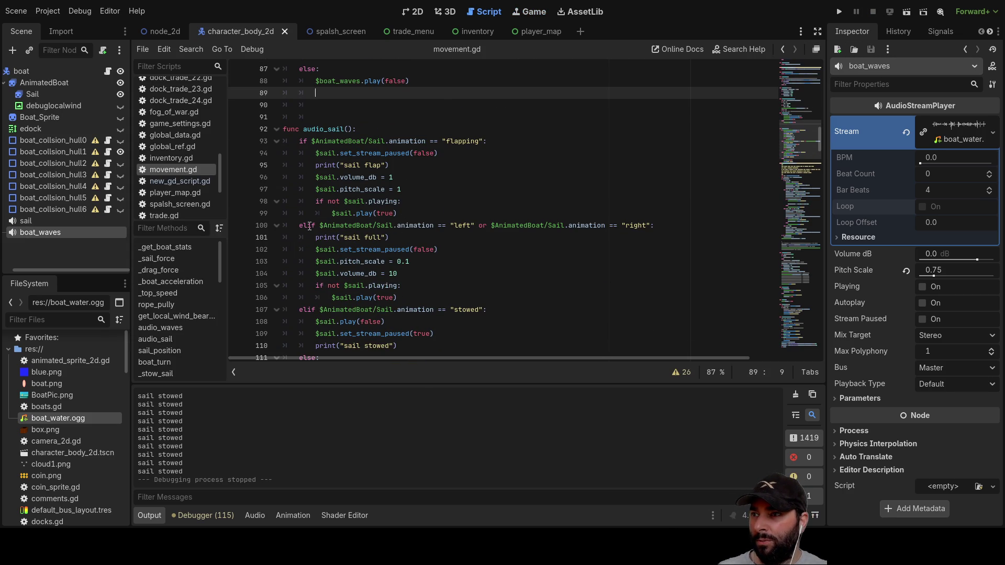
pyautogui.scroll(1, 332, 160)
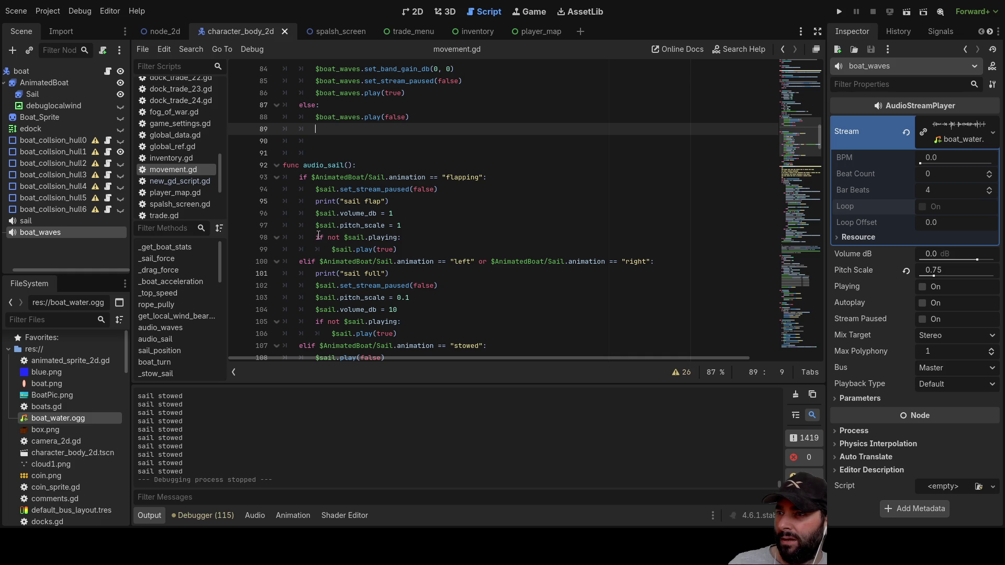
pyautogui.moveTo(316, 237); pyautogui.dragTo(405, 240)
pyautogui.hotkey('ctrl', 'c')
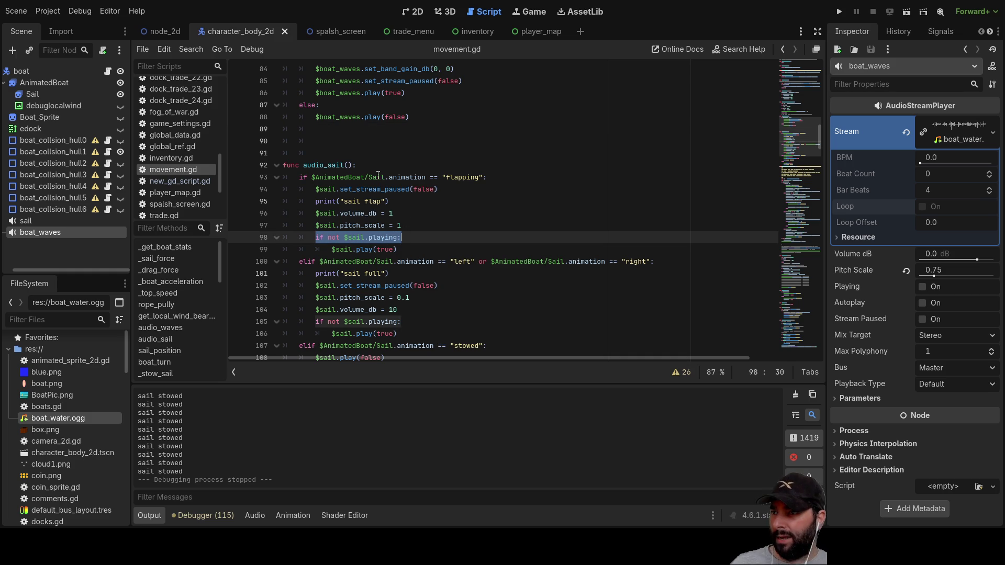
pyautogui.scroll(6, 378, 177)
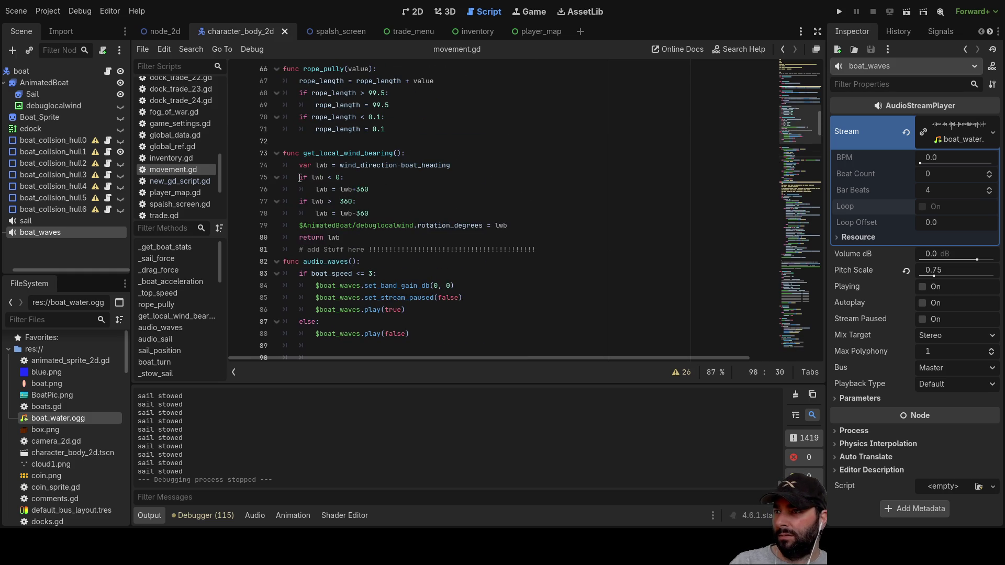
pyautogui.scroll(-2, 293, 260)
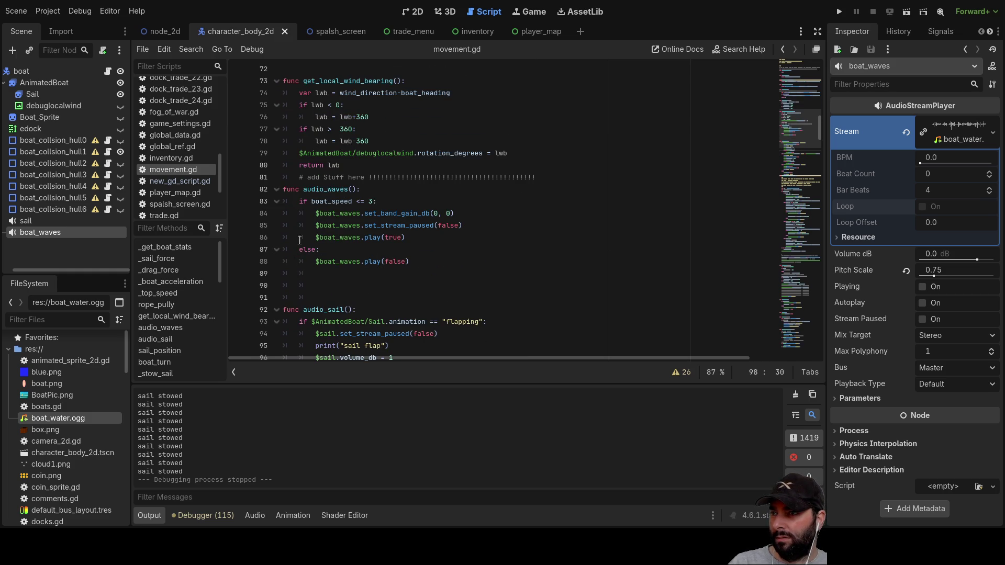
# Insert an 'if not $boat_waves.playing:' check above the boat_waves calls in audio_waves().
pyautogui.click(310, 211)
pyautogui.press('Return')
pyautogui.press('Up')
pyautogui.hotkey('ctrl', 'v')
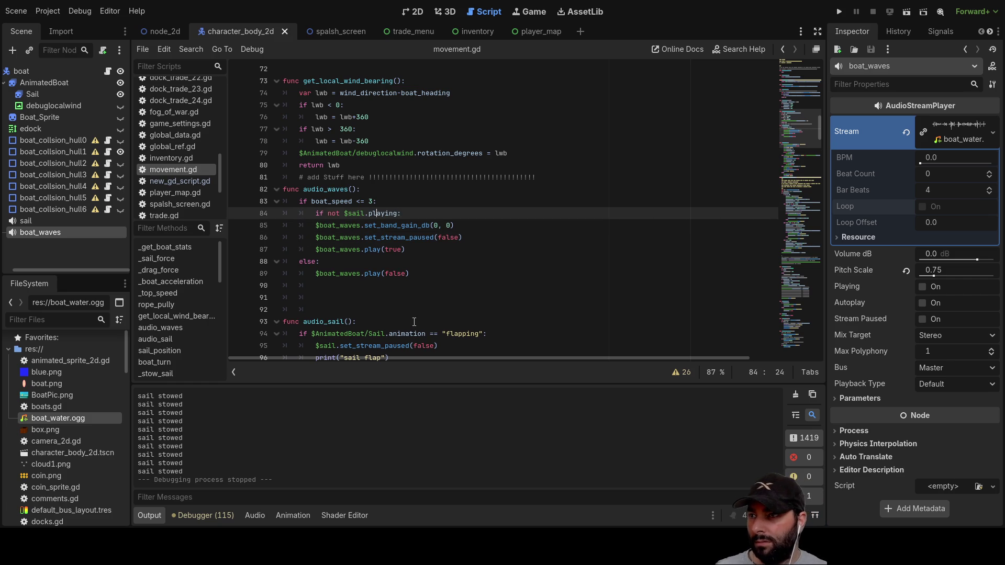
pyautogui.press('Left')
pyautogui.press('Left')
pyautogui.press('BackSpace')
pyautogui.press('BackSpace')
pyautogui.press('BackSpace')
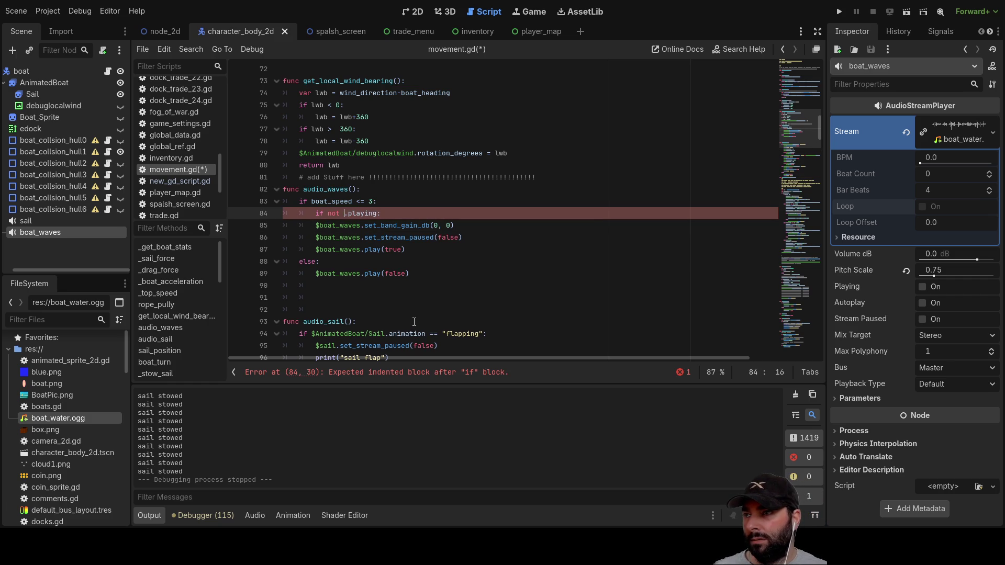
pyautogui.moveTo(50, 231)
pyautogui.mouseDown()
pyautogui.moveTo(297, 199)
pyautogui.moveTo(344, 217)
pyautogui.mouseUp()
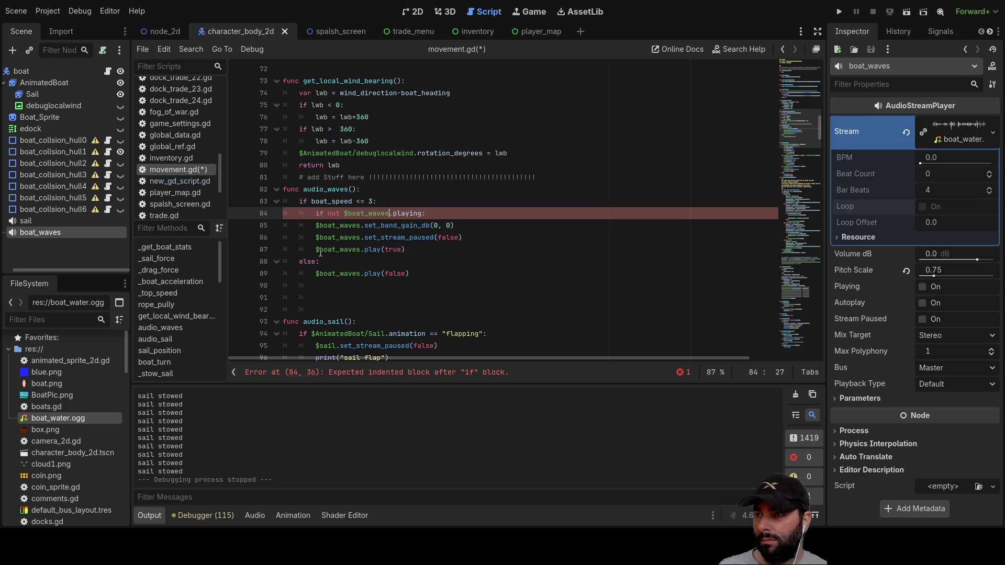
# Indent the three boat_waves lines (gain, unpause, play(true)) under the new check.
pyautogui.click(420, 254)
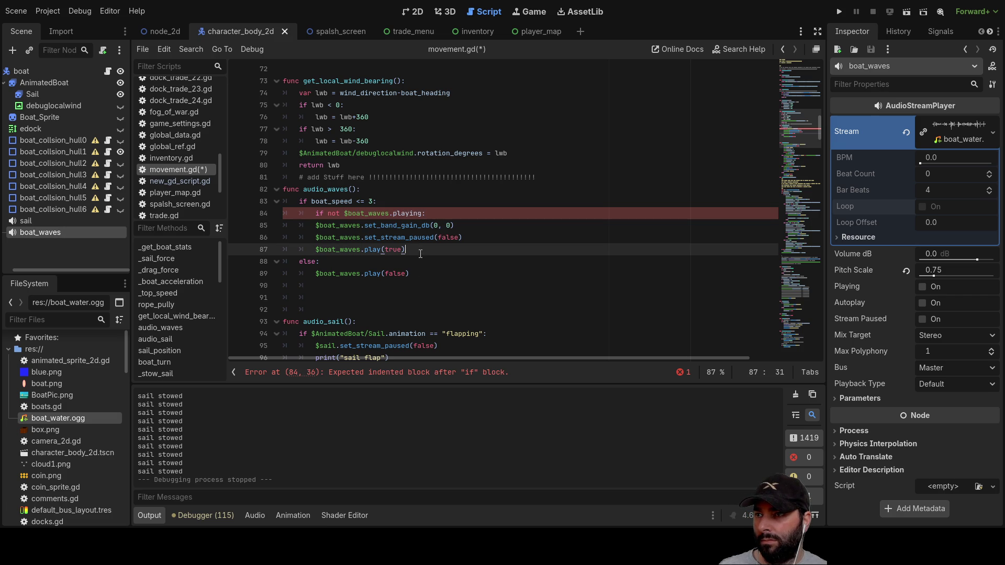
pyautogui.click(298, 261)
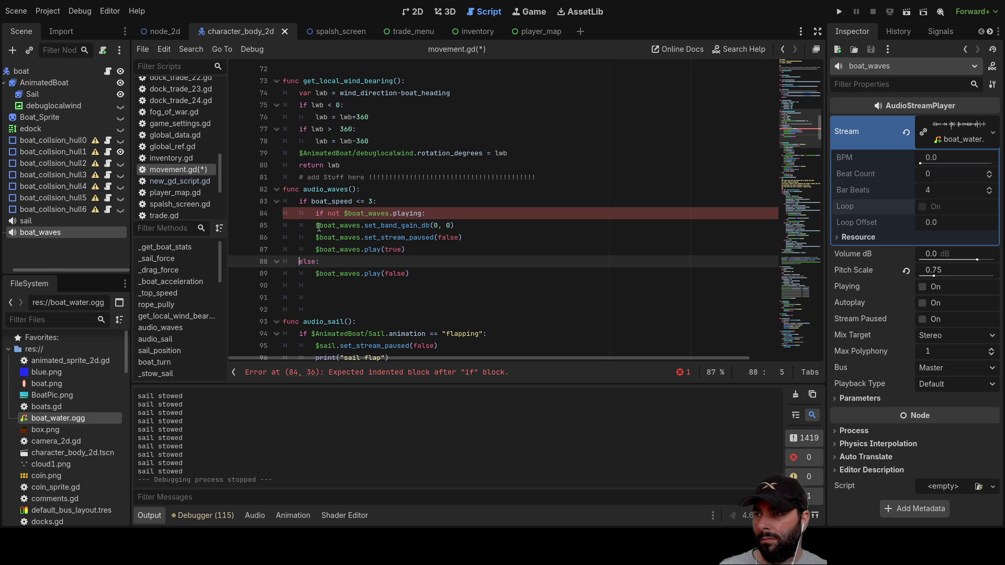
pyautogui.click(316, 225)
pyautogui.press('Tab')
pyautogui.press('Down')
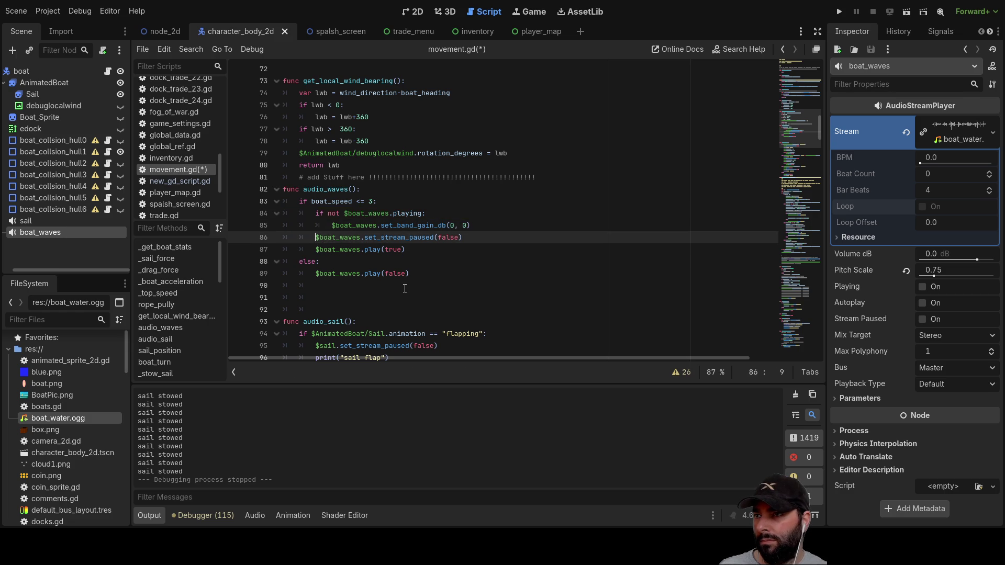
pyautogui.press('Tab')
pyautogui.press('Down')
pyautogui.press('Tab')
pyautogui.scroll(-4, 408, 291)
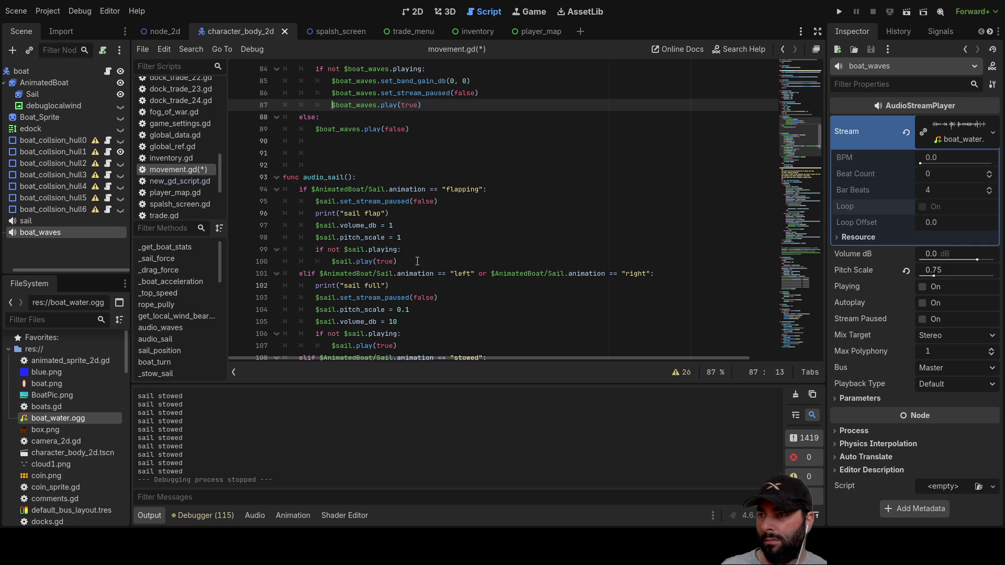
pyautogui.scroll(3, 348, 246)
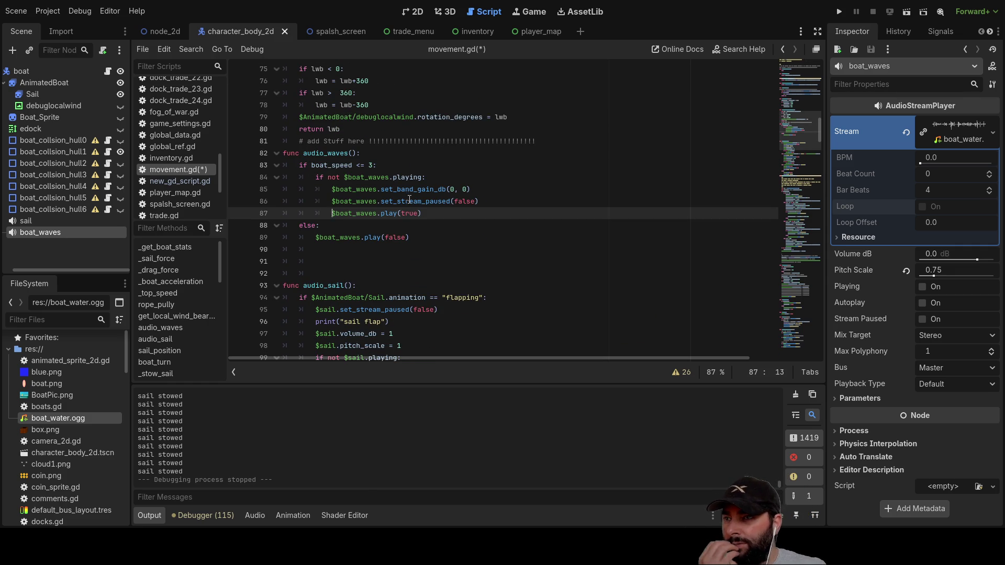
pyautogui.doubleClick(330, 154)
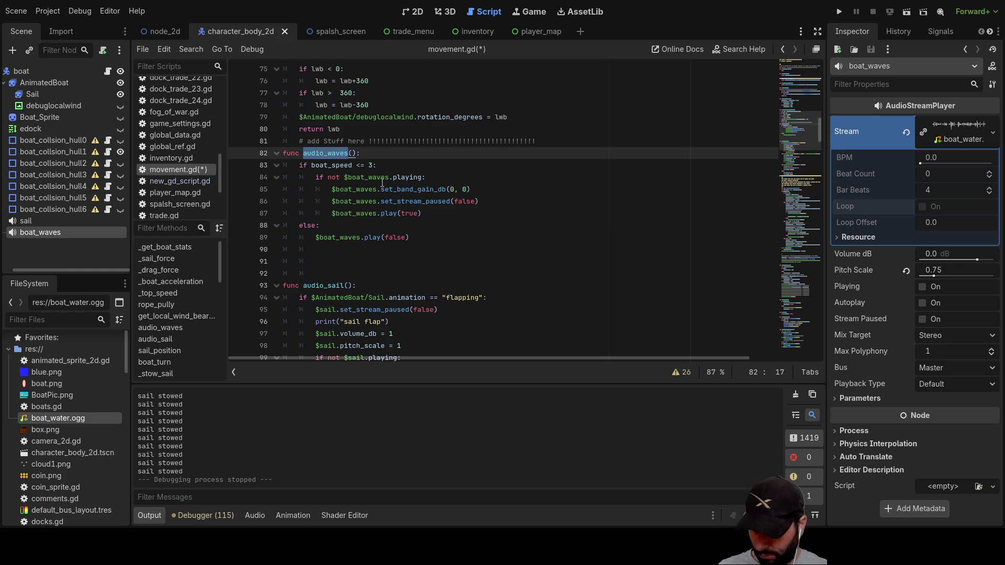
pyautogui.scroll(-15, 391, 192)
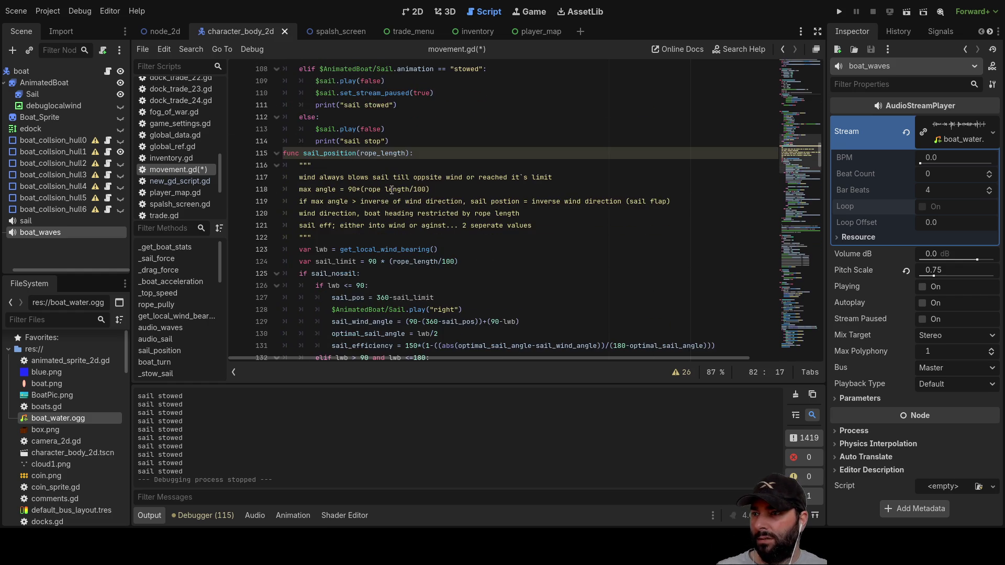
pyautogui.scroll(-8, 391, 192)
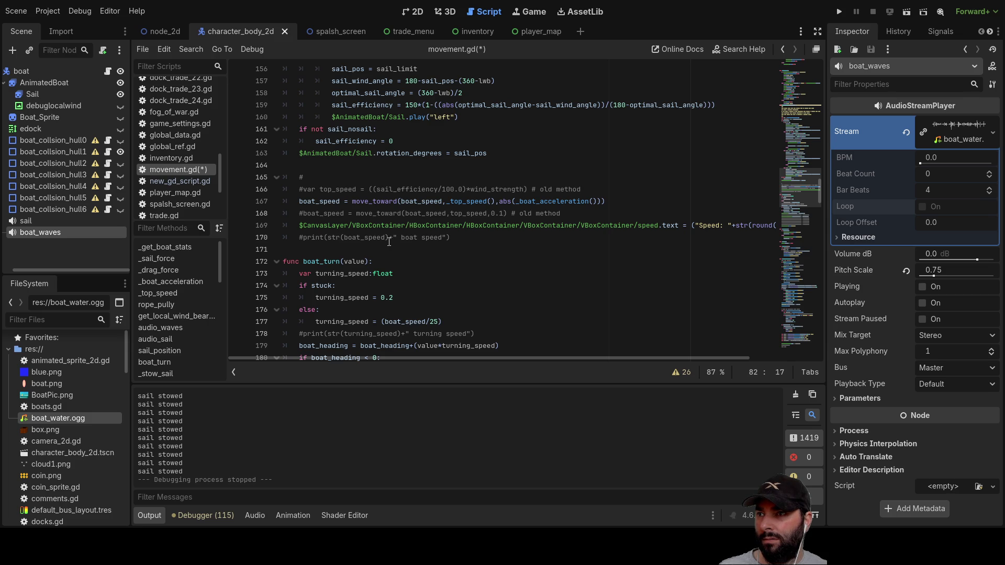
pyautogui.scroll(3, 388, 241)
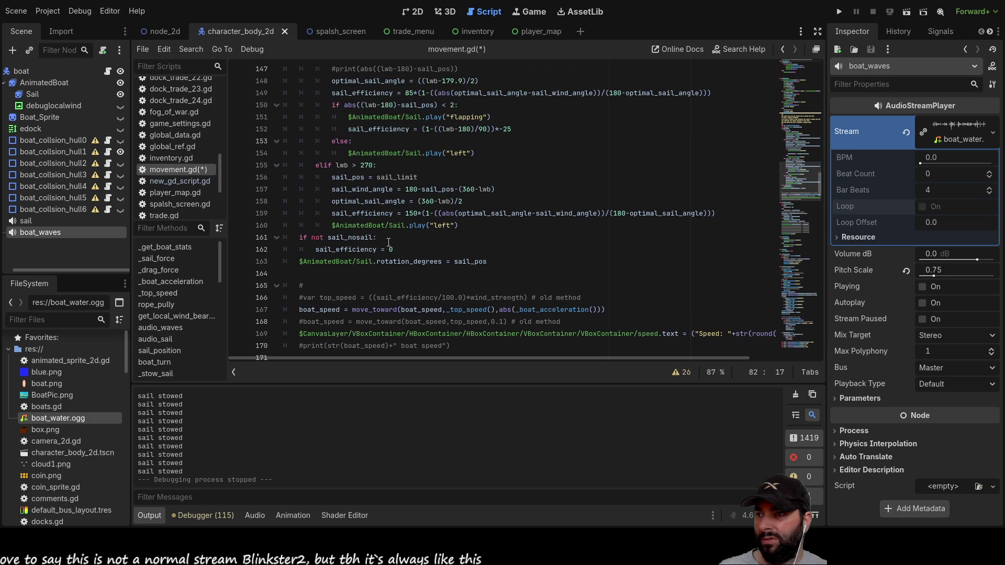
pyautogui.scroll(7, 371, 275)
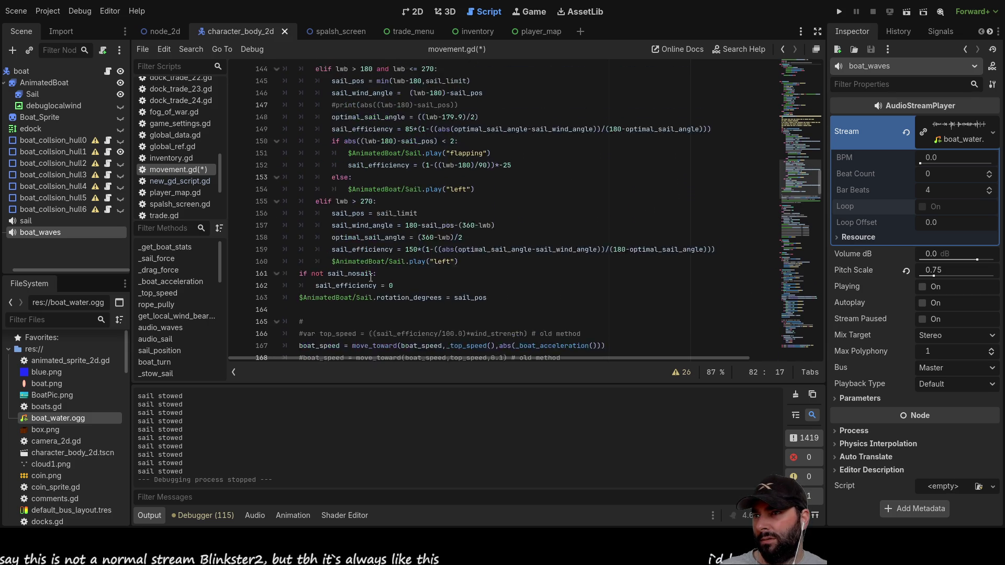
pyautogui.scroll(6, 370, 276)
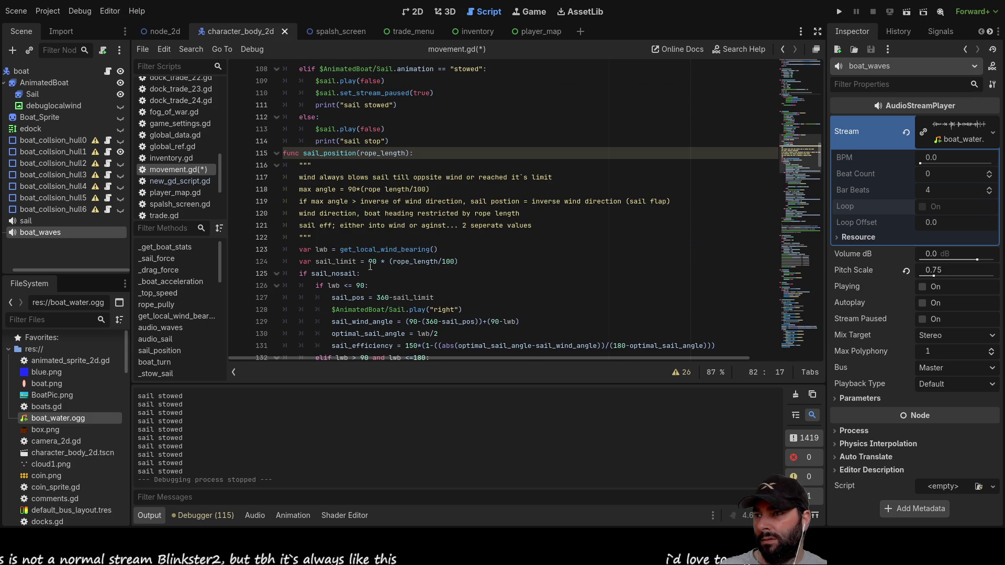
pyautogui.scroll(6, 368, 261)
pyautogui.scroll(-3, 367, 250)
pyautogui.scroll(-20, 368, 249)
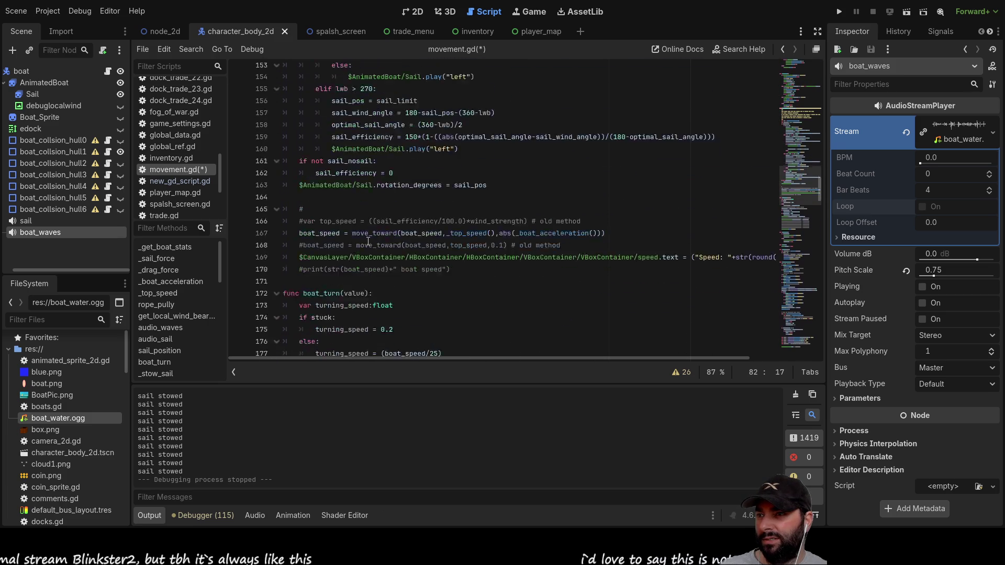
pyautogui.scroll(-8, 367, 241)
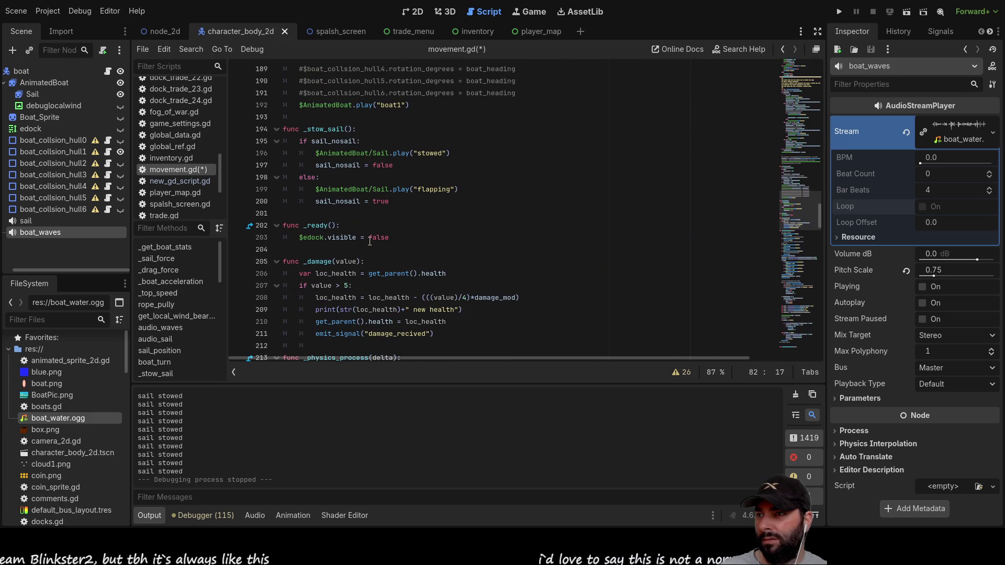
pyautogui.scroll(-6, 369, 241)
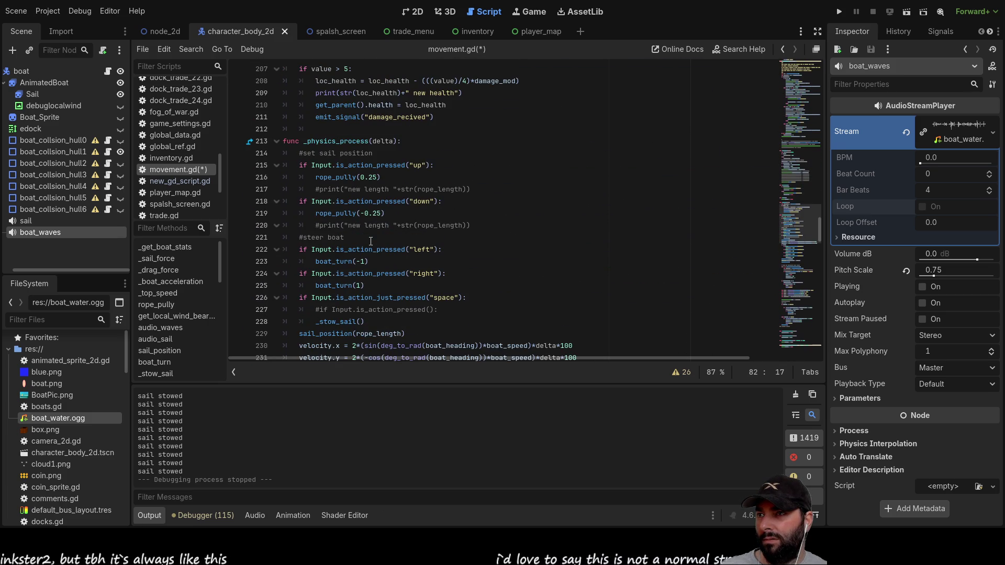
pyautogui.scroll(-7, 371, 242)
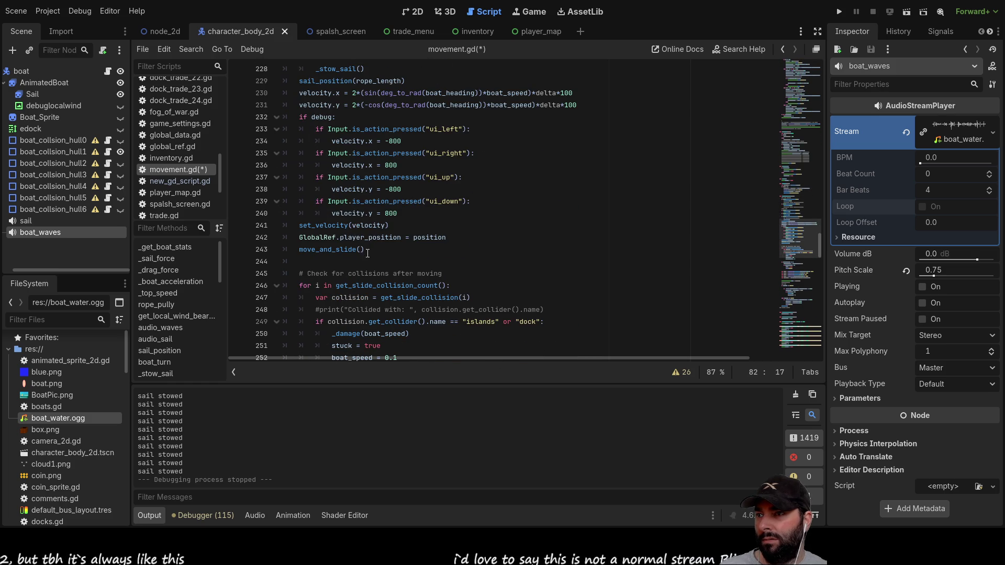
# Add an audio_waves() call after audio_sail() in the physics process of movement.gd.
pyautogui.scroll(-12, 330, 244)
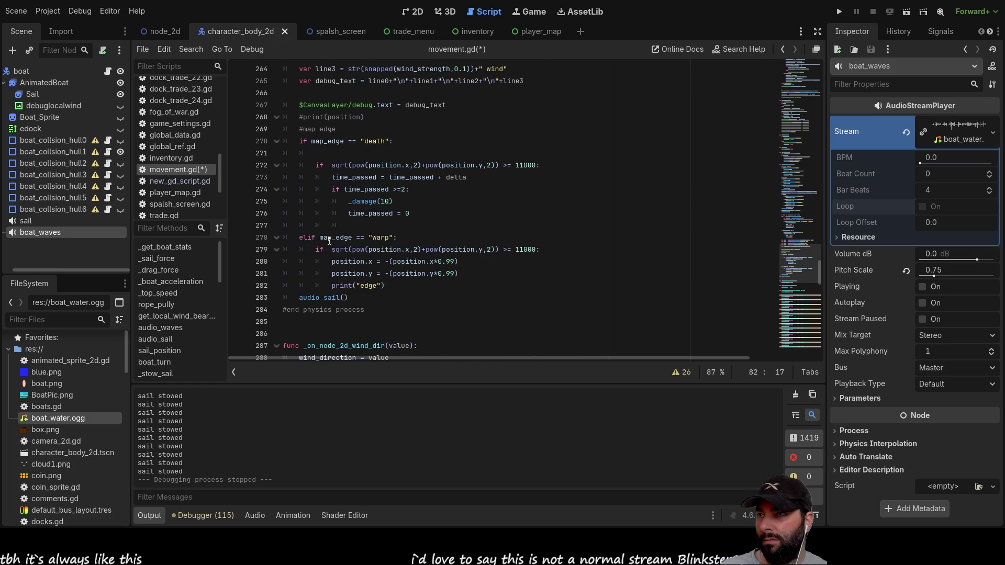
pyautogui.click(360, 311)
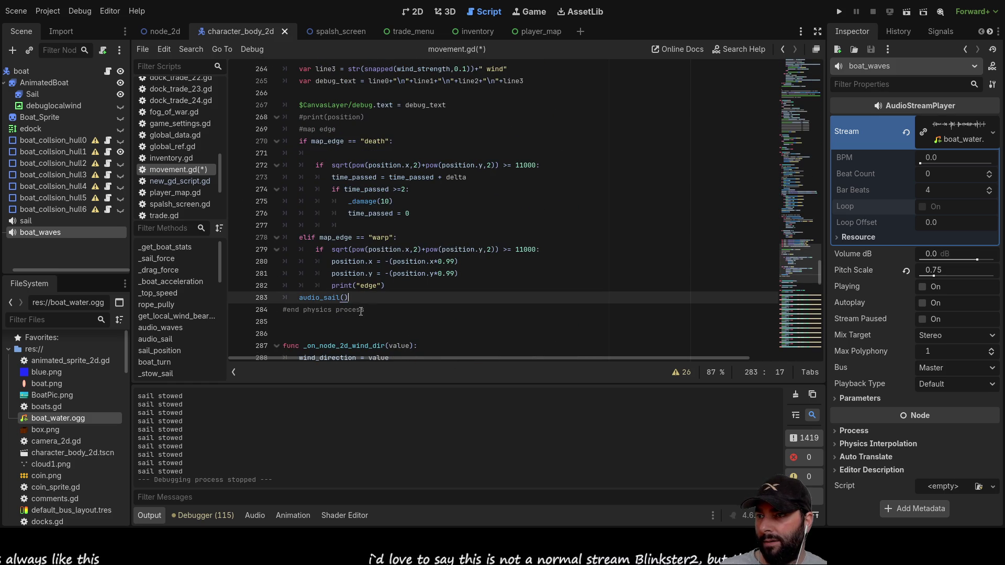
pyautogui.press('Down')
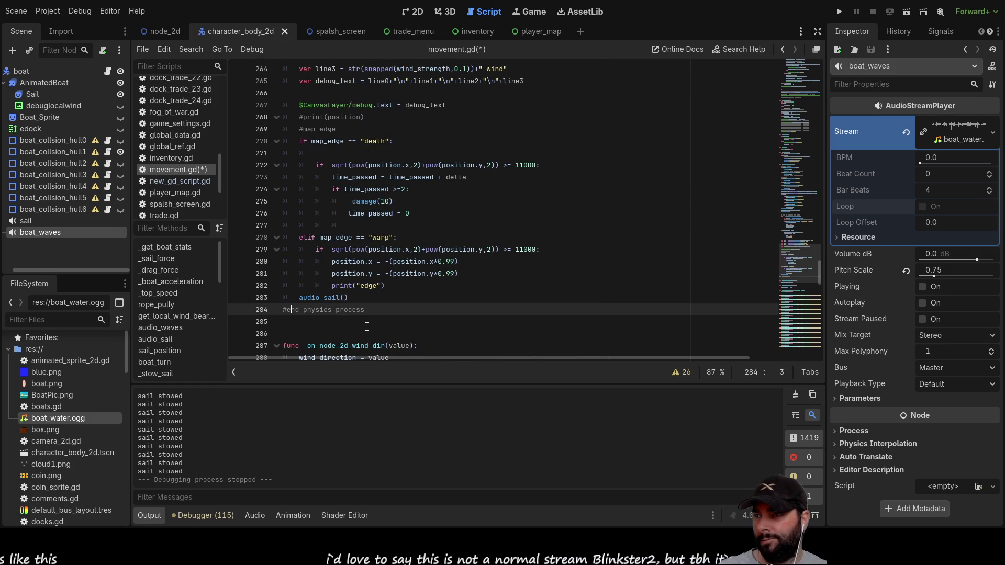
pyautogui.press('Return')
pyautogui.press('Up')
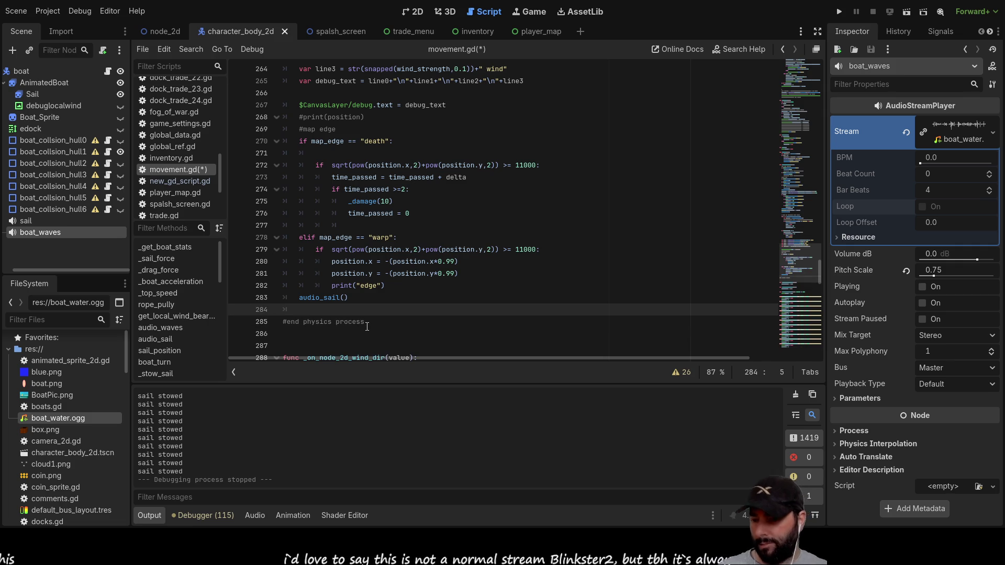
pyautogui.write('audio_waves')
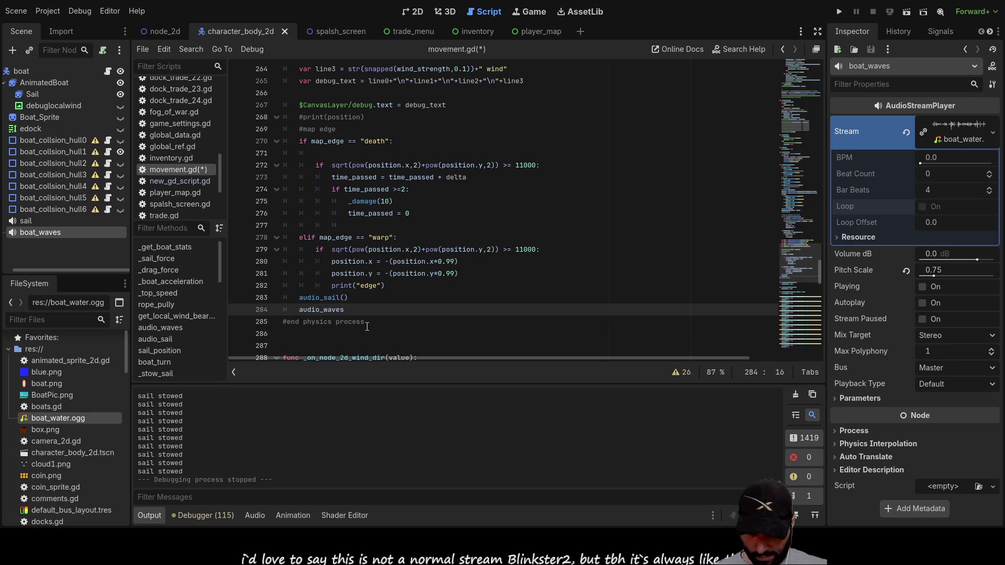
pyautogui.write('()')
pyautogui.press('Up')
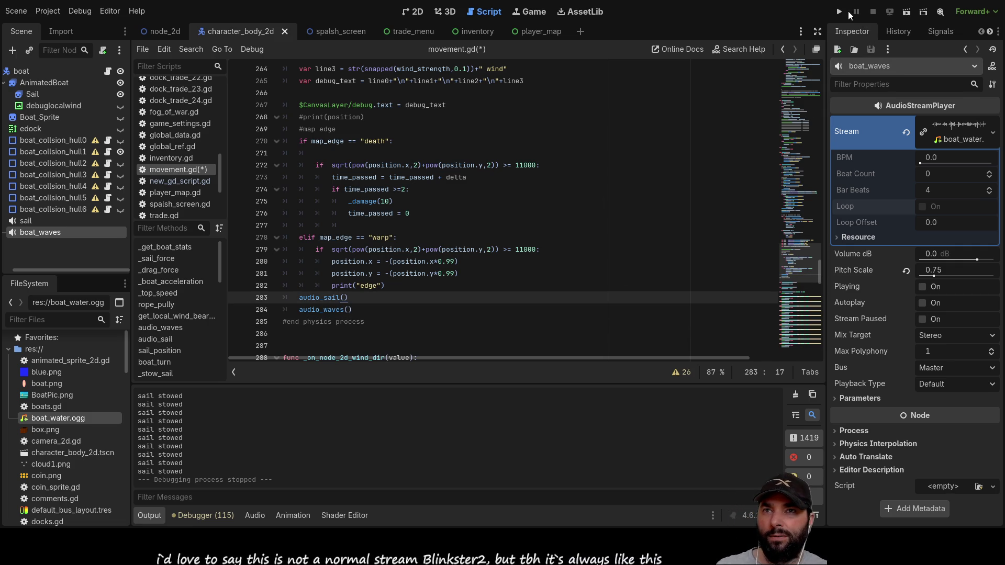
pyautogui.click(840, 11)
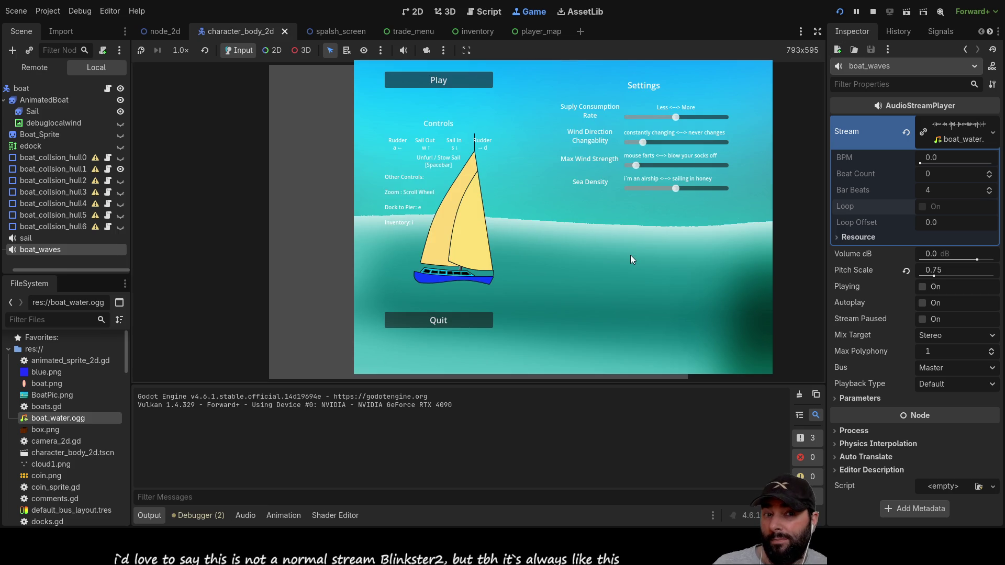
# Play the game until the set_band_gain_db error at movement.gd:85, then stop debugging.
pyautogui.click(439, 79)
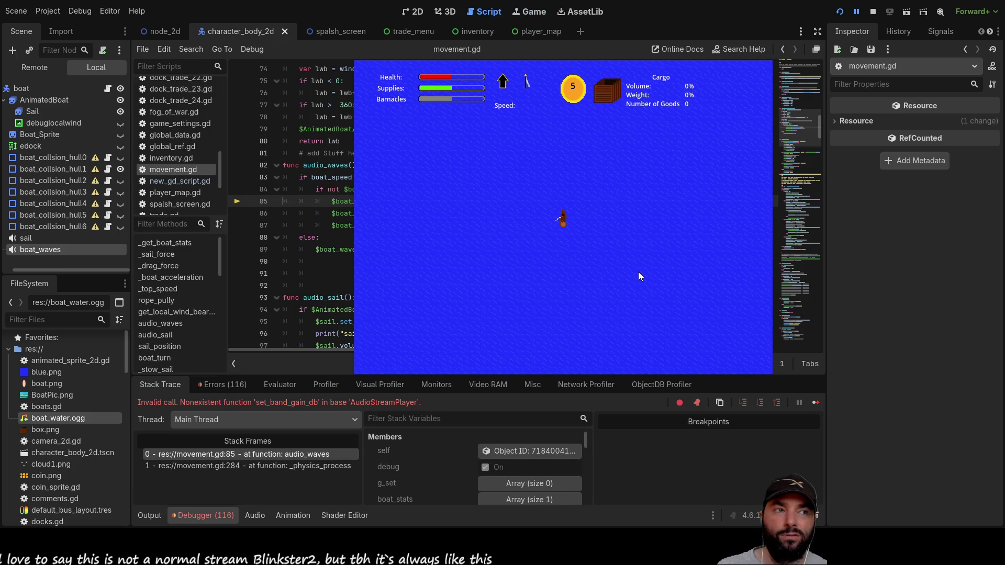
pyautogui.click(872, 11)
pyautogui.scroll(15, 450, 270)
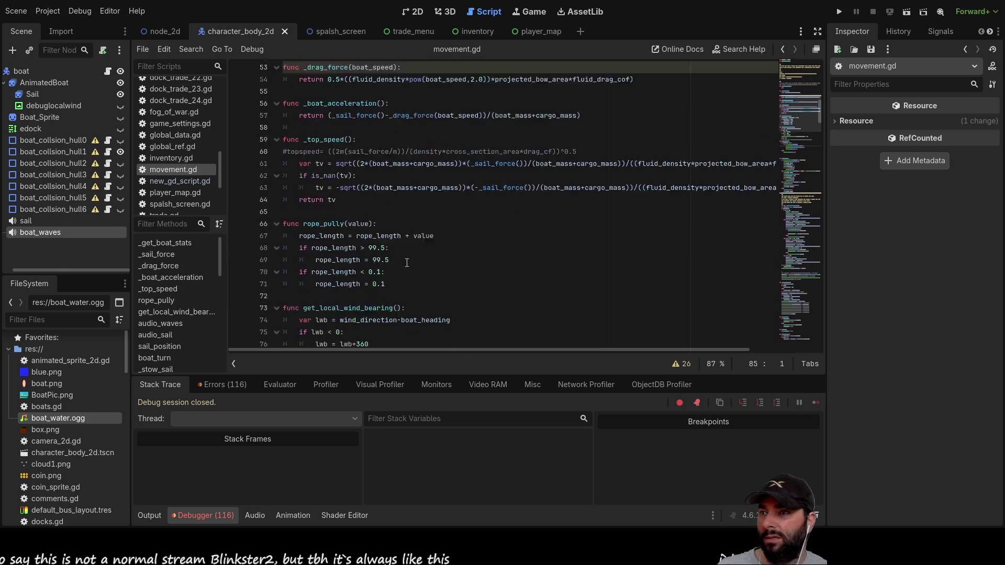
pyautogui.scroll(2, 450, 270)
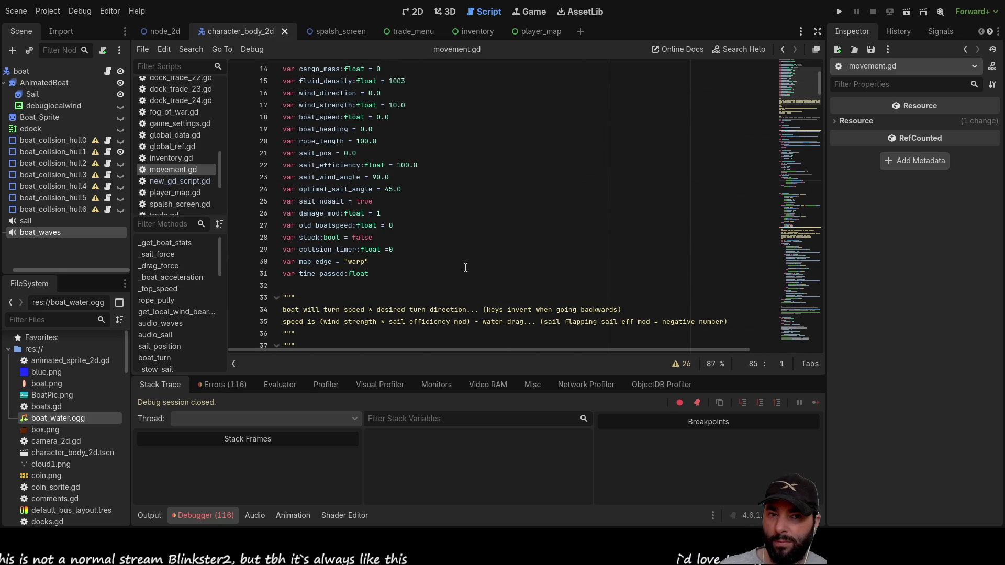
pyautogui.scroll(4, 446, 245)
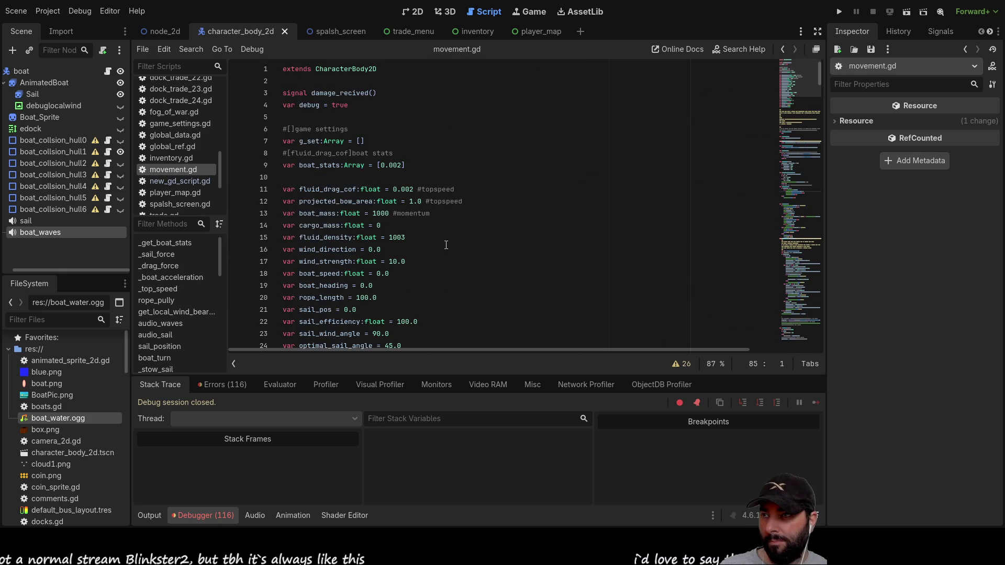
pyautogui.scroll(-7, 446, 245)
pyautogui.scroll(2, 447, 243)
pyautogui.scroll(-4, 448, 241)
pyautogui.scroll(-7, 448, 240)
pyautogui.scroll(1, 449, 240)
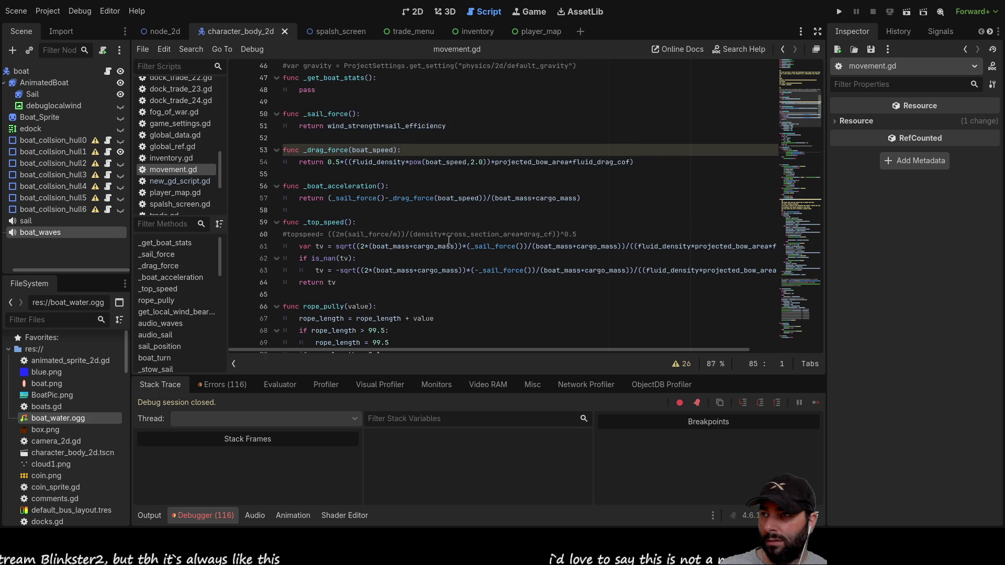
pyautogui.scroll(10, 449, 240)
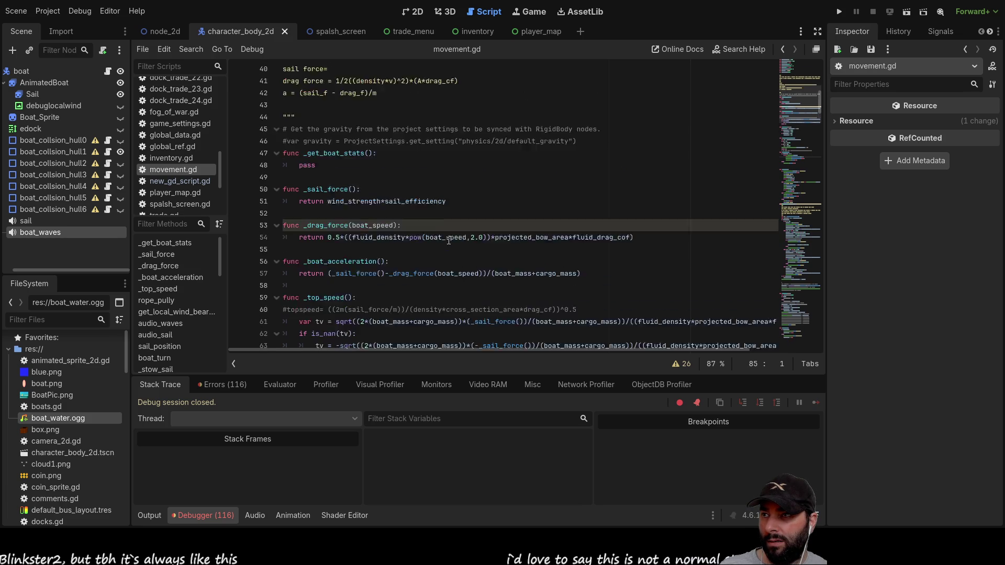
pyautogui.scroll(5, 449, 241)
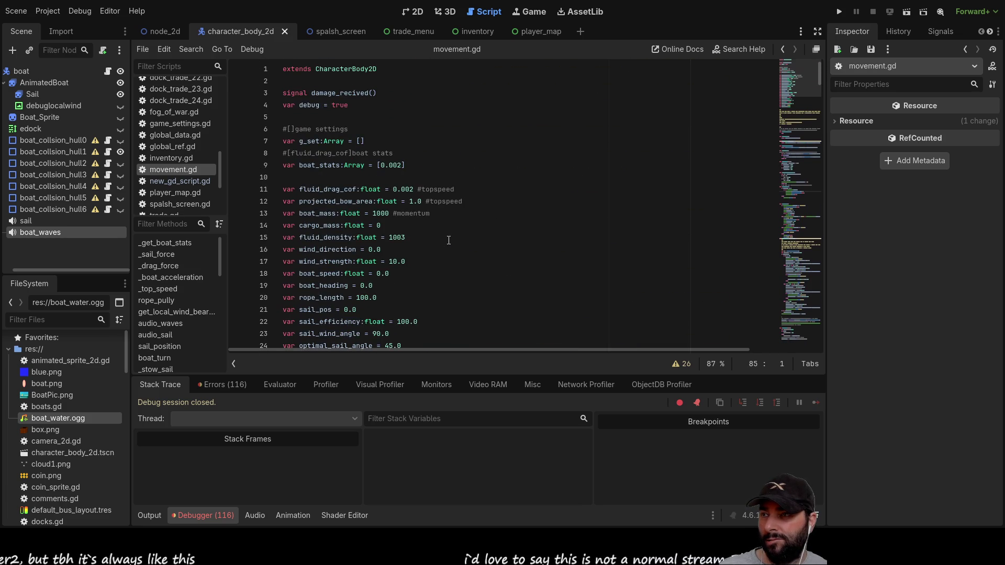
pyautogui.scroll(-17, 449, 240)
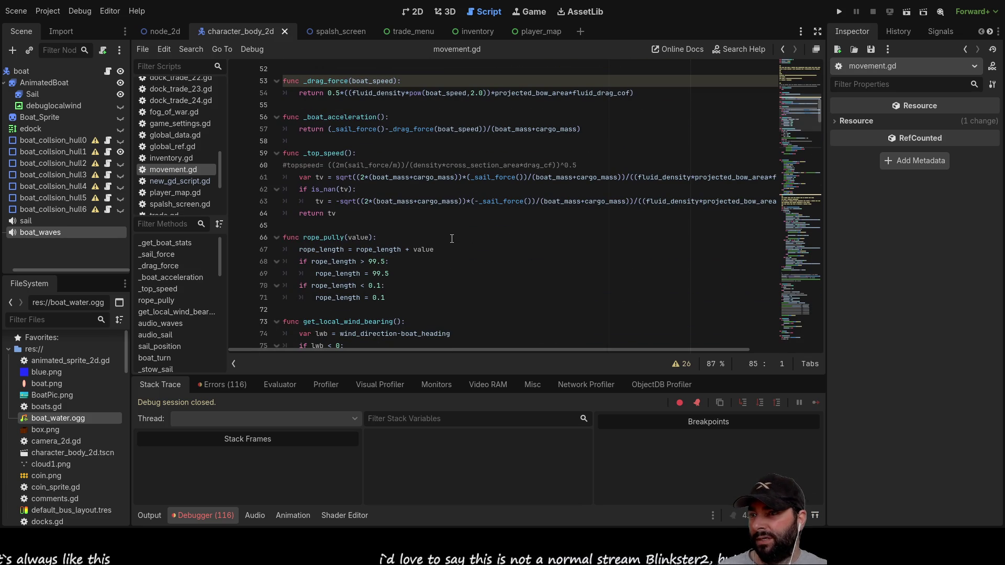
pyautogui.scroll(17, 452, 242)
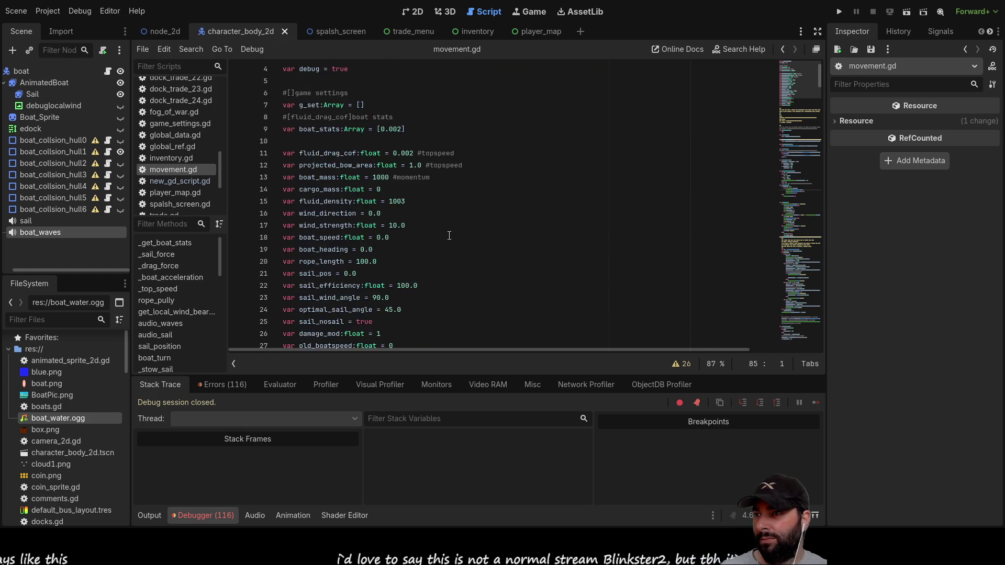
pyautogui.scroll(-11, 449, 236)
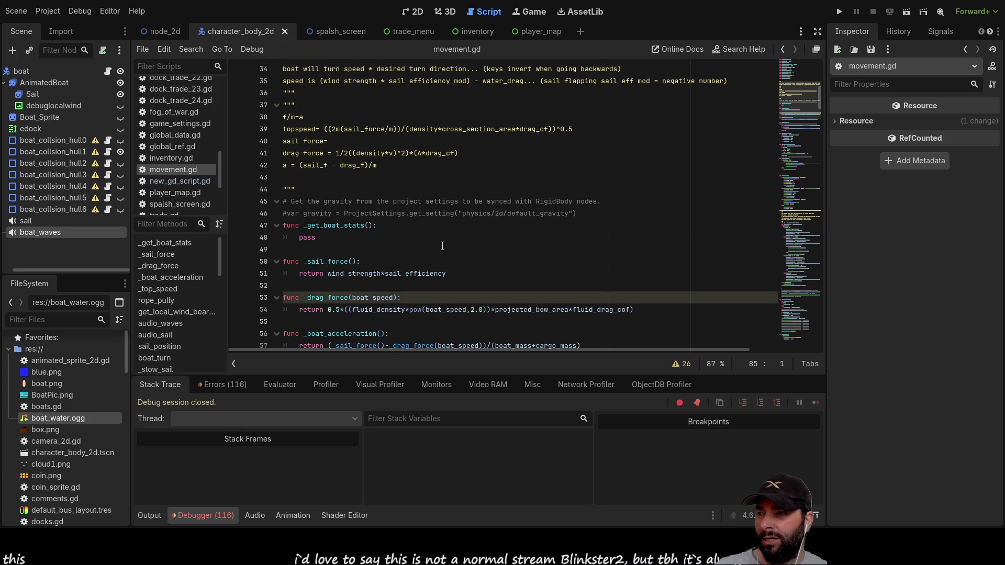
pyautogui.scroll(-4, 442, 247)
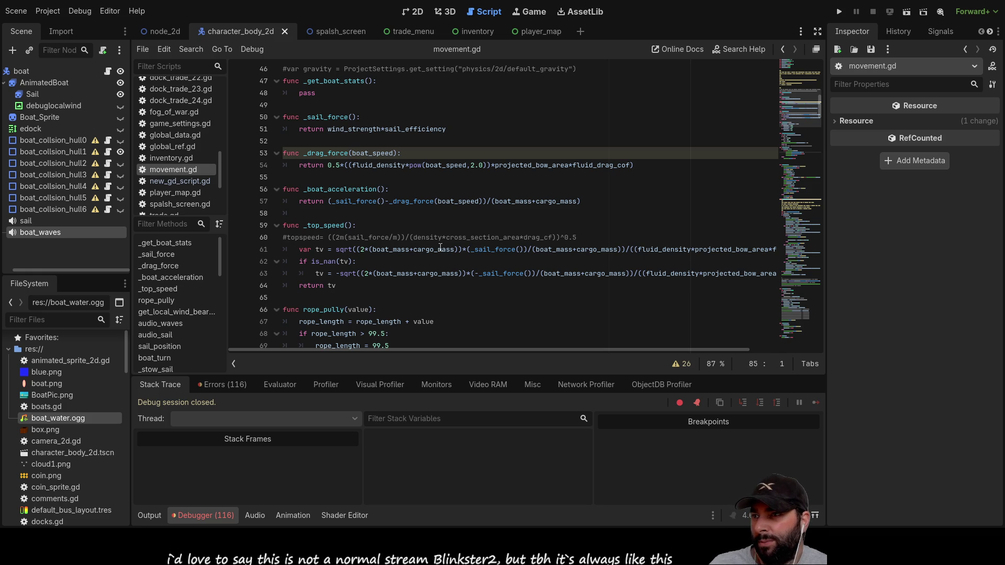
pyautogui.scroll(-10, 440, 247)
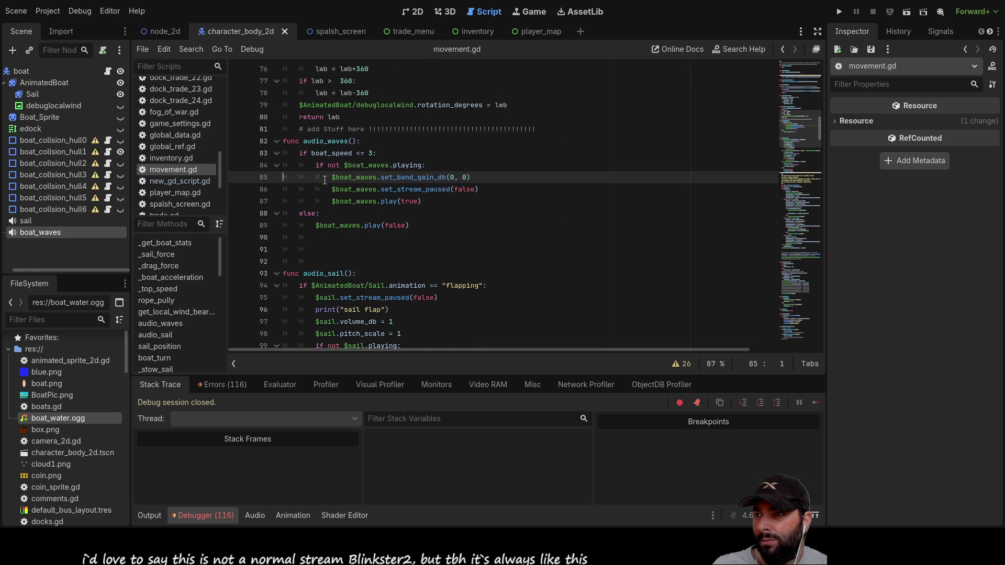
# Delete the set_band_gain_db(0, 0) call on line 85 of audio_waves().
pyautogui.doubleClick(408, 177)
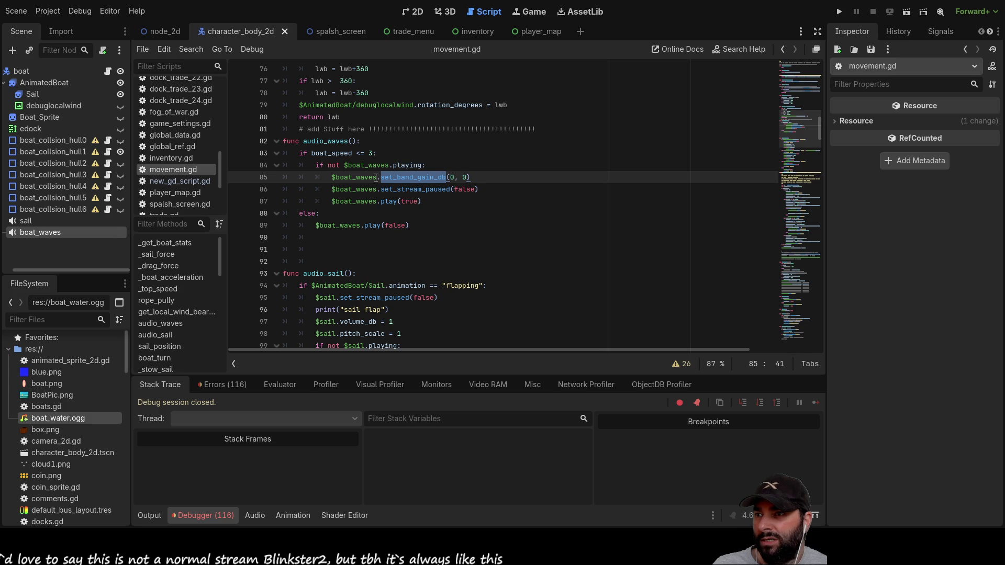
pyautogui.click(380, 178)
pyautogui.moveTo(474, 178); pyautogui.dragTo(390, 174)
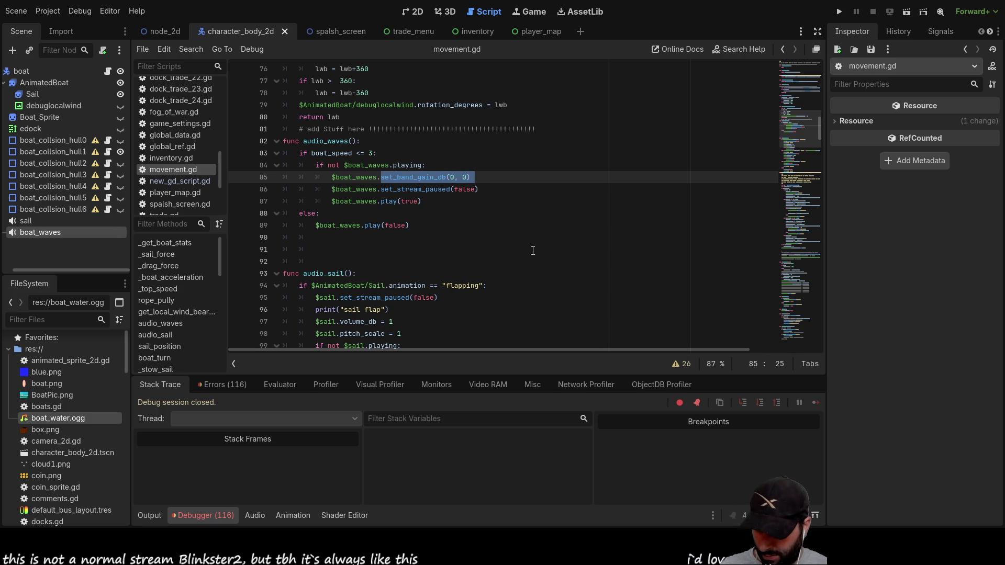
pyautogui.press('BackSpace')
# Add a new line above $boat_waves, type 'equa' and browse the autocomplete suggestions.
pyautogui.write('eq')
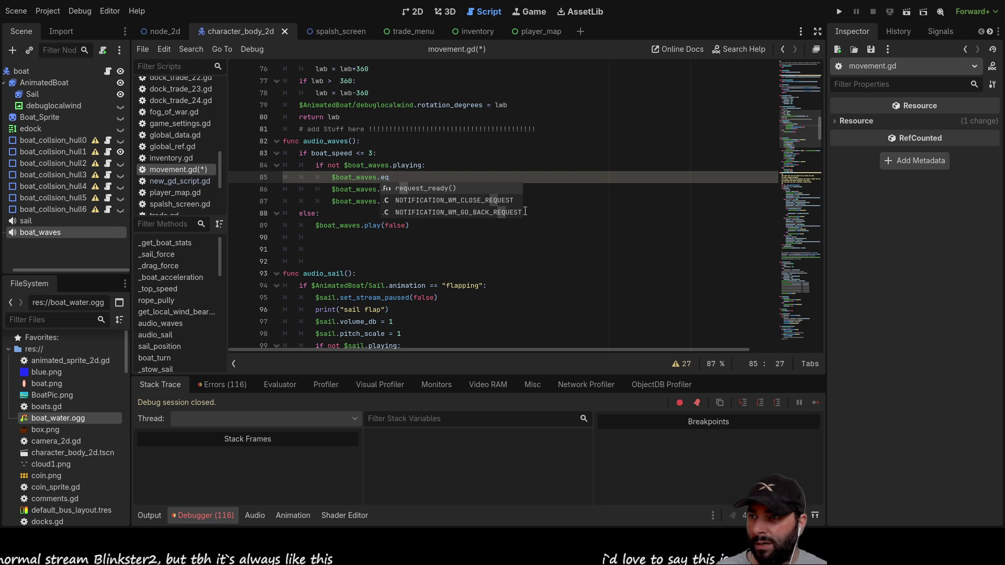
pyautogui.press('BackSpace')
pyautogui.press('BackSpace')
pyautogui.press('Left')
pyautogui.press('Left')
pyautogui.press('Left')
pyautogui.hotkey('ctrl', 'shift', 'Return')
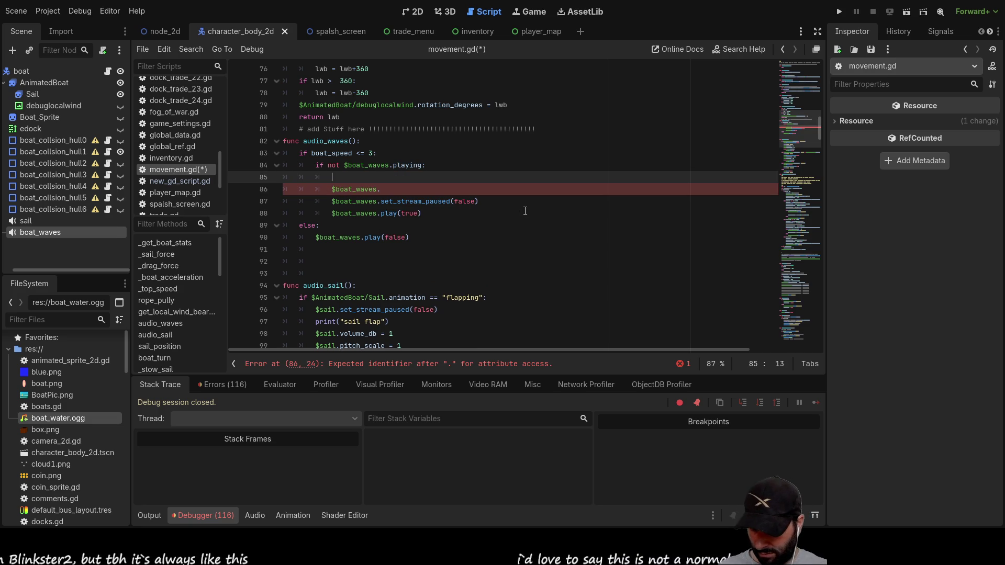
pyautogui.write('eq')
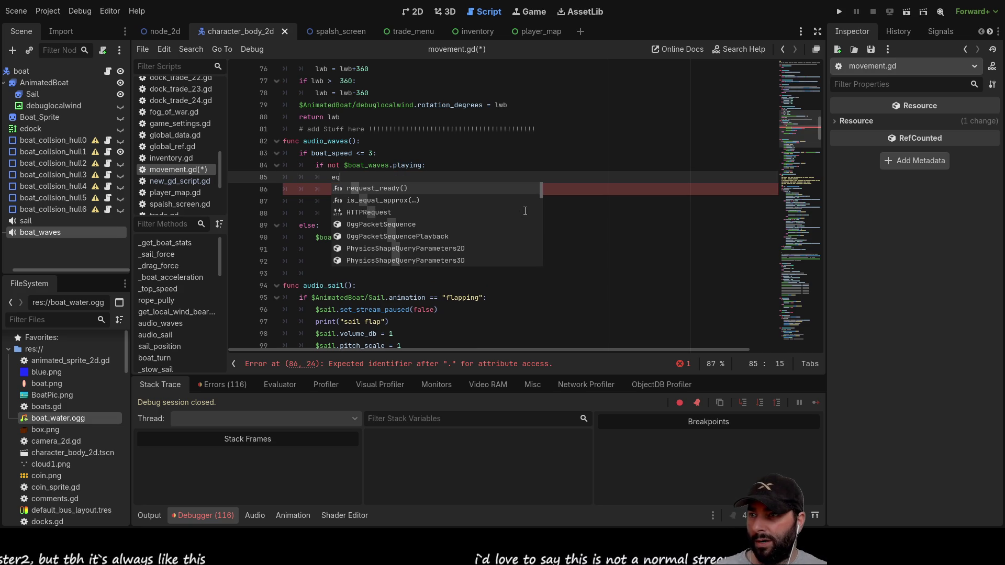
pyautogui.write('u')
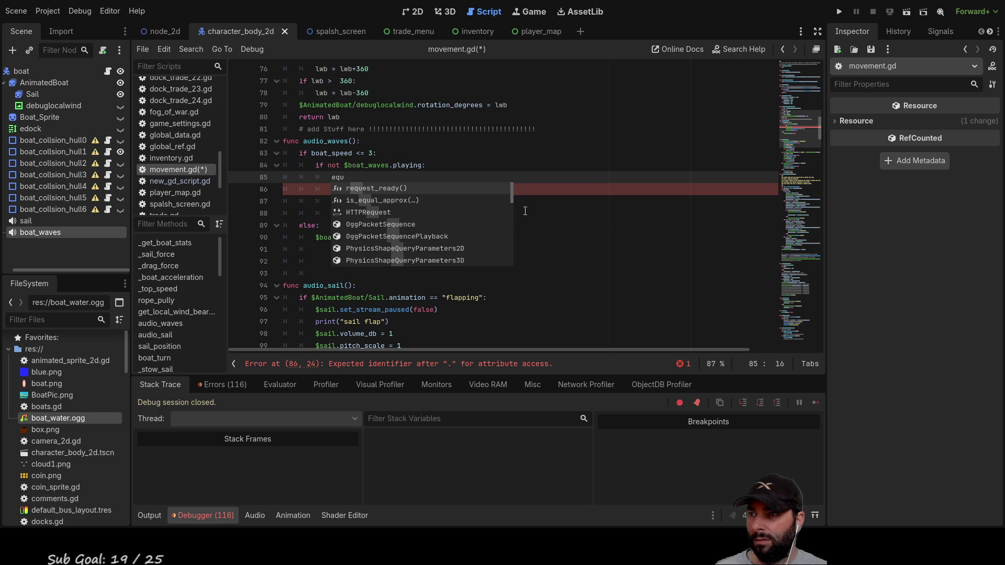
pyautogui.write('a')
pyautogui.press('Down')
pyautogui.press('Down')
pyautogui.press('Down')
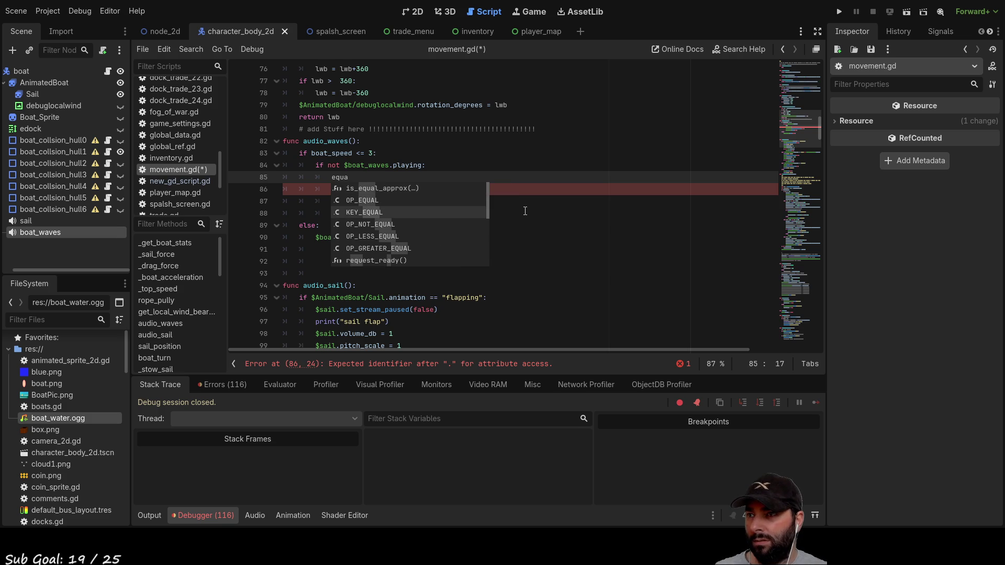
pyautogui.press('Down')
pyautogui.press('Down')
pyautogui.press('Down')
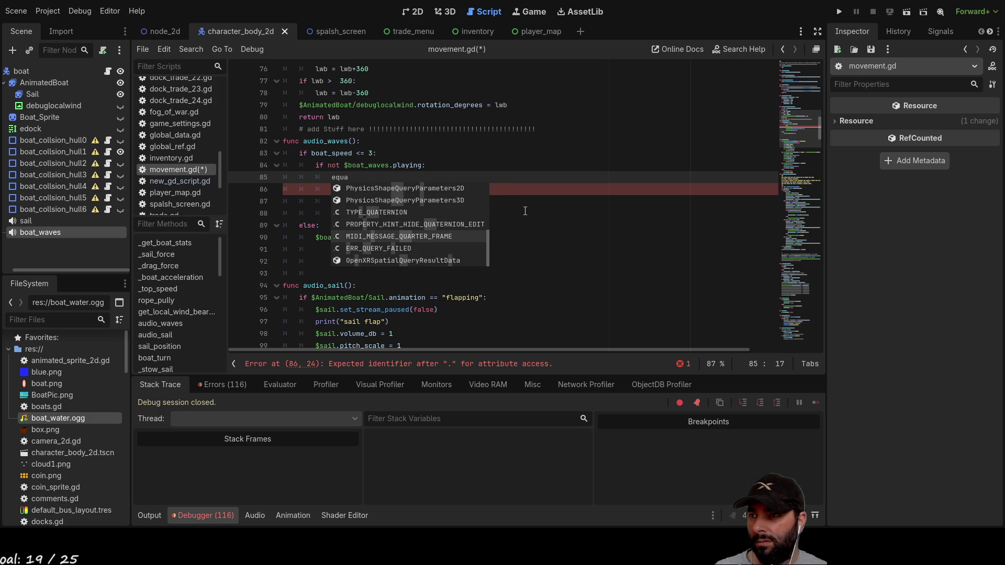
pyautogui.press('Up')
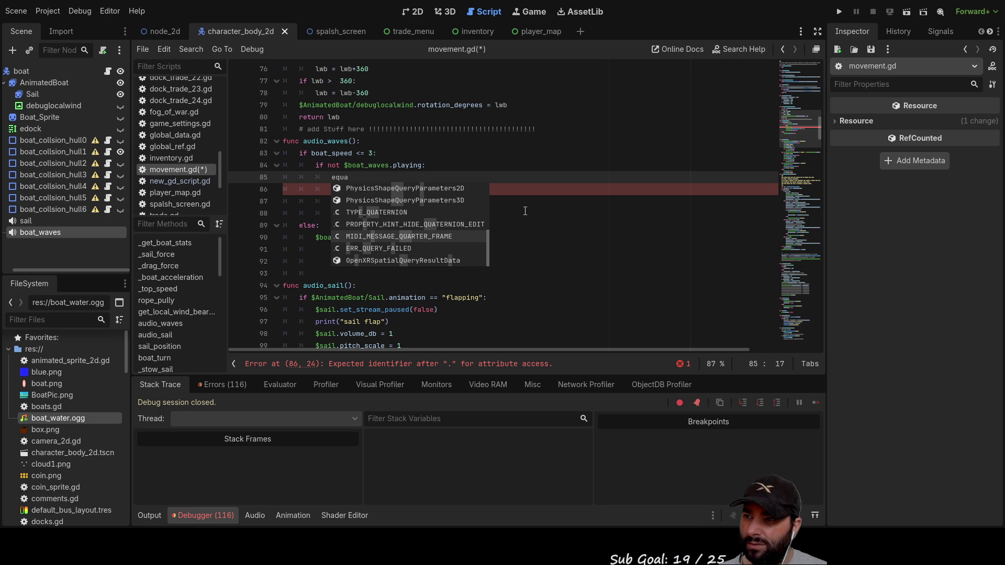
pyautogui.press('Down')
pyautogui.press('Down')
pyautogui.press('Down')
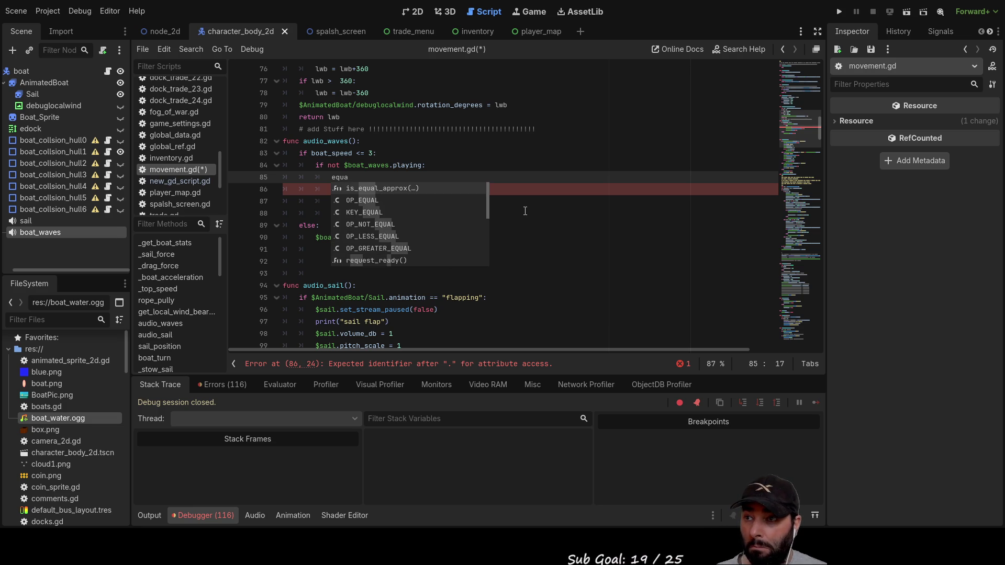
pyautogui.press('Up')
pyautogui.press('Up')
pyautogui.press('Up')
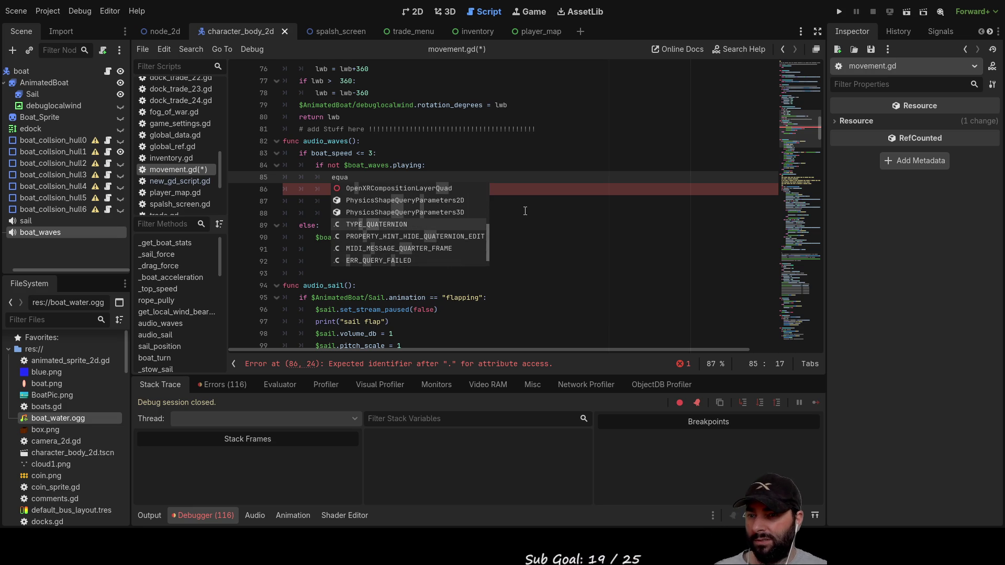
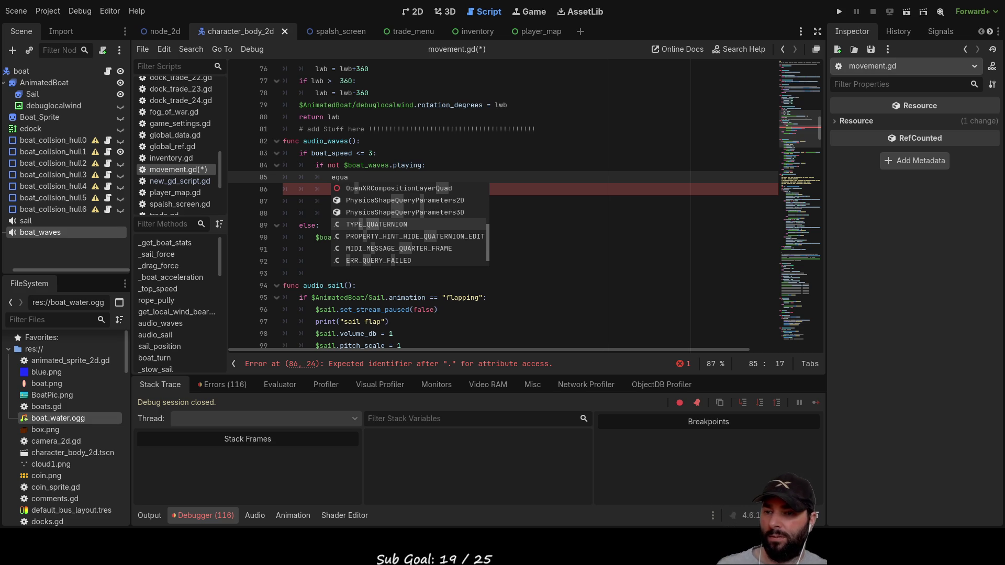
# Complete line 86 as $boat_waves.pitch_scale = 0.75, reusing pitch_scale copied from the sail line.
pyautogui.click(543, 261)
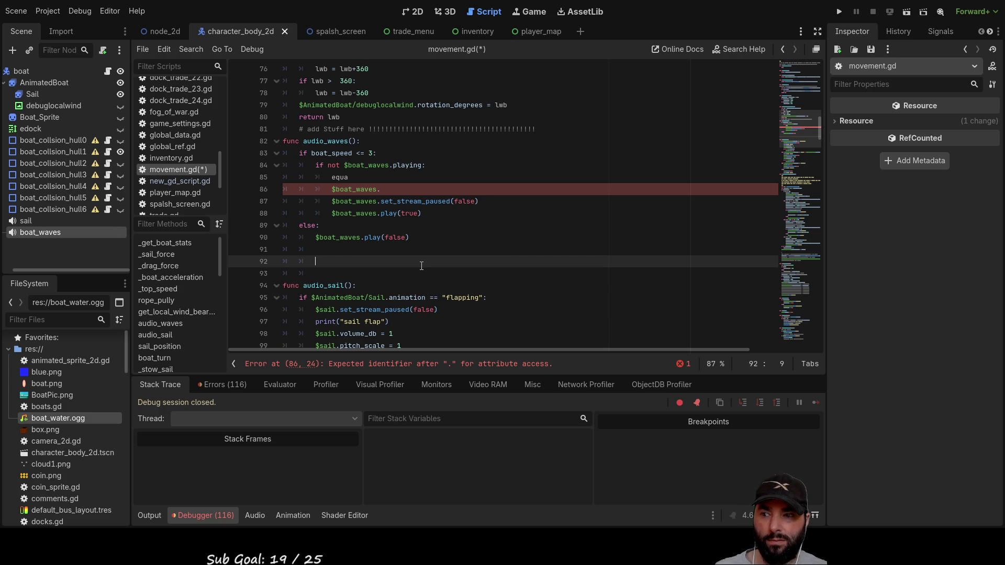
pyautogui.scroll(-1, 465, 267)
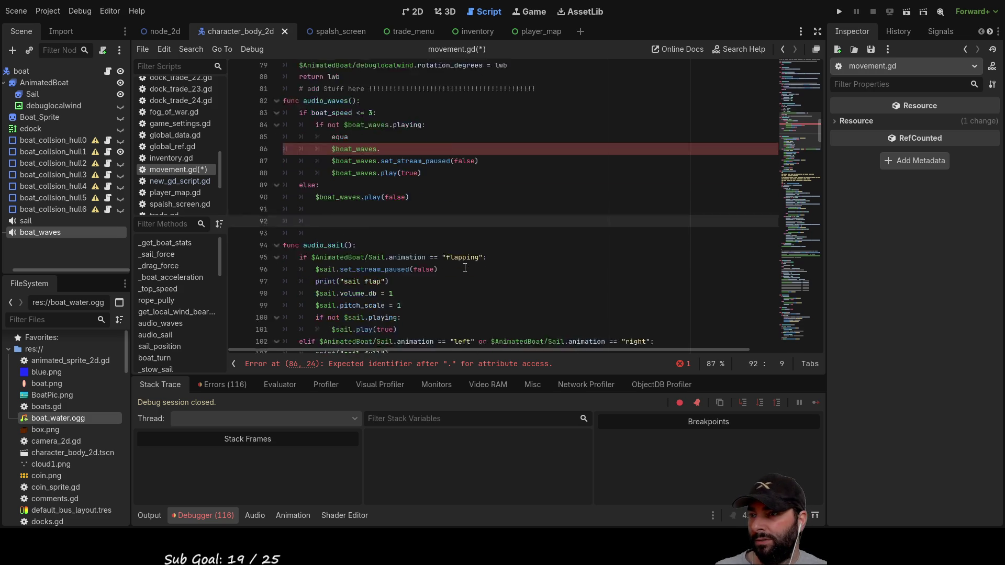
pyautogui.scroll(-5, 464, 267)
pyautogui.click(386, 166)
pyautogui.moveTo(386, 165)
pyautogui.mouseDown()
pyautogui.moveTo(317, 166)
pyautogui.moveTo(336, 165)
pyautogui.mouseUp()
pyautogui.scroll(7, 376, 215)
pyautogui.scroll(-2, 377, 215)
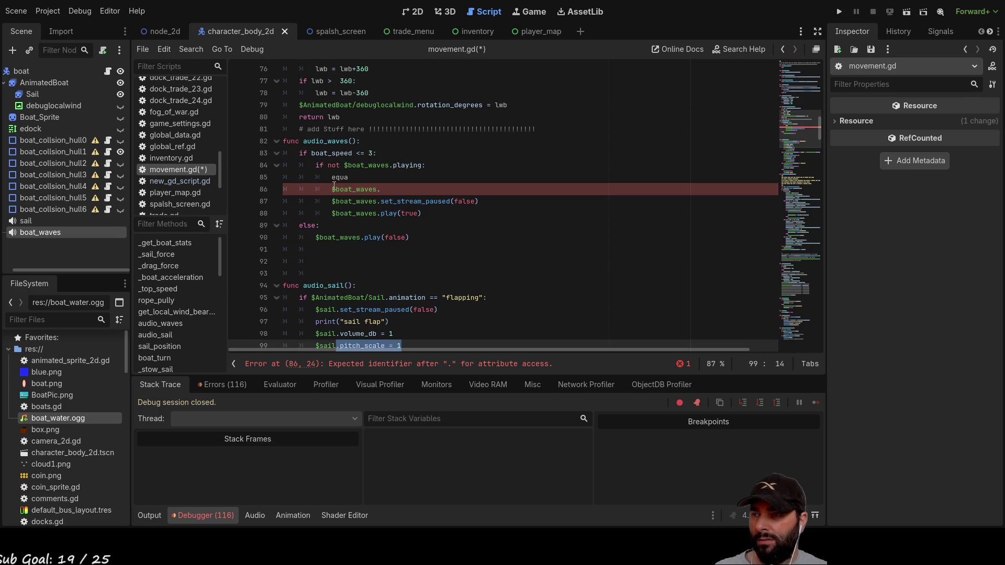
pyautogui.click(382, 189)
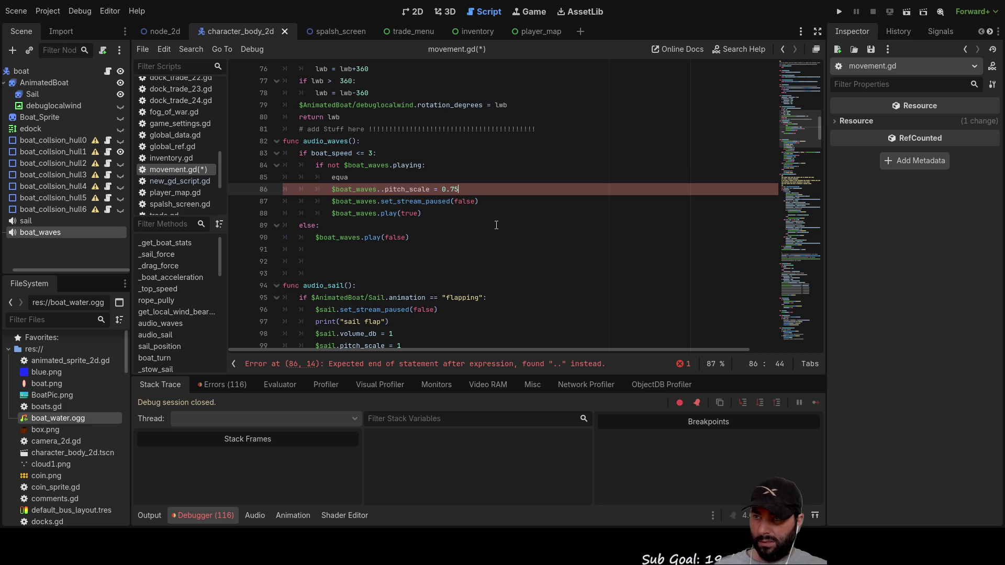
# Delete the stray 'equa' text and select the if-not-playing block.
pyautogui.press('Down')
pyautogui.press('Down')
pyautogui.press('Down')
pyautogui.press('Down')
pyautogui.press('Home')
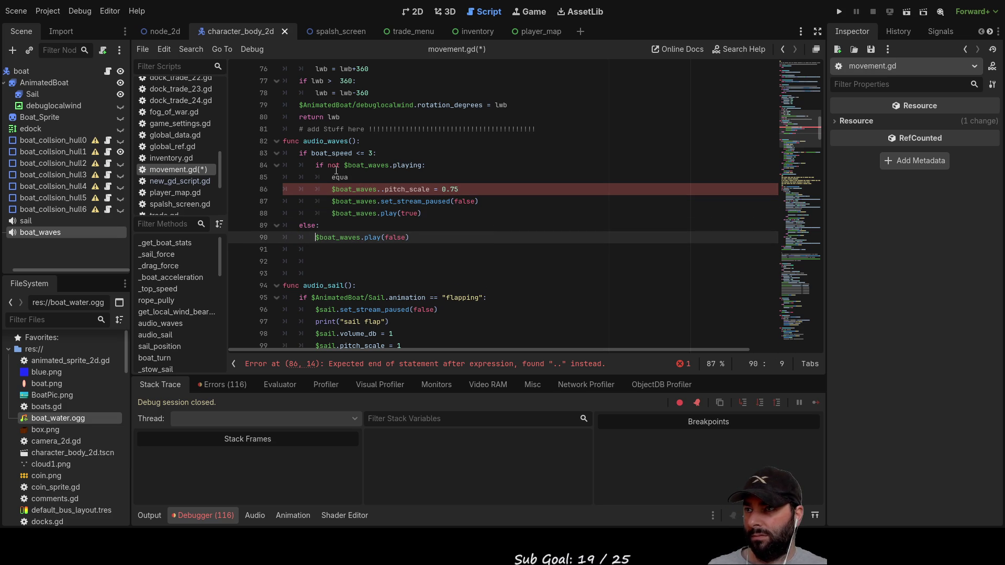
pyautogui.moveTo(350, 177); pyautogui.dragTo(265, 177)
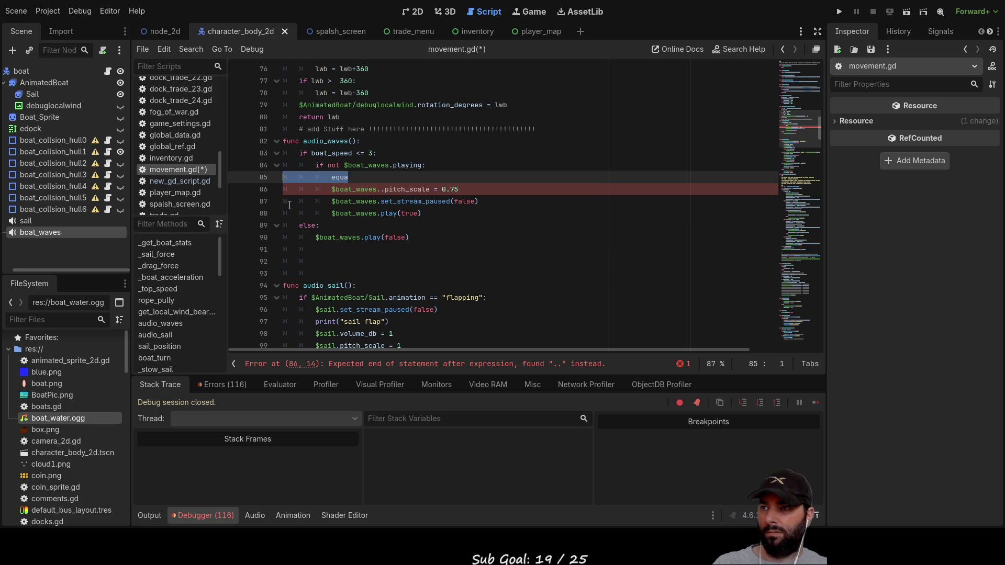
pyautogui.press('Delete')
pyautogui.press('Delete')
pyautogui.moveTo(315, 165)
pyautogui.mouseDown()
pyautogui.moveTo(472, 177)
pyautogui.moveTo(485, 201)
pyautogui.mouseUp()
pyautogui.hotkey('ctrl', 'c')
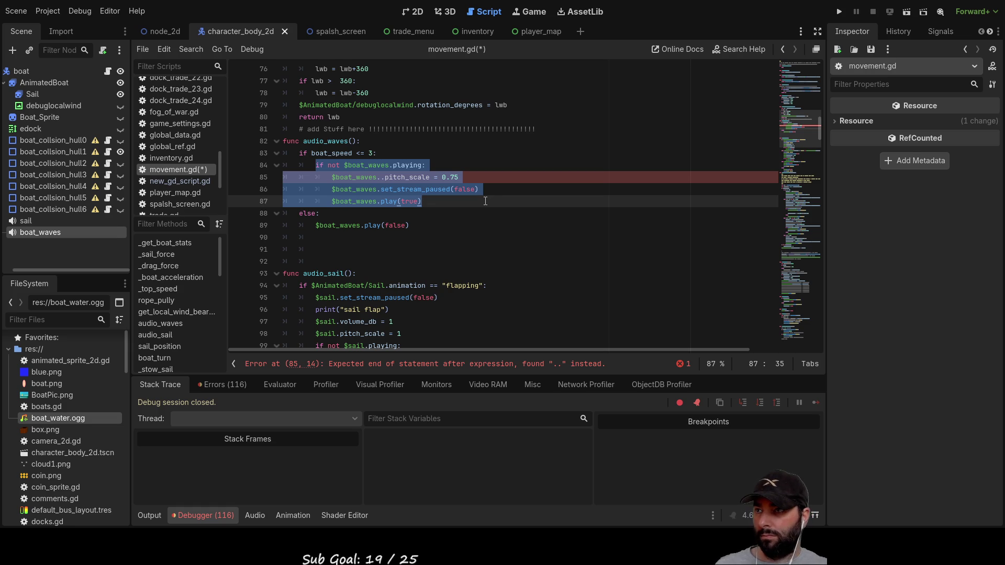
# Replace play(false) with the playing block, then delete else: and the duplicated block.
pyautogui.click(316, 225)
pyautogui.moveTo(316, 225); pyautogui.dragTo(409, 225)
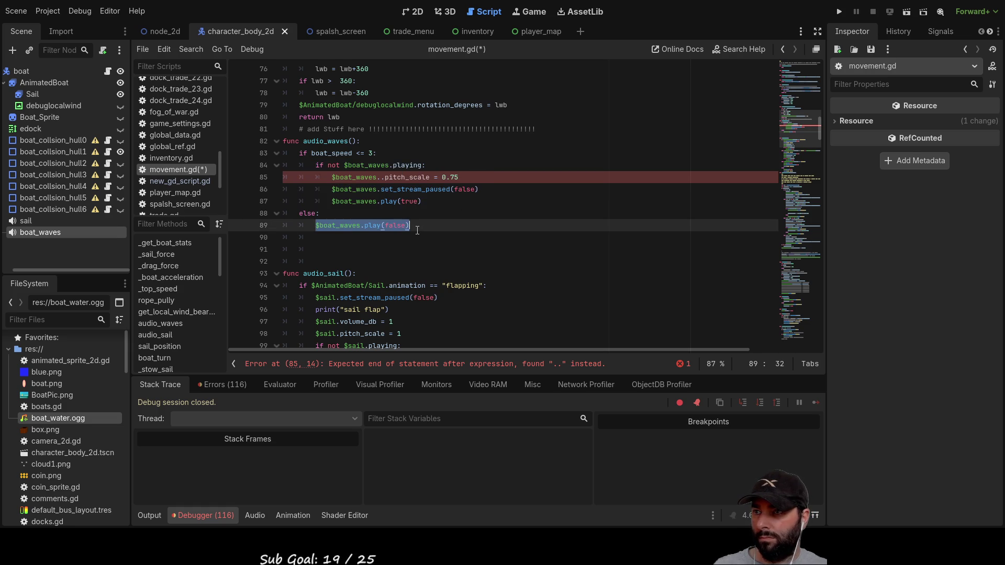
pyautogui.hotkey('ctrl', 'v')
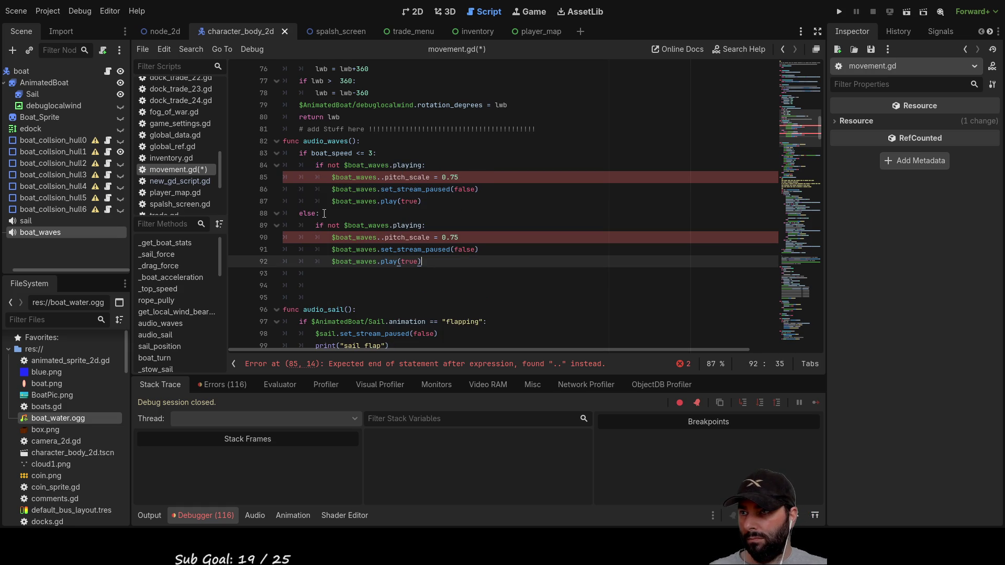
pyautogui.moveTo(324, 214); pyautogui.dragTo(249, 214)
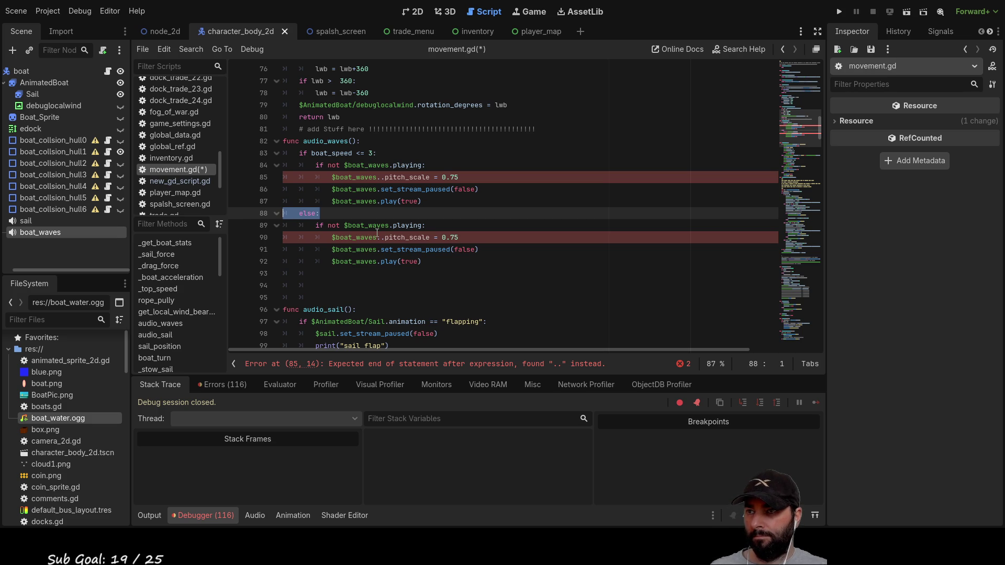
pyautogui.press('BackSpace')
pyautogui.press('Delete')
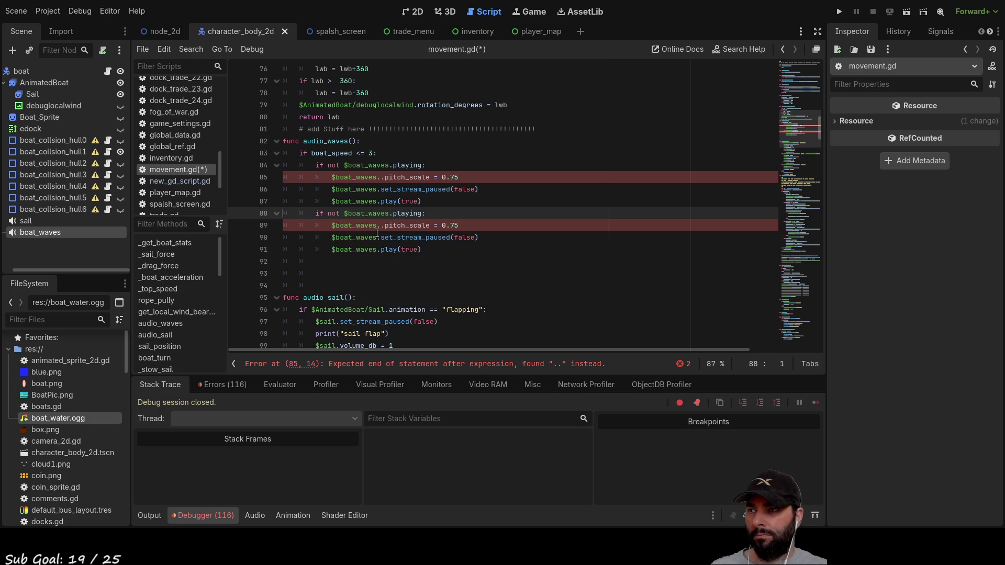
pyautogui.moveTo(425, 254); pyautogui.dragTo(256, 216)
pyautogui.press('BackSpace')
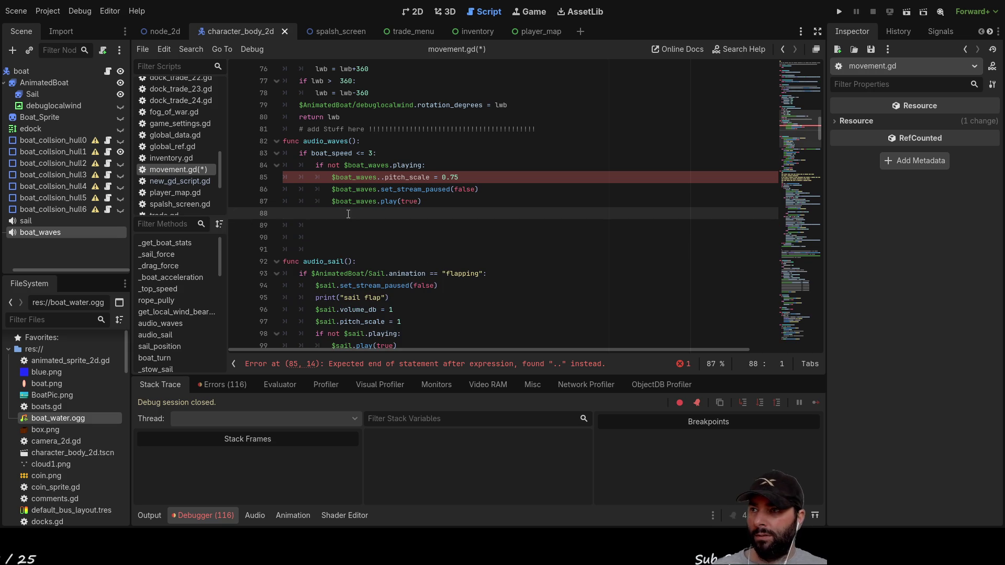
# Add the comment '#(0->0.75 30)' after 0.75 on line 85.
pyautogui.click(466, 172)
pyautogui.write('(')
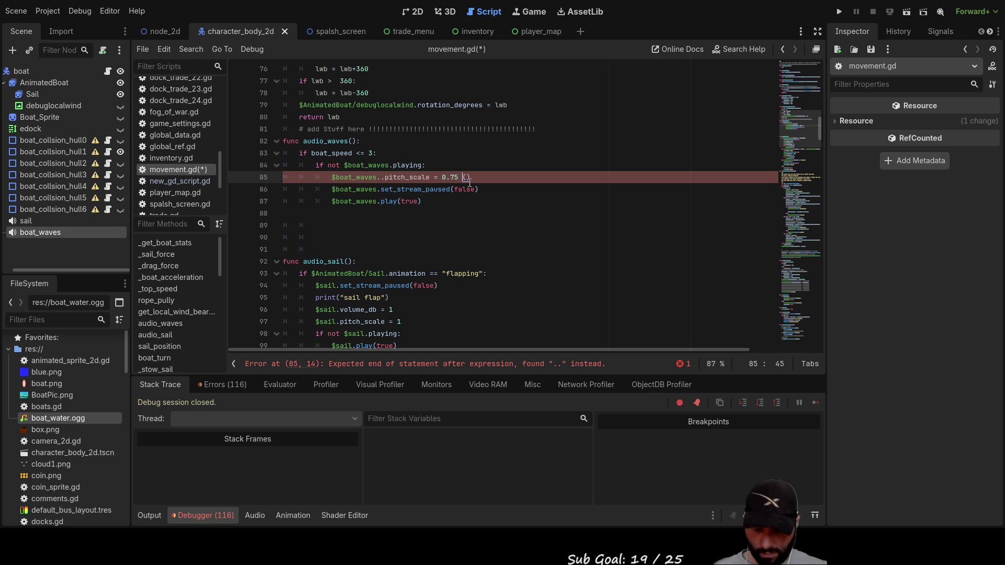
pyautogui.write('#(')
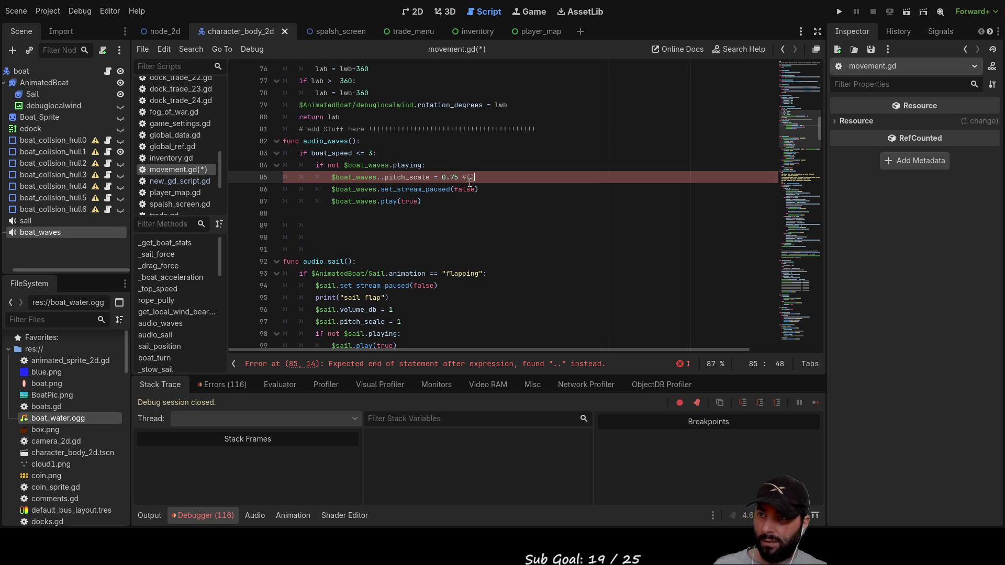
pyautogui.write('0->')
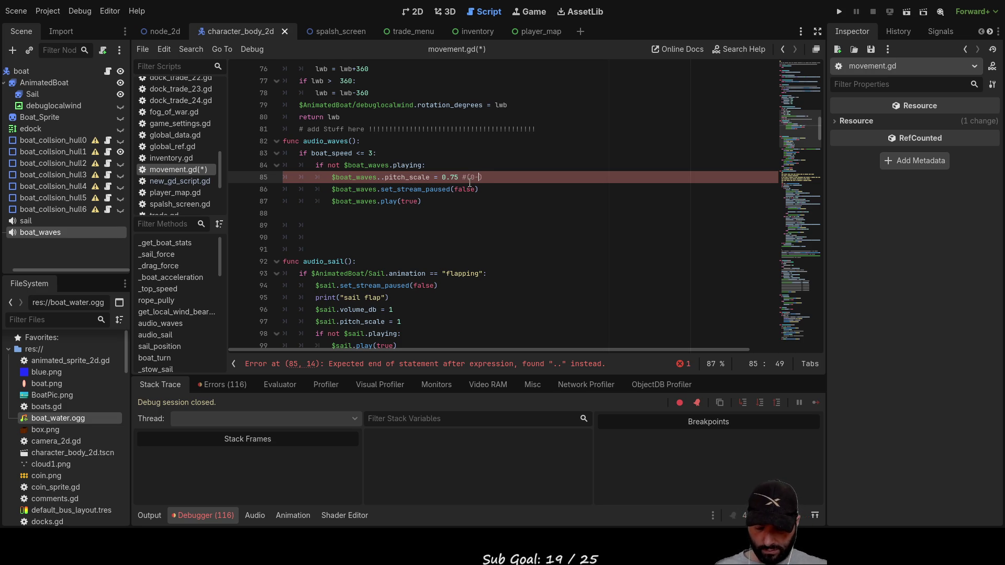
pyautogui.write('0.75')
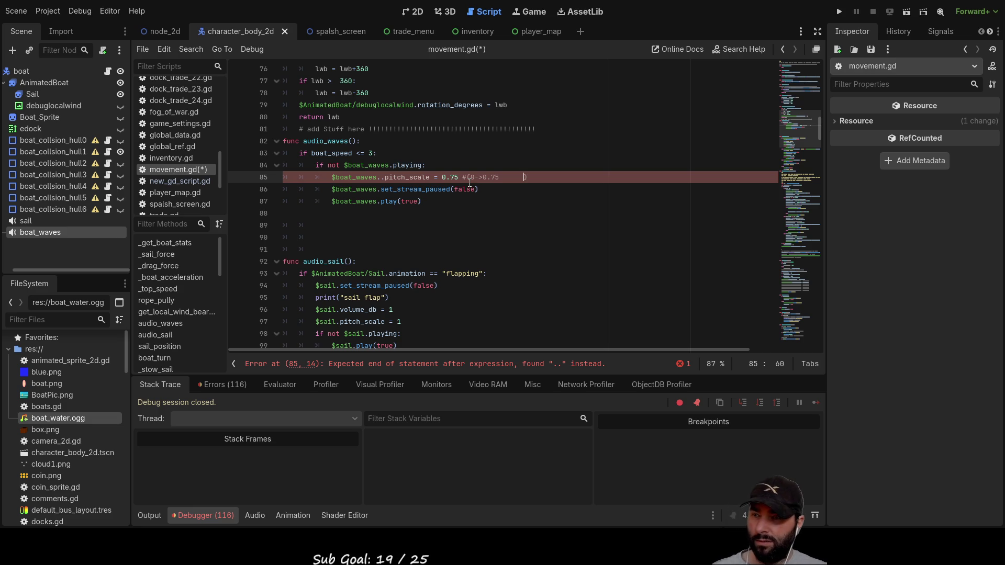
pyautogui.write('30')
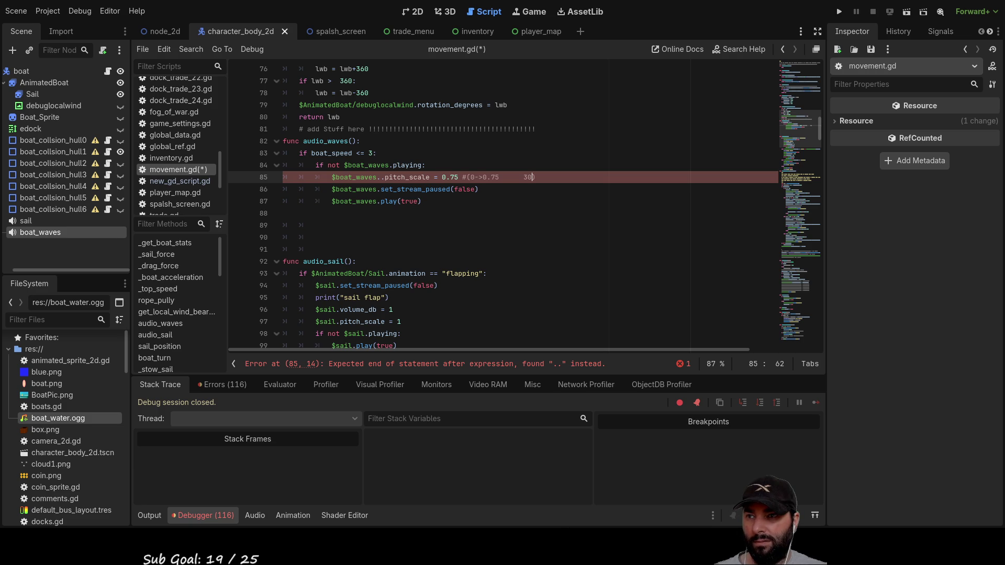
pyautogui.click(493, 203)
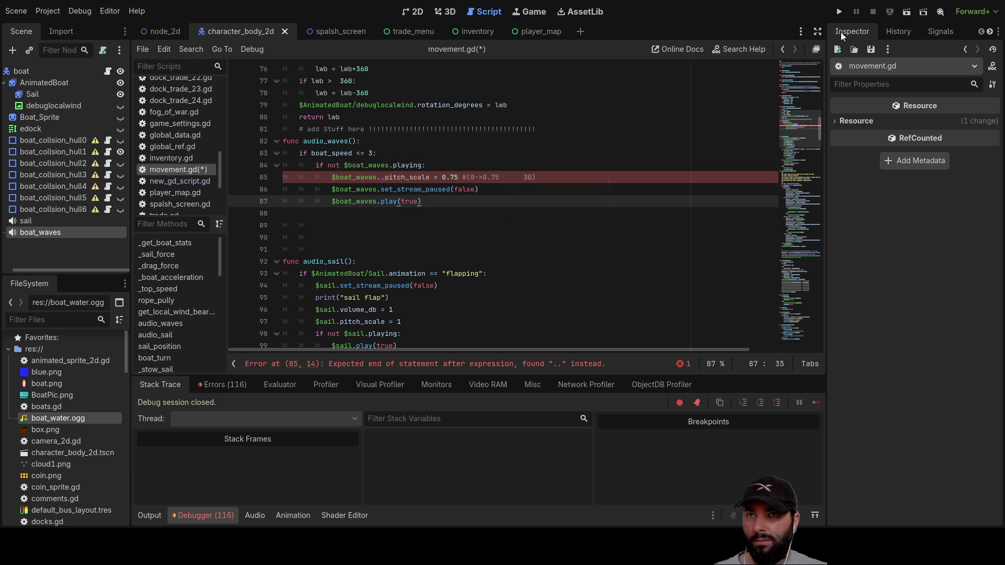
# Run the game, fix the double-dot pitch_scale error on line 85, and relaunch it.
pyautogui.click(840, 11)
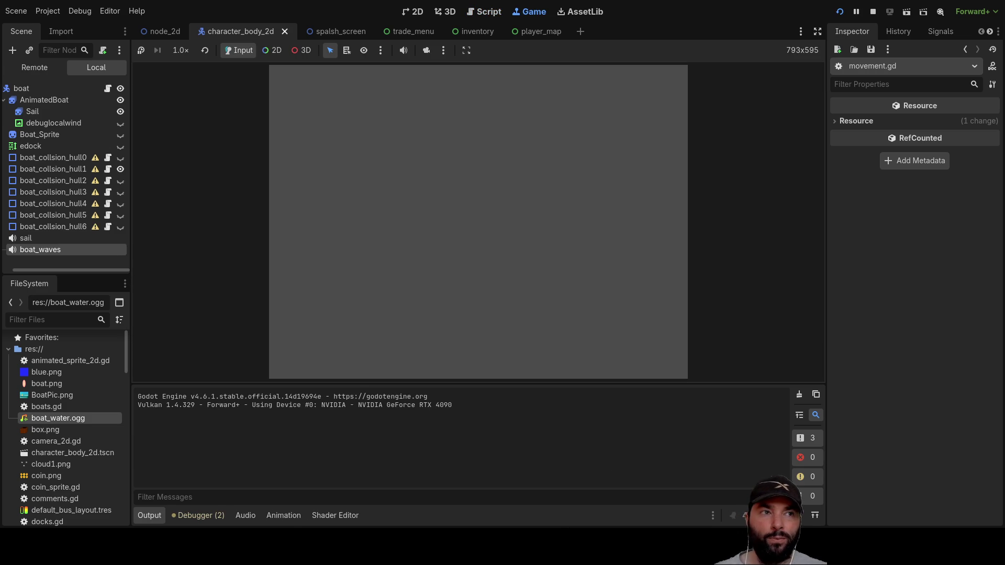
pyautogui.click(440, 79)
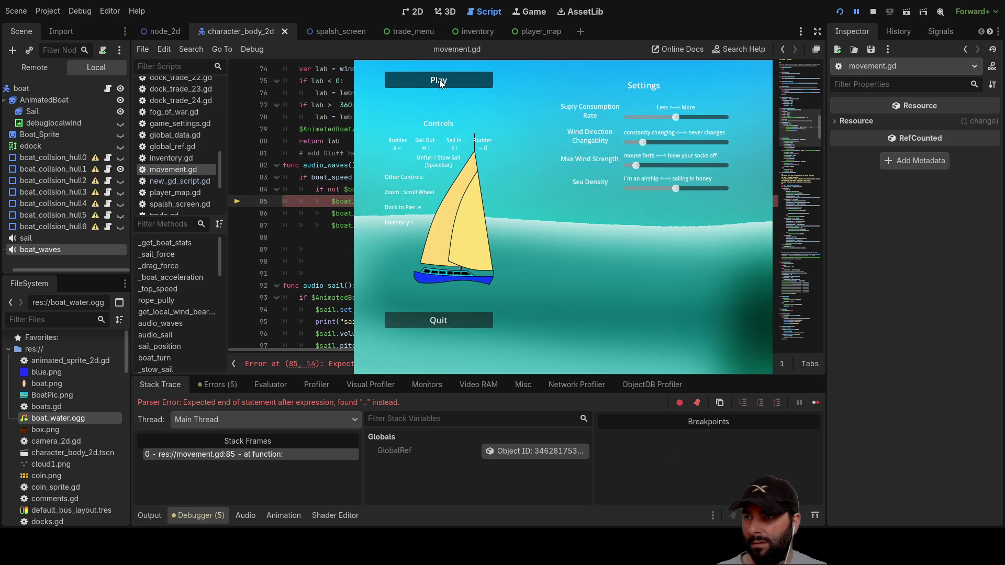
pyautogui.press('BackSpace')
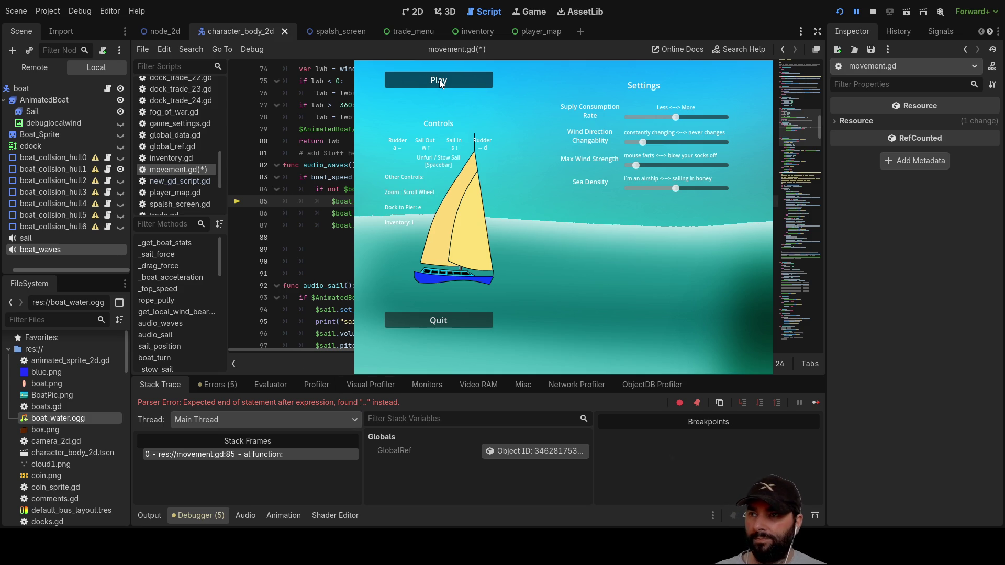
pyautogui.click(873, 11)
pyautogui.click(837, 11)
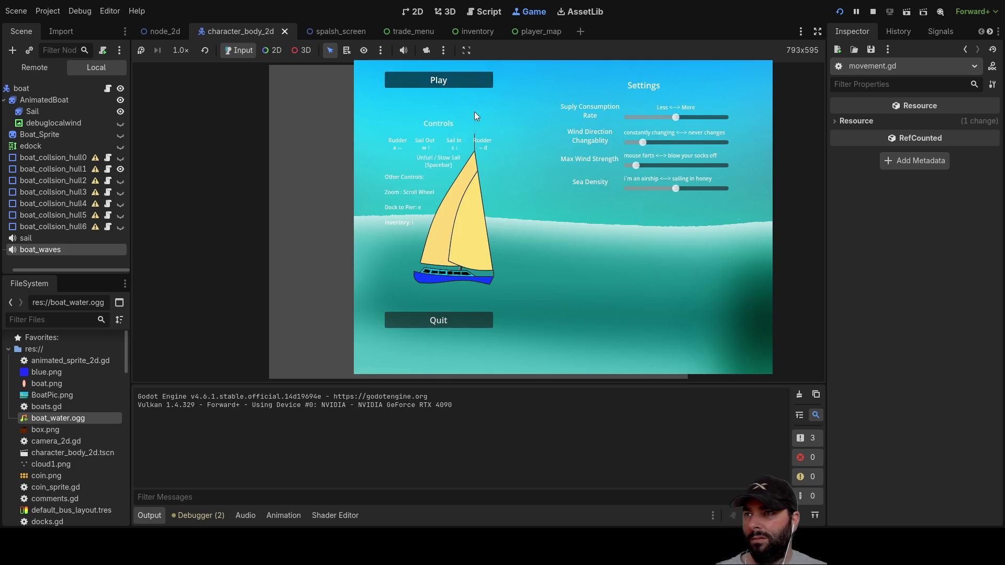
# Start sailing from the main menu, steer the boat left, then stop the game with F8.
pyautogui.click(455, 84)
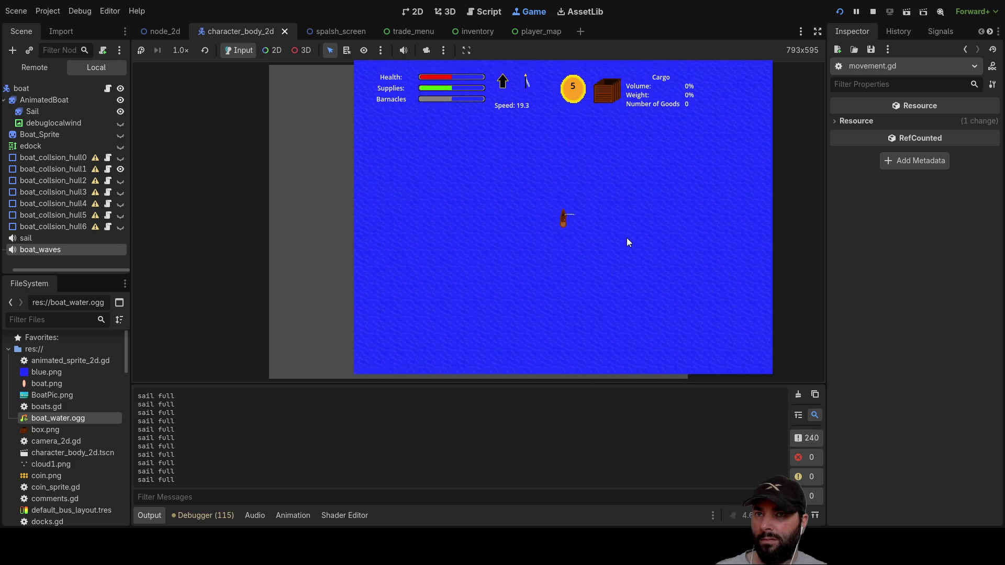
pyautogui.press('a')
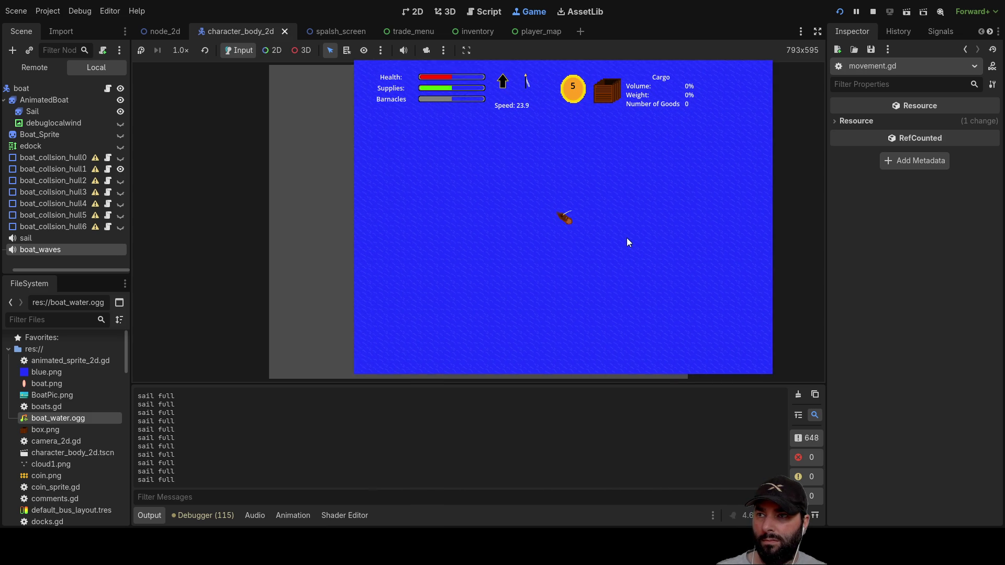
pyautogui.press('a')
pyautogui.scroll(5, 627, 237)
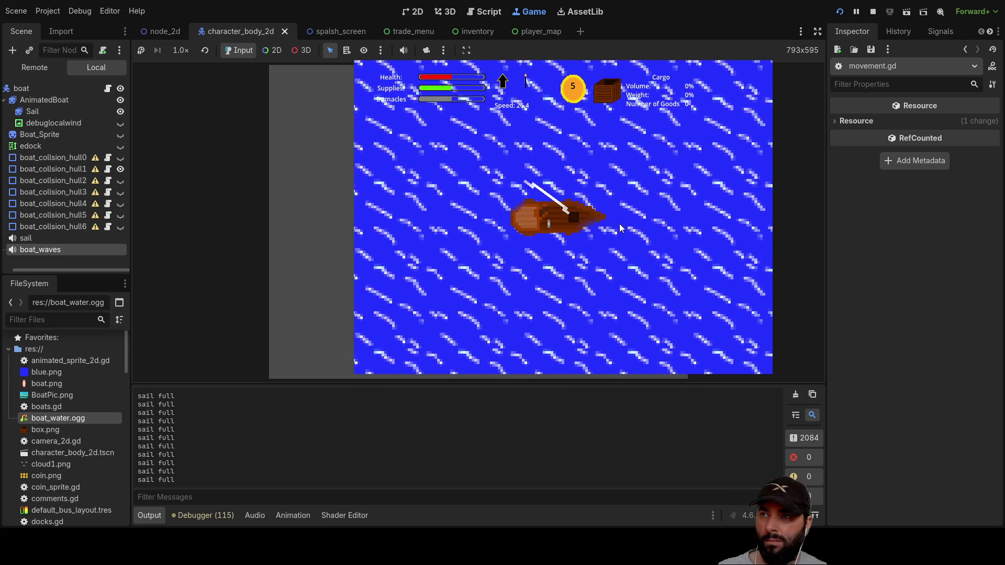
pyautogui.scroll(-5, 620, 224)
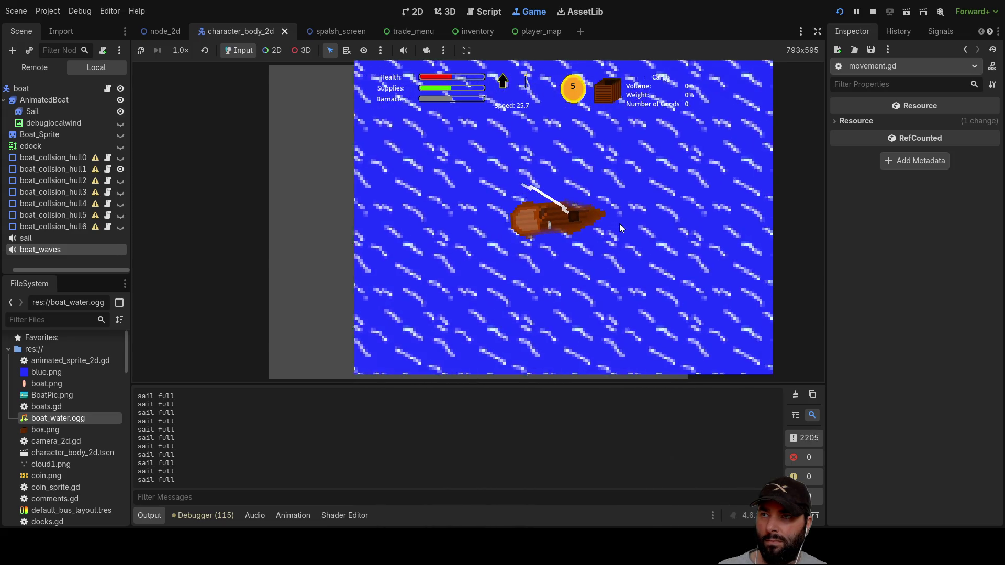
pyautogui.scroll(-2, 616, 227)
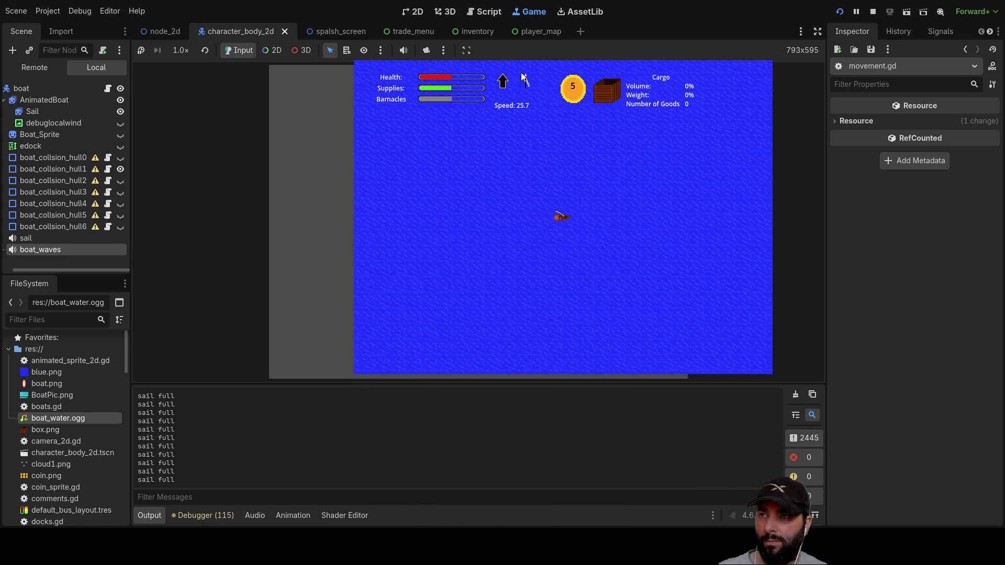
pyautogui.scroll(4, 589, 237)
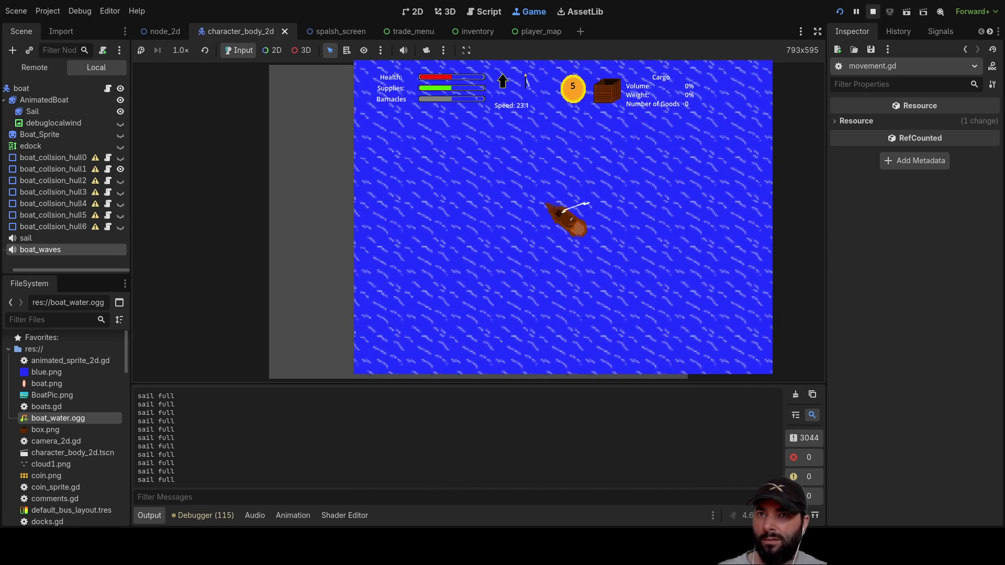
pyautogui.press('F8')
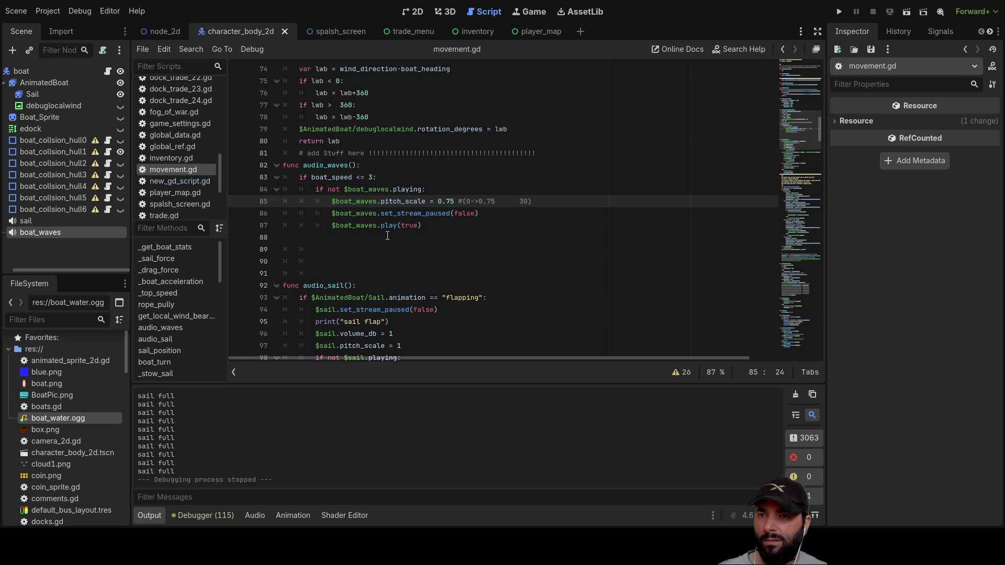
# Select movement.gd's starting wind_strength of 10 and check wind.gd's maximum of 14.
pyautogui.scroll(20, 391, 222)
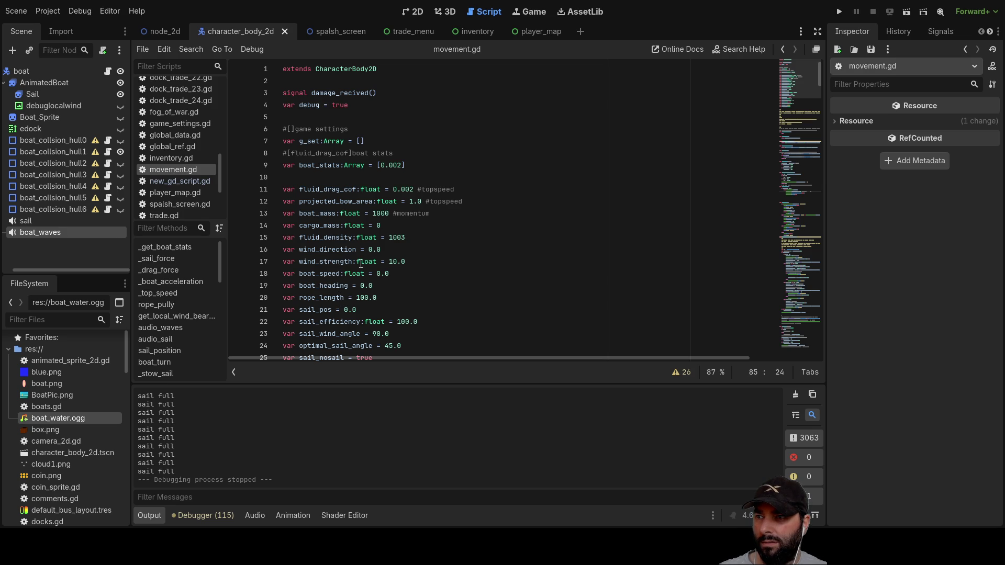
pyautogui.doubleClick(395, 261)
pyautogui.scroll(5, 184, 146)
pyautogui.scroll(-6, 187, 158)
pyautogui.click(174, 182)
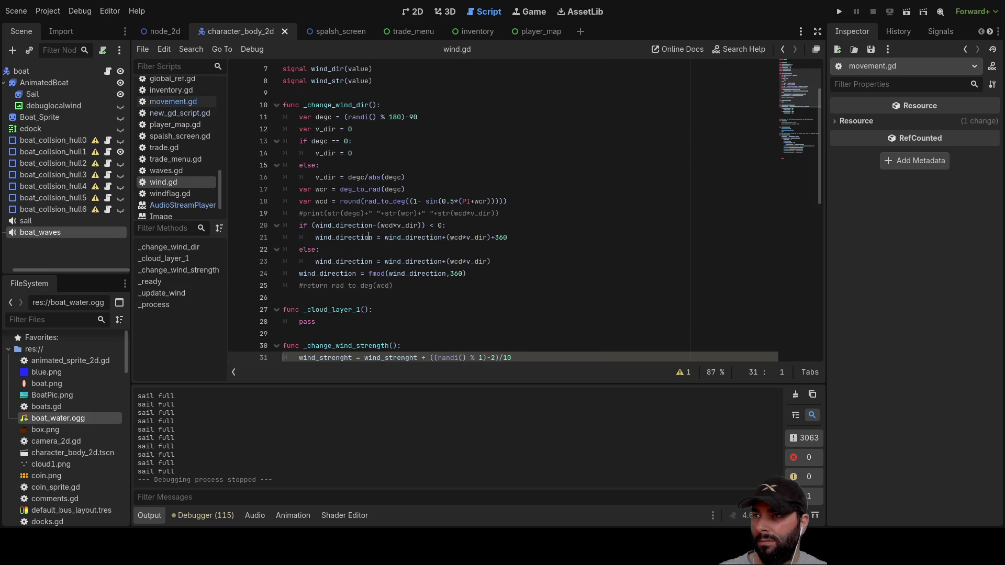
pyautogui.scroll(-4, 387, 209)
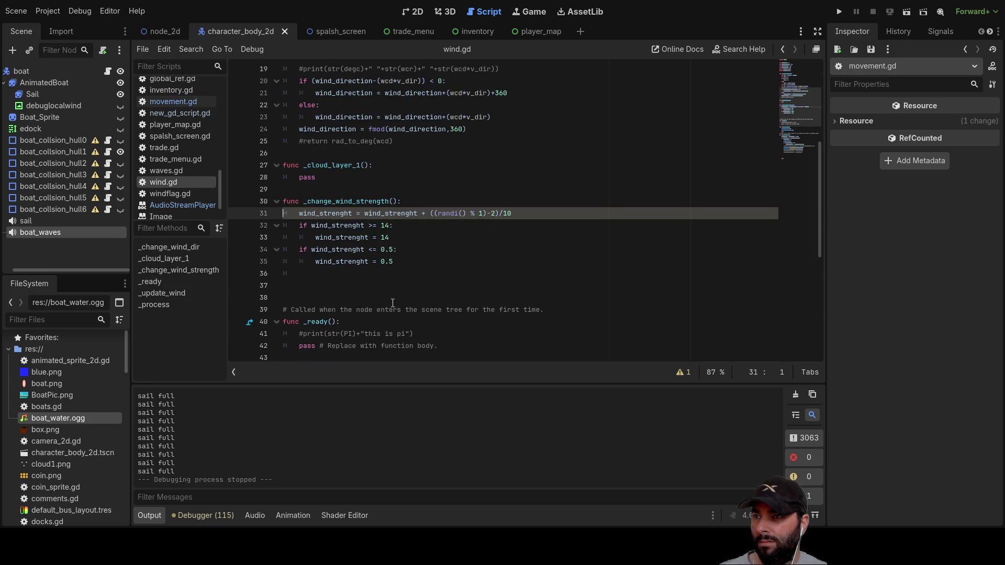
pyautogui.doubleClick(385, 225)
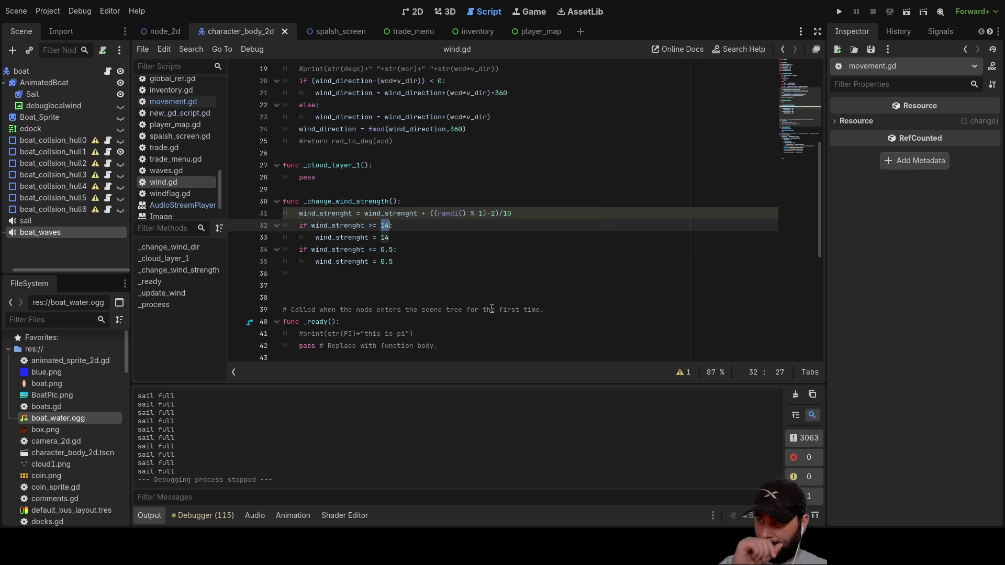
pyautogui.scroll(-7, 455, 227)
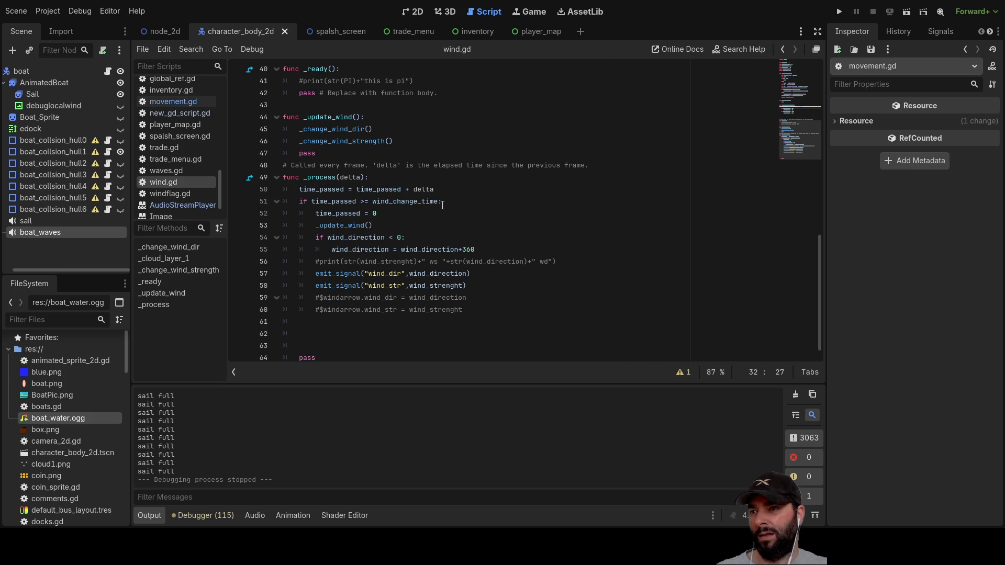
pyautogui.scroll(13, 442, 205)
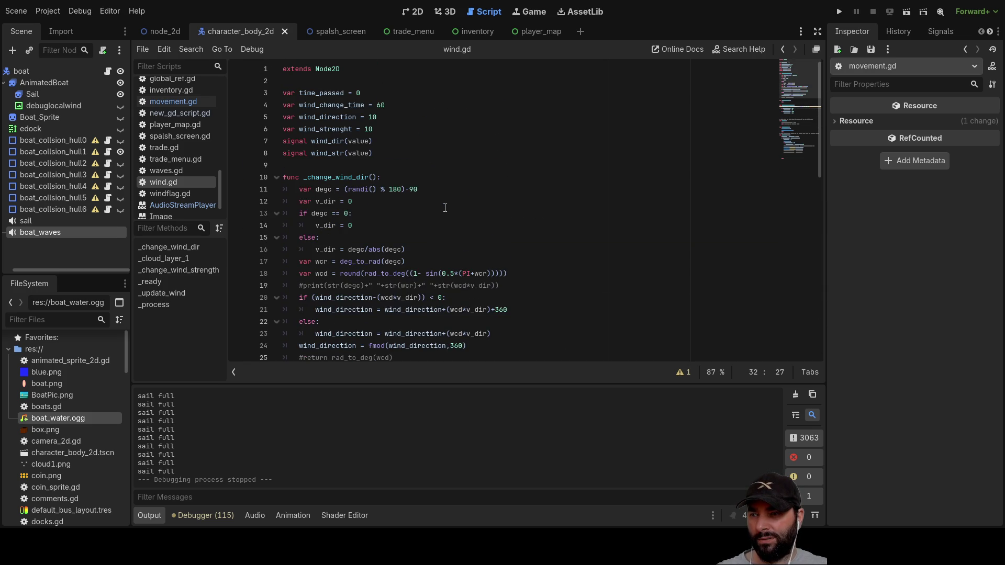
pyautogui.scroll(-6, 445, 208)
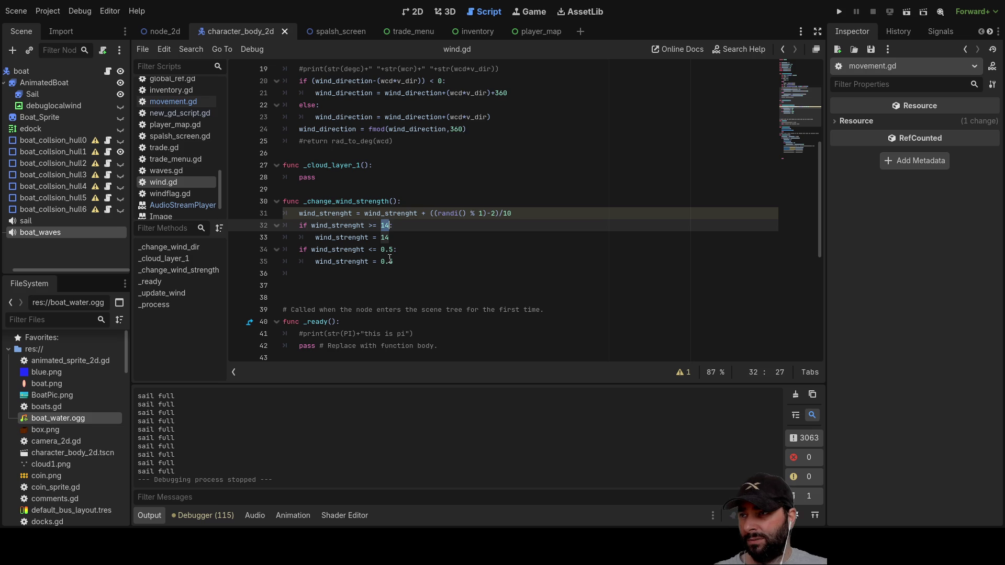
pyautogui.scroll(3, 354, 200)
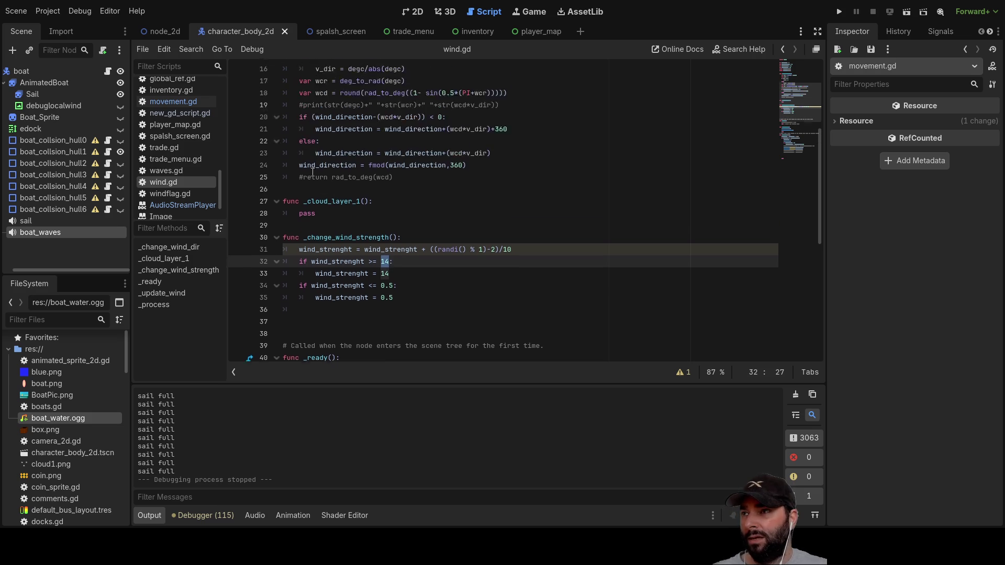
# Set movement.gd's default wind_strength to 14.0 and view the boat scene in 2D.
pyautogui.click(169, 102)
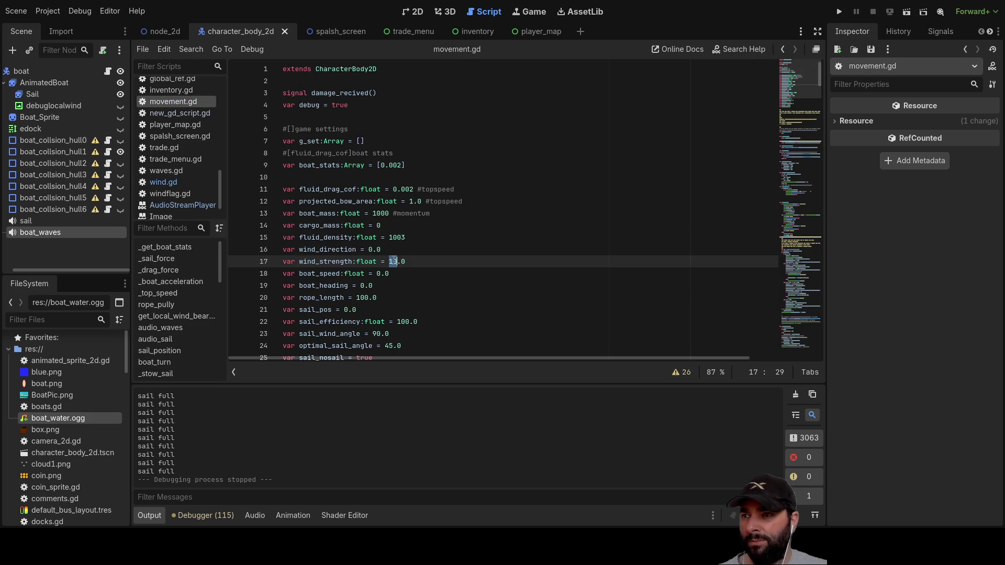
pyautogui.click(403, 285)
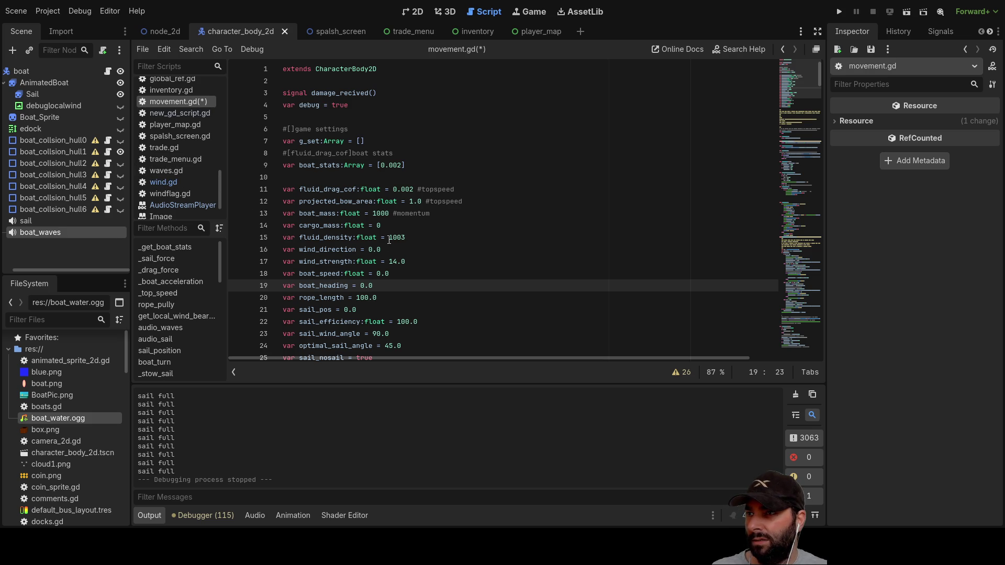
pyautogui.scroll(-6, 390, 246)
pyautogui.scroll(-12, 390, 246)
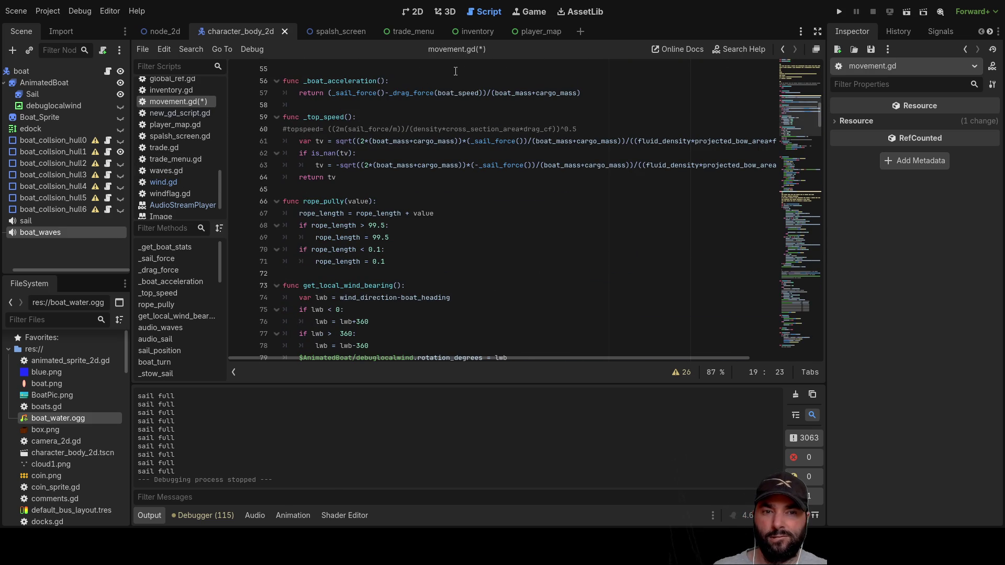
pyautogui.click(425, 11)
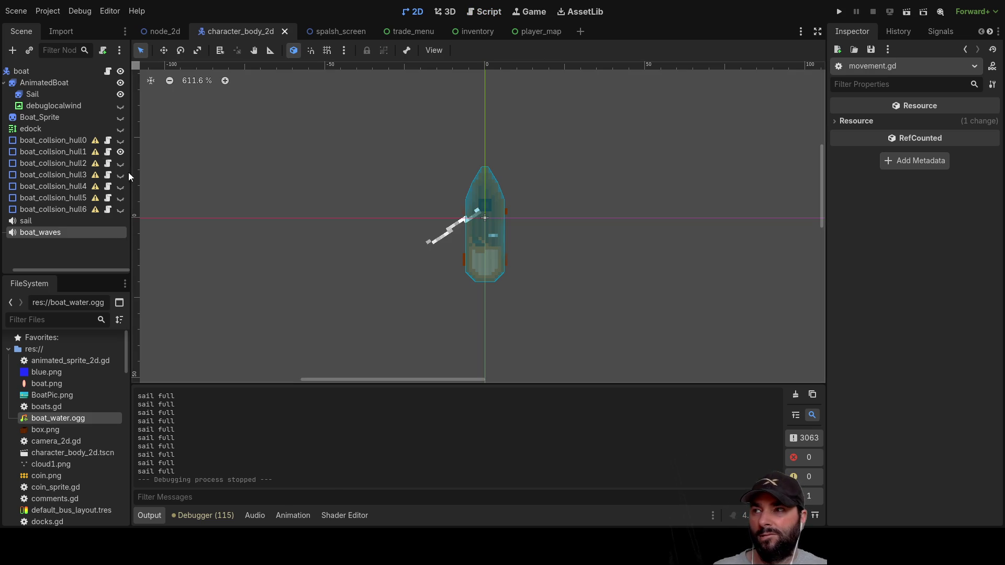
# Switch to the game_world scene and select the HUD windflag sprite to see its animations.
pyautogui.click(163, 32)
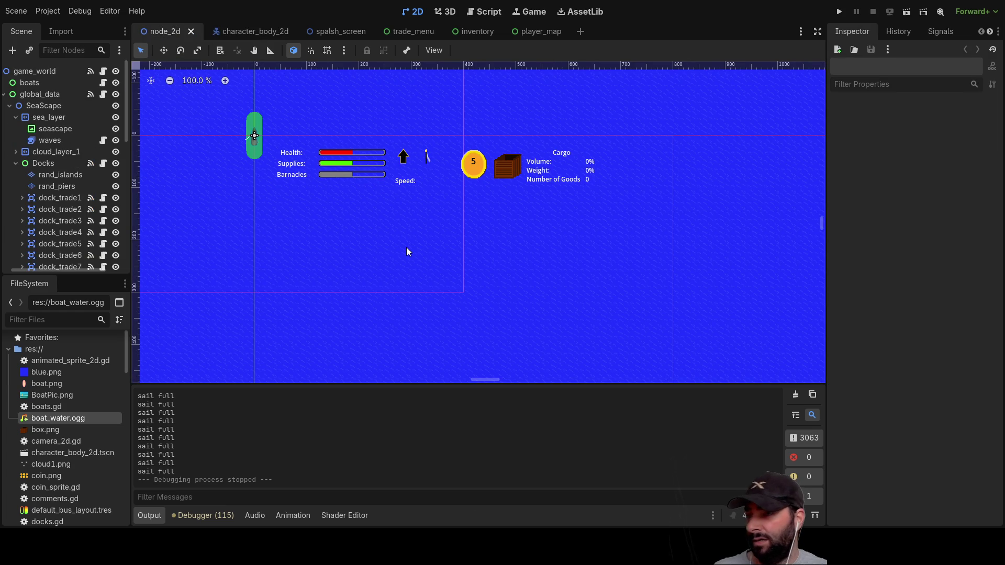
pyautogui.click(427, 156)
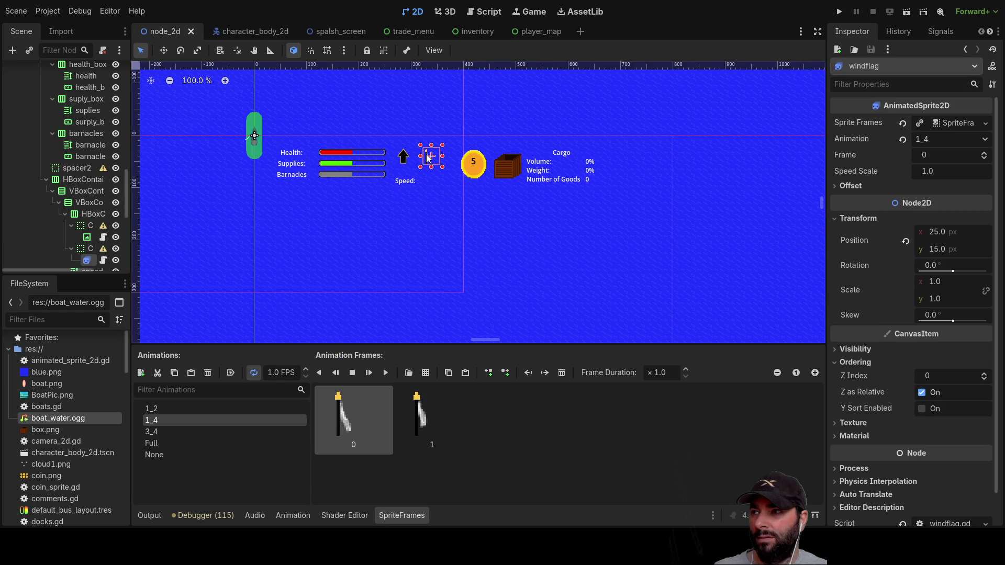
pyautogui.scroll(-2, 78, 193)
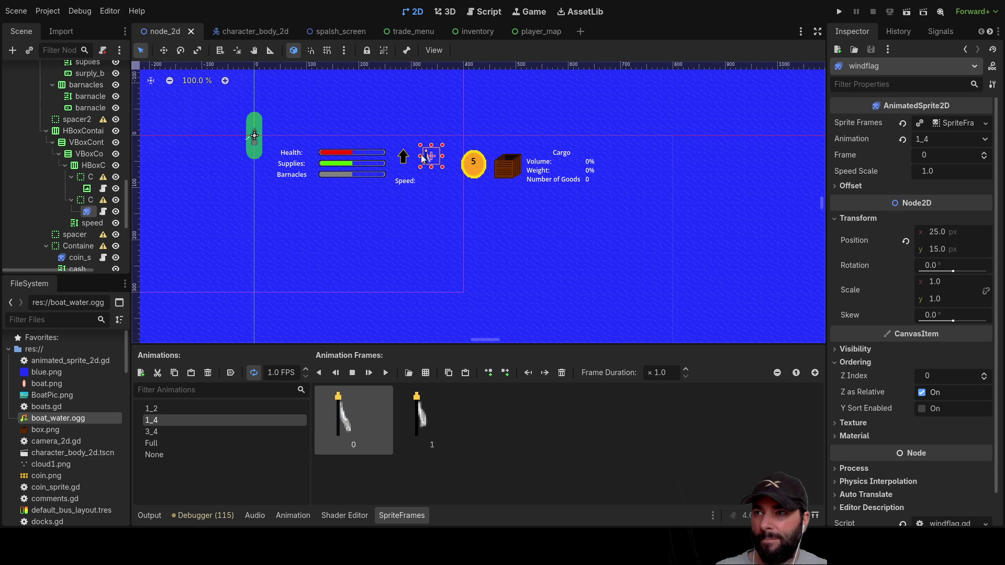
pyautogui.scroll(10, 104, 178)
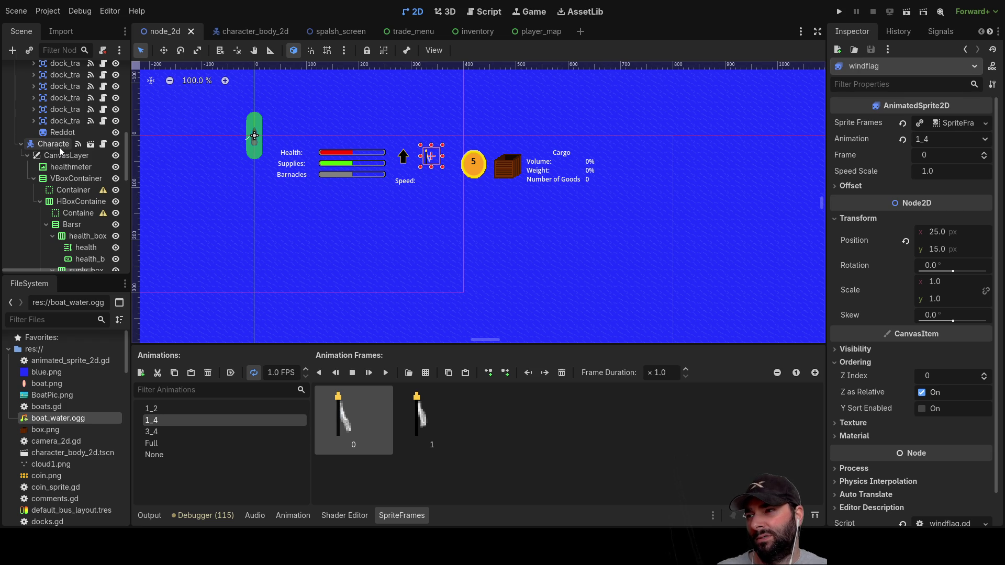
# Go through CanvasLayer, healthmeter and VBoxContainer to the windflag node and open windflag.gd.
pyautogui.click(489, 13)
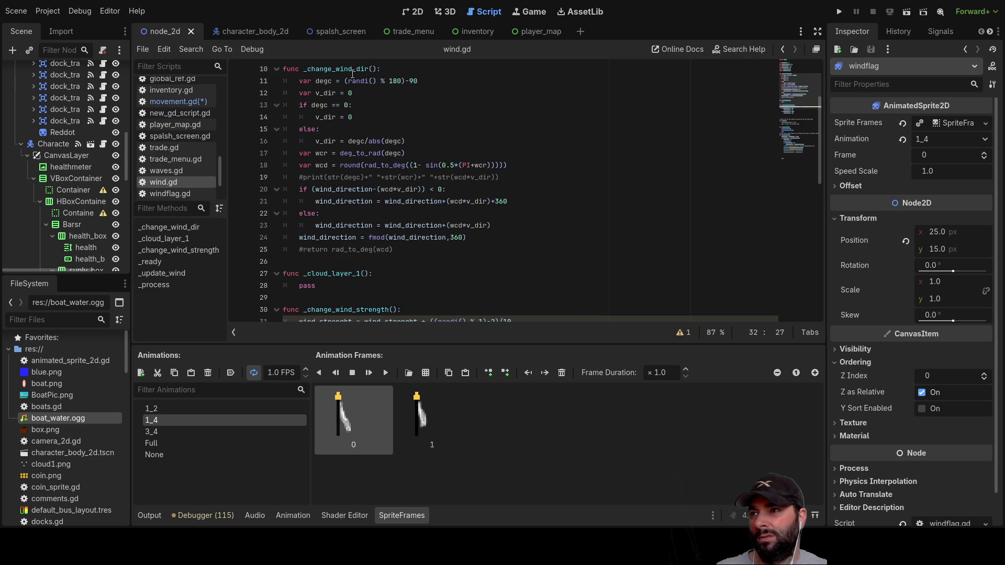
pyautogui.click(58, 156)
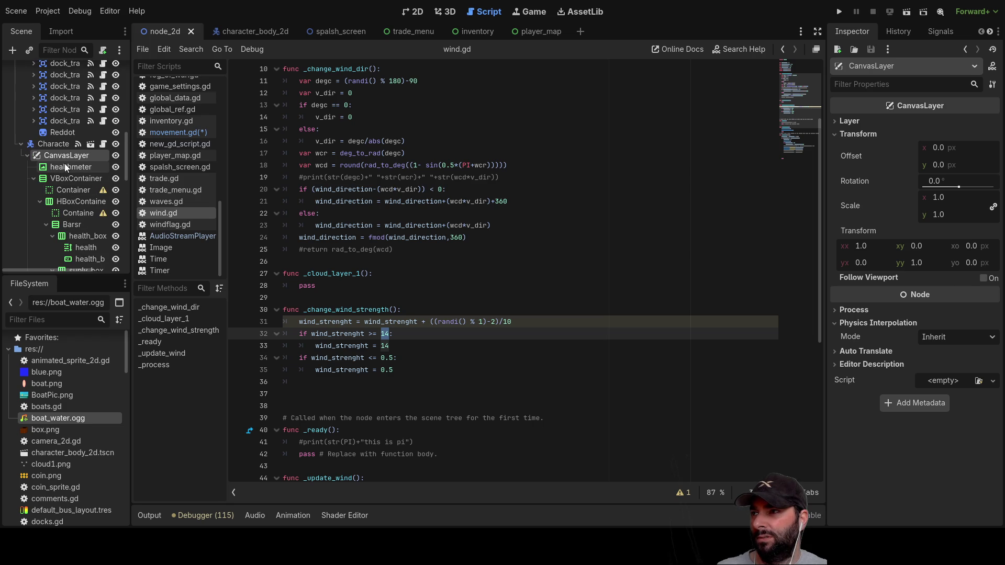
pyautogui.click(64, 165)
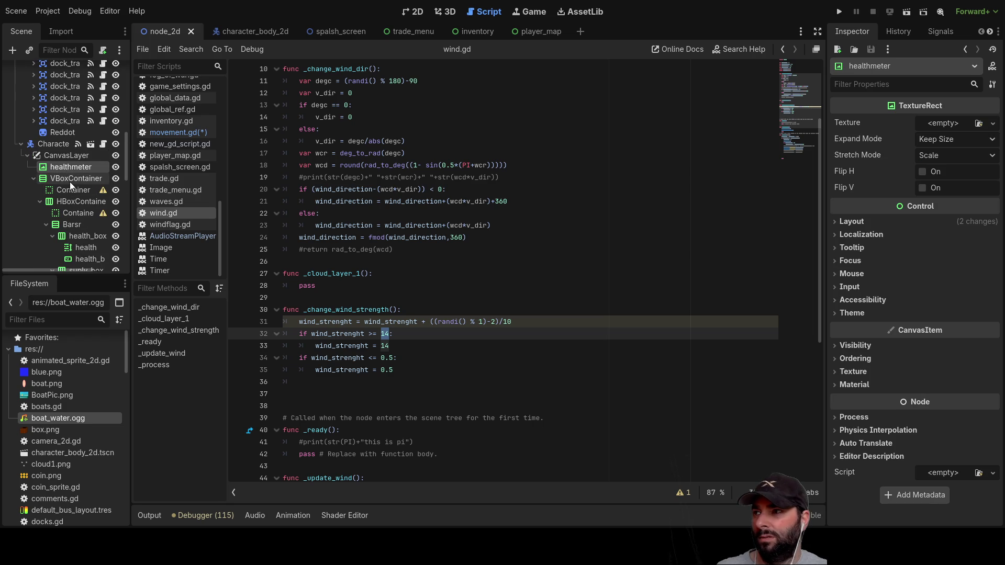
pyautogui.click(62, 180)
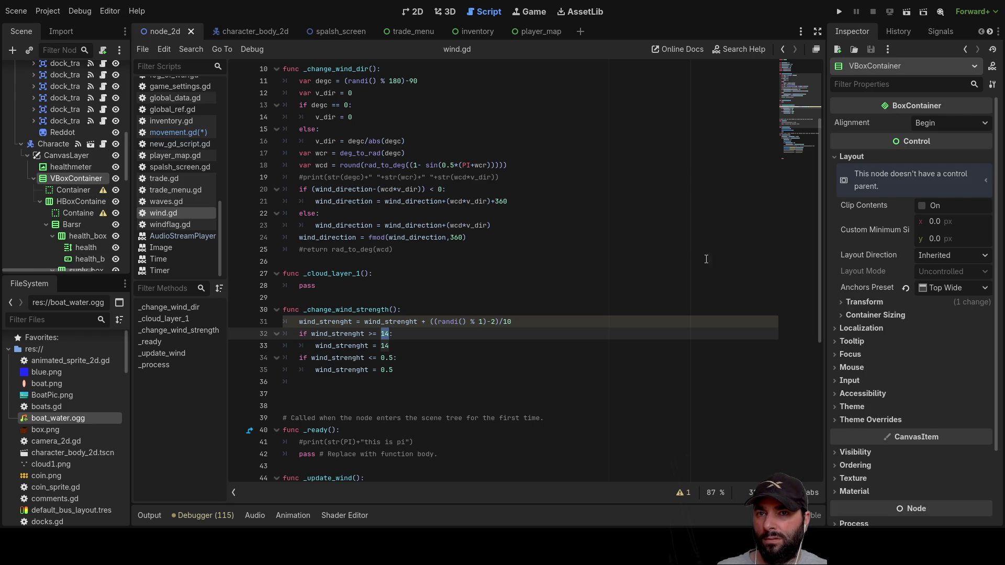
pyautogui.scroll(-2, 922, 359)
pyautogui.scroll(-10, 78, 218)
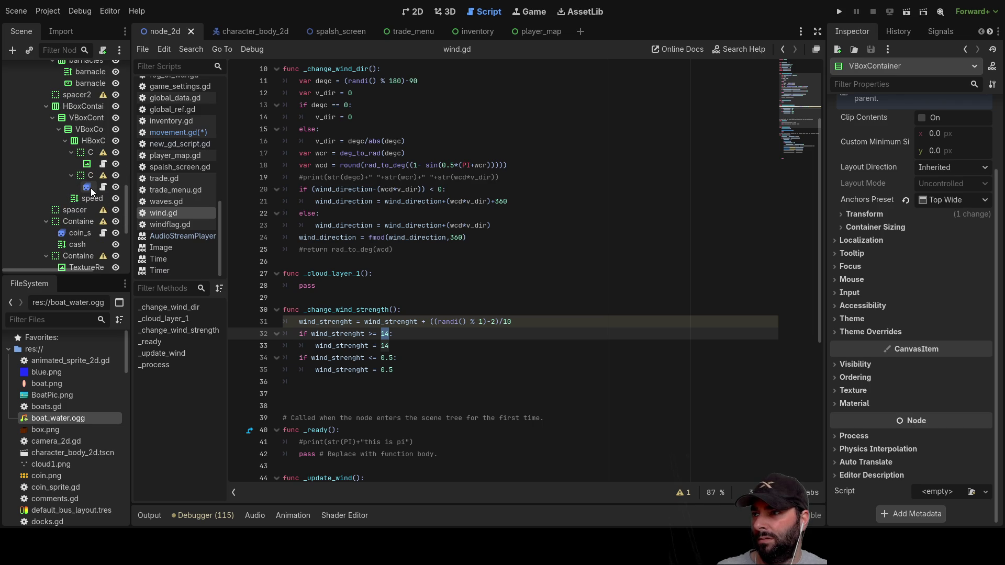
pyautogui.click(90, 187)
pyautogui.scroll(-2, 915, 402)
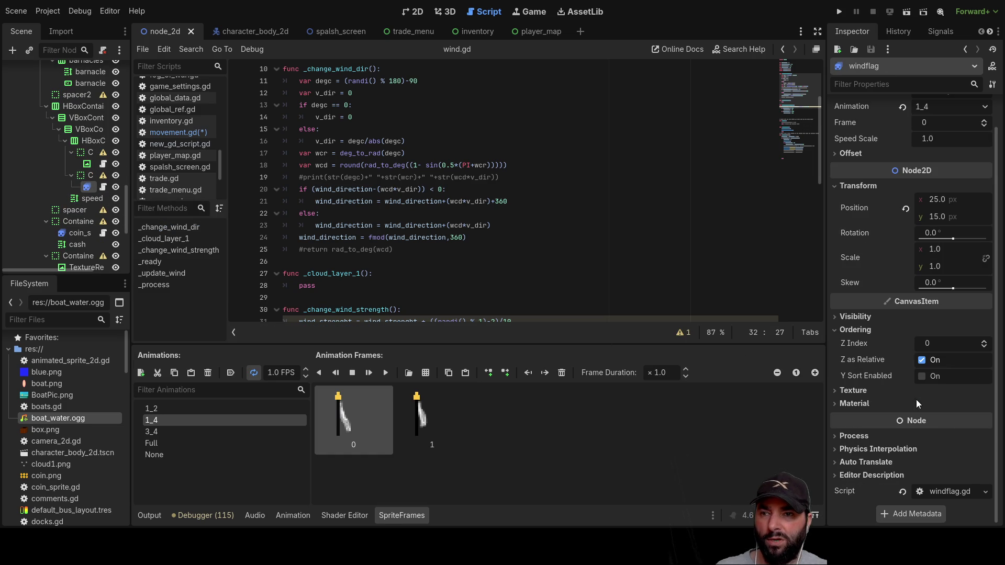
pyautogui.scroll(-3, 167, 120)
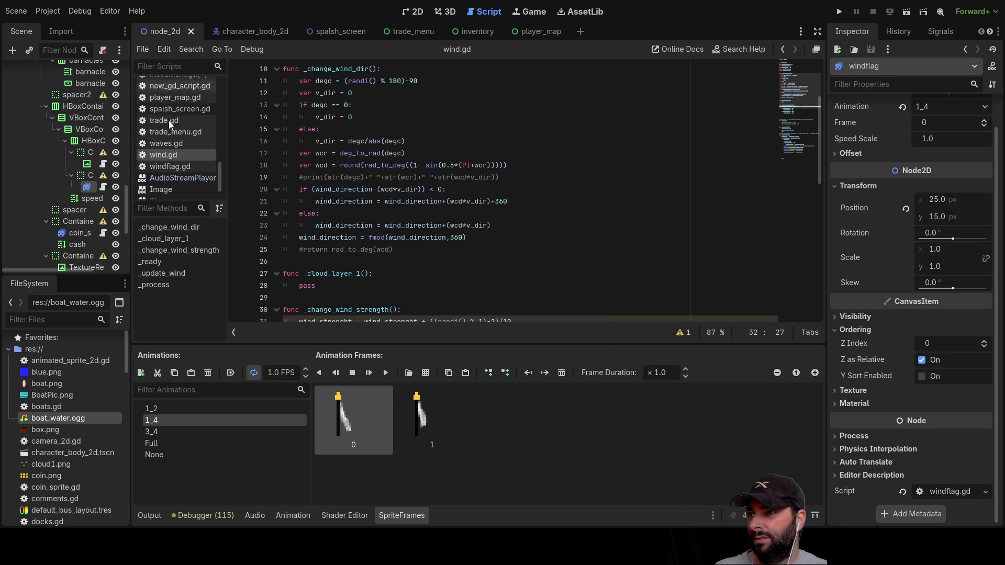
pyautogui.click(172, 152)
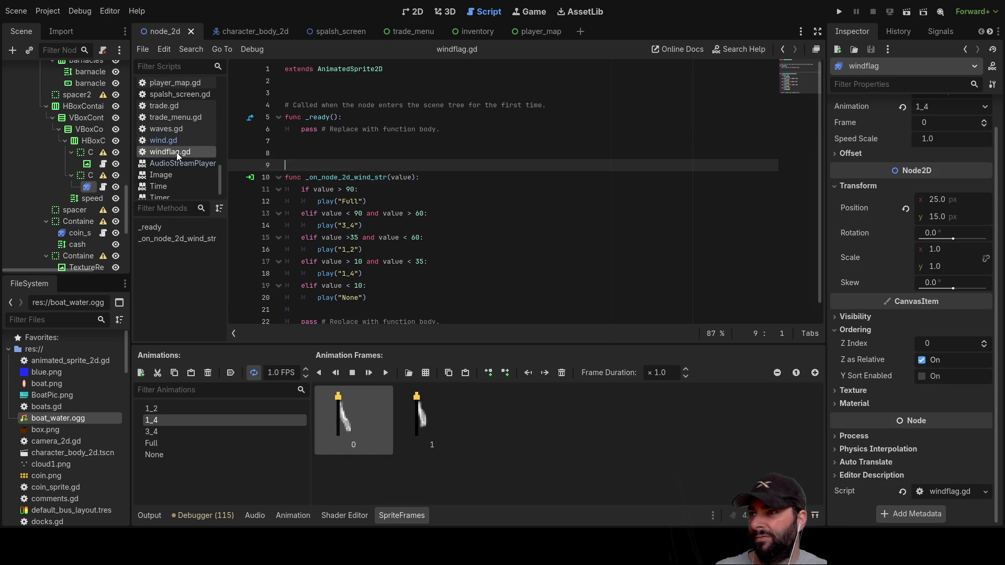
# Change the Full threshold from 90 to 12 and the 3_4 range to between 12 and 8.
pyautogui.scroll(-1, 438, 194)
pyautogui.click(443, 201)
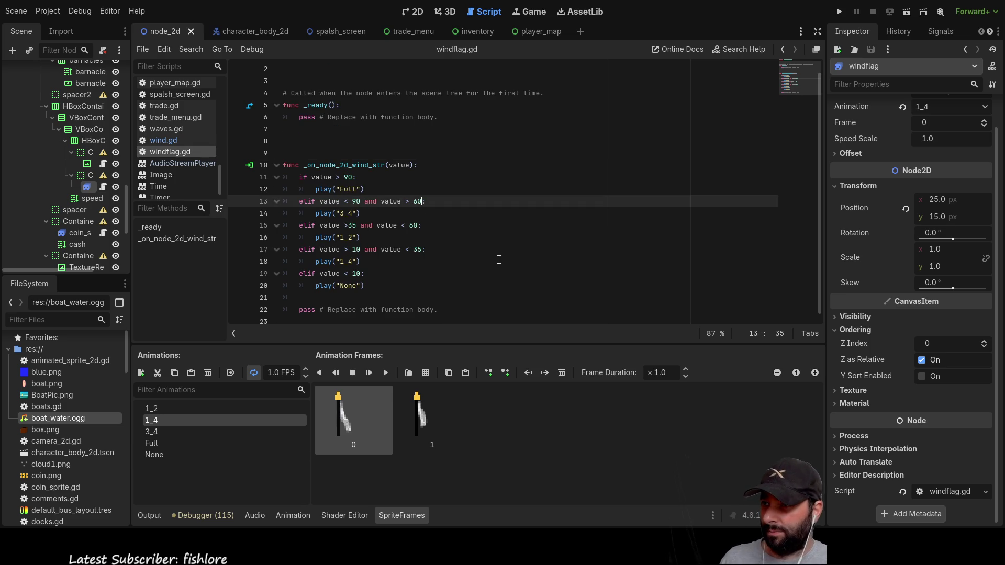
pyautogui.press('Up')
pyautogui.press('Up')
pyautogui.press('Left')
pyautogui.press('BackSpace')
pyautogui.press('BackSpace')
pyautogui.write('12')
pyautogui.press('Down')
pyautogui.press('Down')
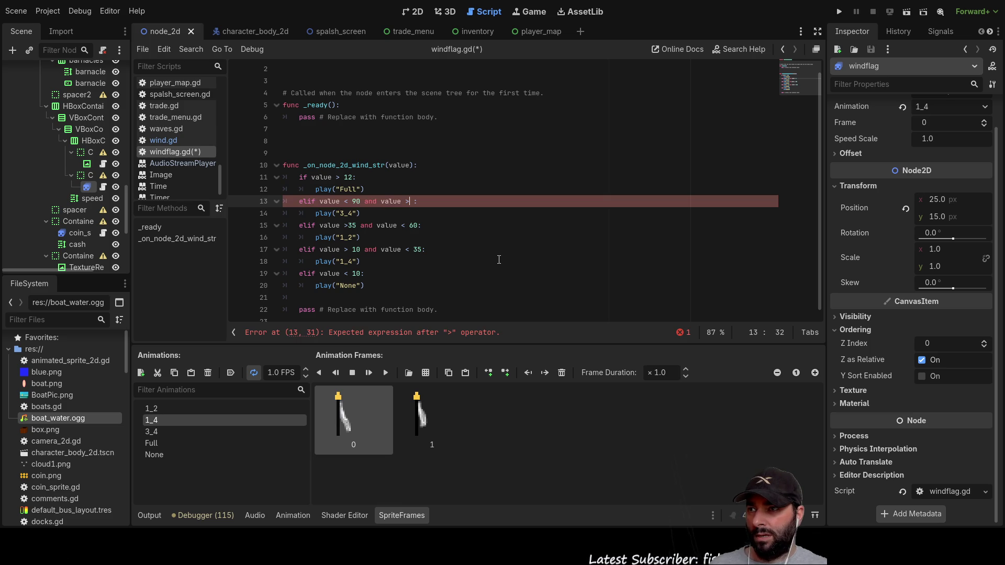
pyautogui.press('BackSpace')
pyautogui.press('BackSpace')
pyautogui.write('12')
pyautogui.press('Right')
pyautogui.press('Right')
pyautogui.press('Right')
pyautogui.press('Right')
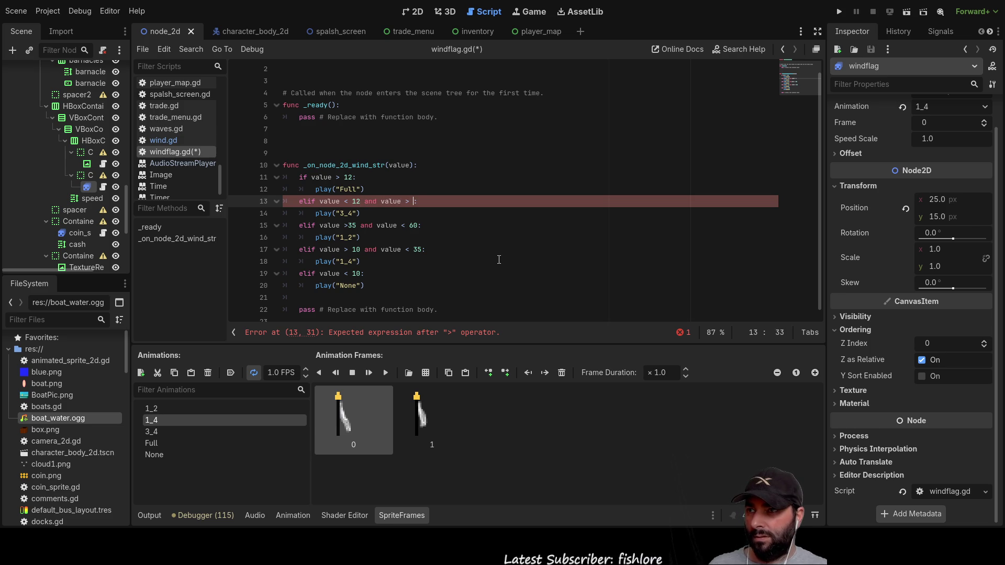
pyautogui.write('8')
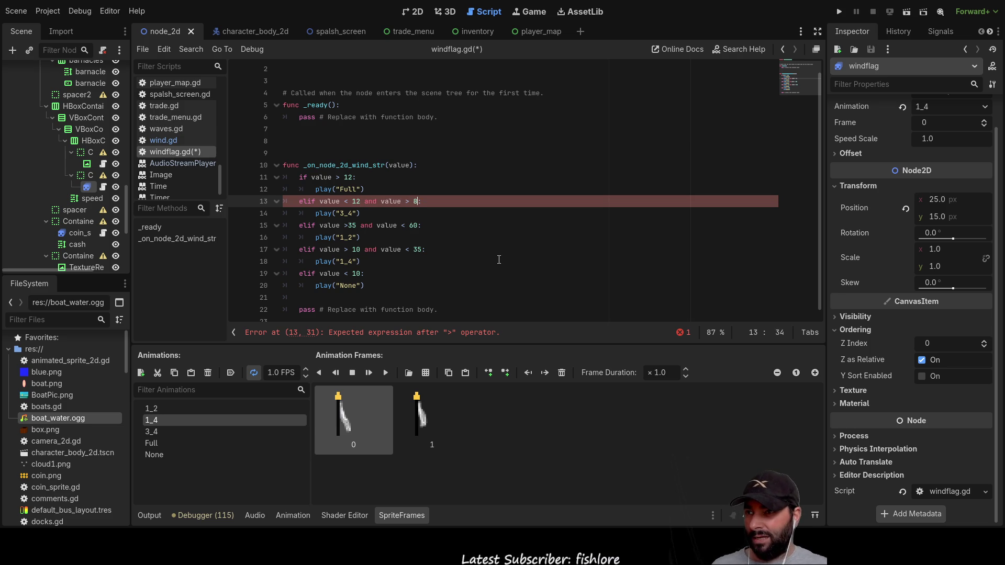
# Replace line 15's bounds of 35 and 60 with 8 and 4.
pyautogui.press('Down')
pyautogui.press('Down')
pyautogui.press('Left')
pyautogui.press('Left')
pyautogui.press('Left')
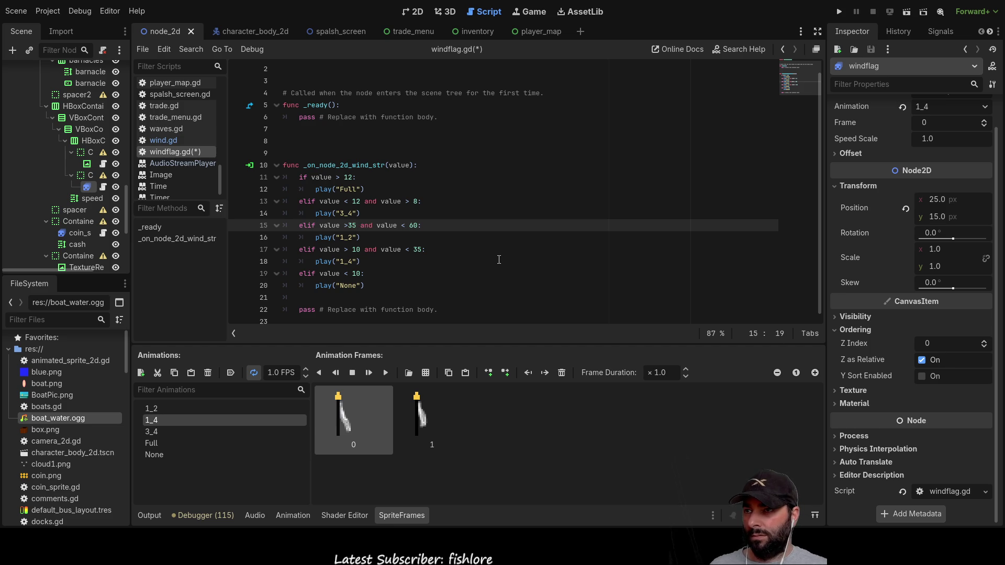
pyautogui.press('BackSpace')
pyautogui.press('BackSpace')
pyautogui.write('8')
pyautogui.press('Right')
pyautogui.press('Right')
pyautogui.press('Right')
pyautogui.press('Right')
pyautogui.press('Right')
pyautogui.press('Right')
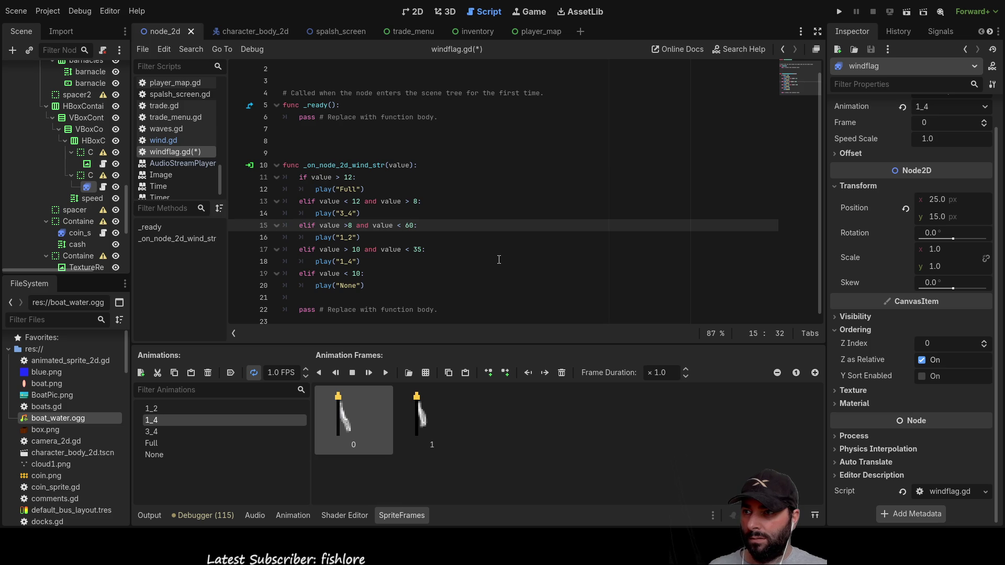
pyautogui.press('BackSpace')
pyautogui.press('Delete')
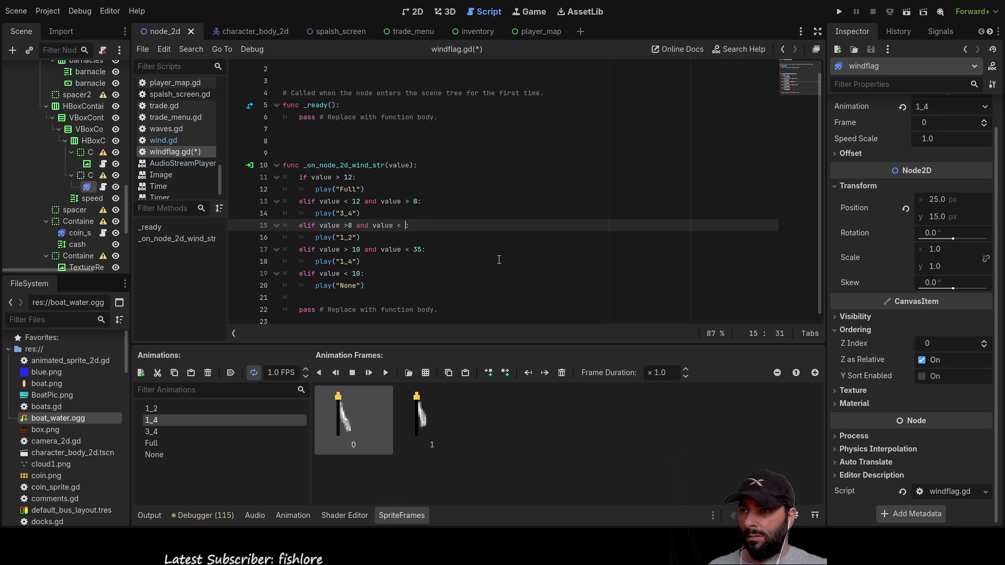
pyautogui.write('4')
pyautogui.press('Down')
pyautogui.press('Down')
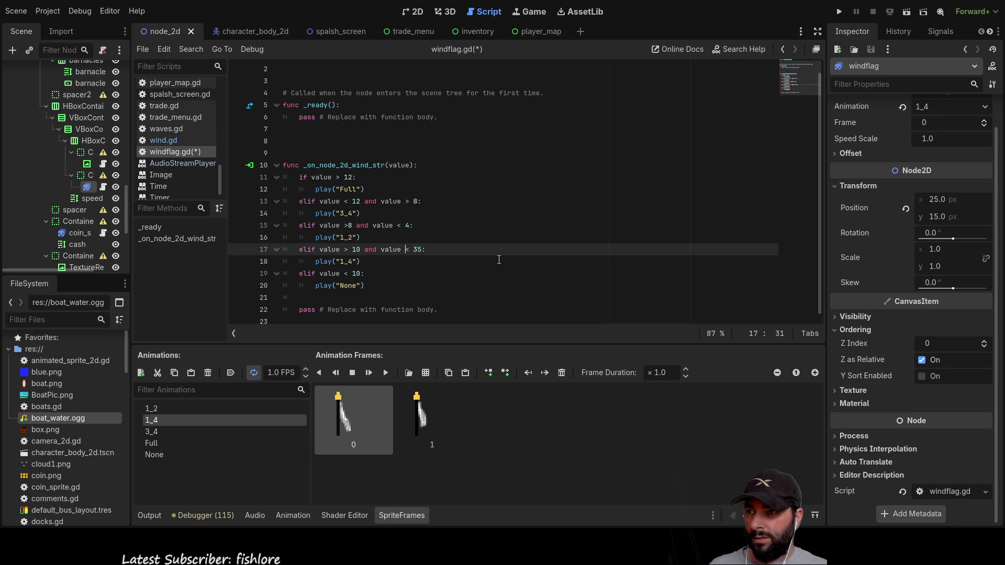
# Change line 17's lower bound from 10 to 1 so 1_4 covers 1 to 4, then save windflag.gd.
pyautogui.hotkey('ctrl', 'Left')
pyautogui.hotkey('ctrl', 'Left')
pyautogui.hotkey('ctrl', 'Left')
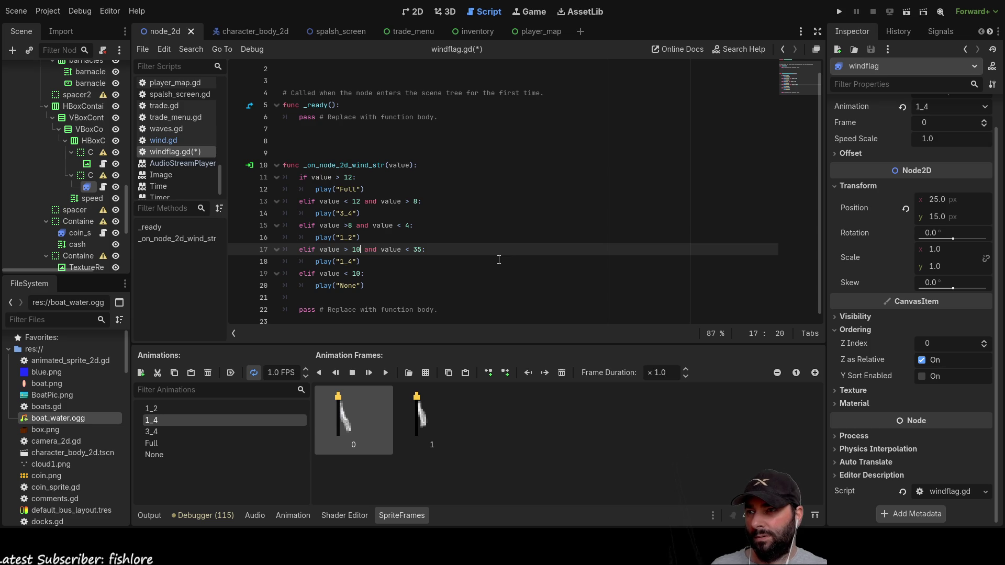
pyautogui.press('Left')
pyautogui.press('BackSpace')
pyautogui.press('BackSpace')
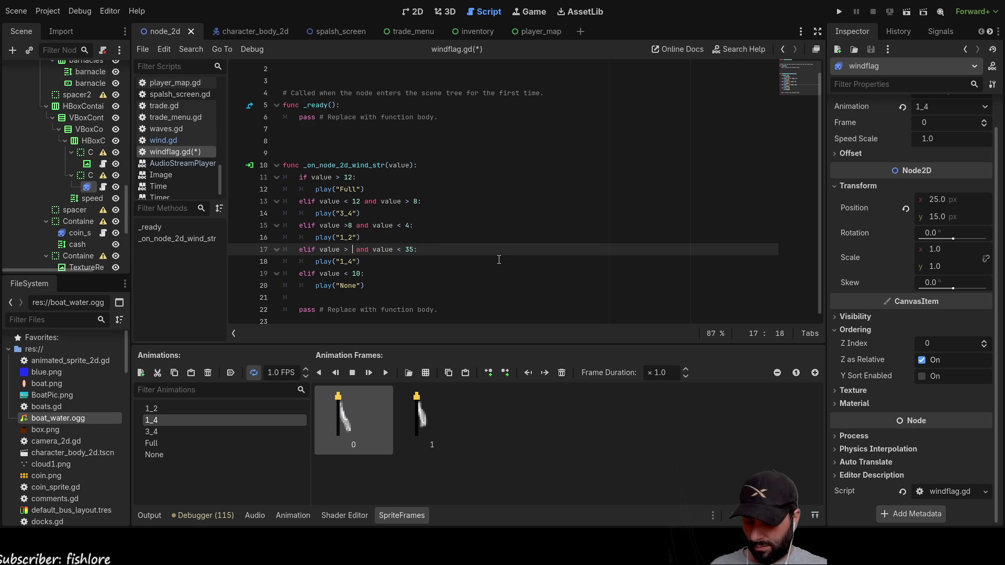
pyautogui.press('Right')
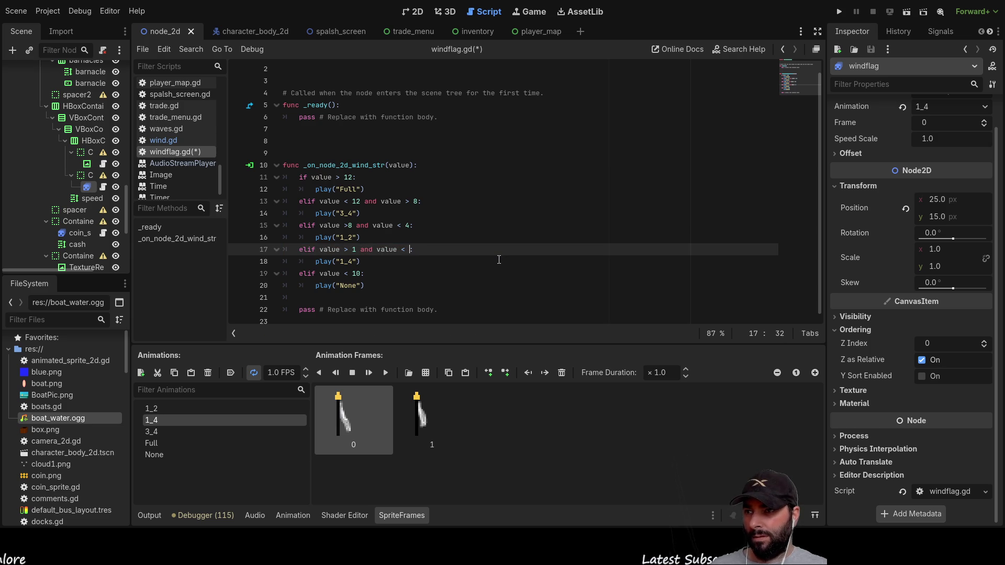
pyautogui.press('Down')
pyautogui.press('Down')
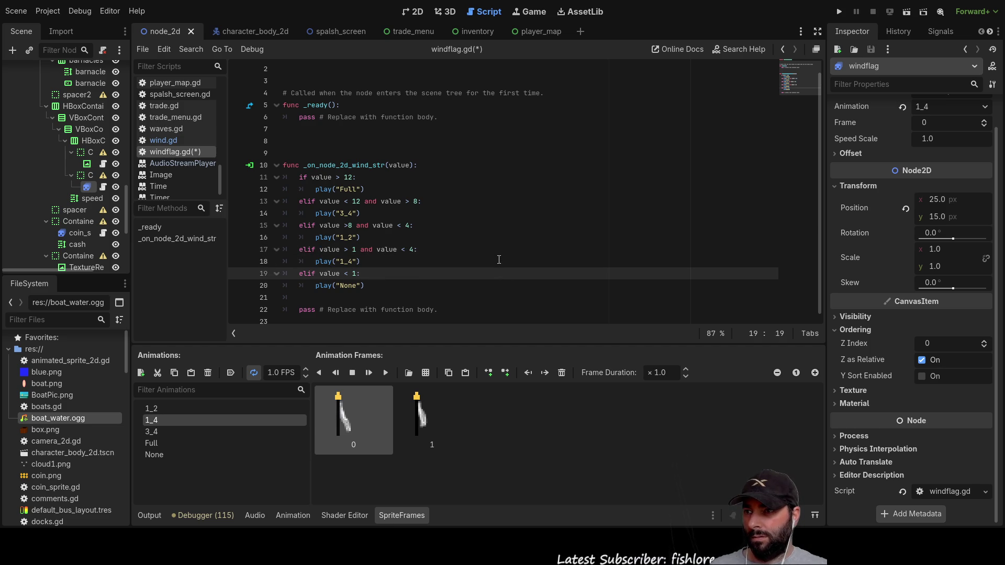
pyautogui.press('Up')
pyautogui.press('Up')
pyautogui.press('Up')
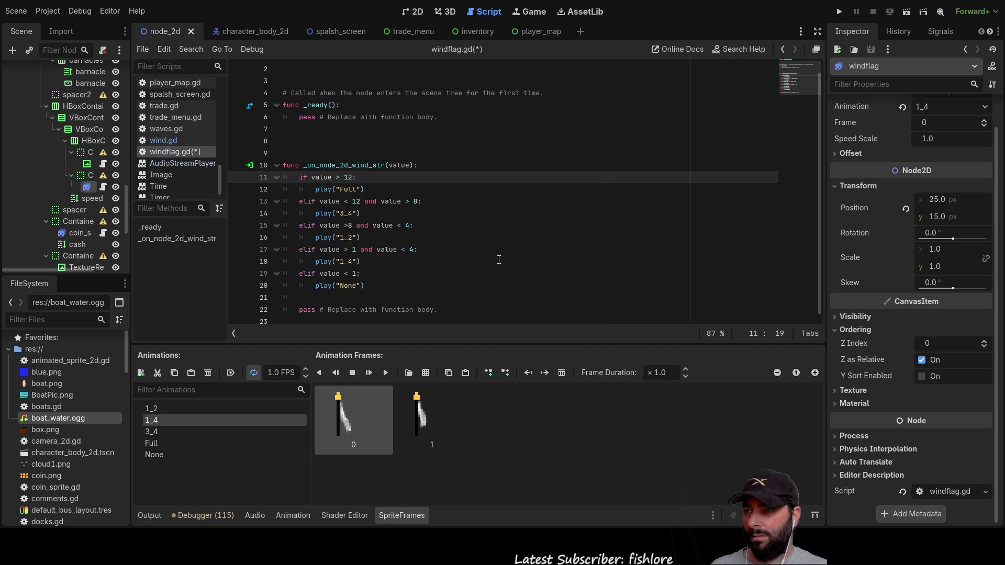
pyautogui.press('Up')
pyautogui.press('Up')
pyautogui.press('Up')
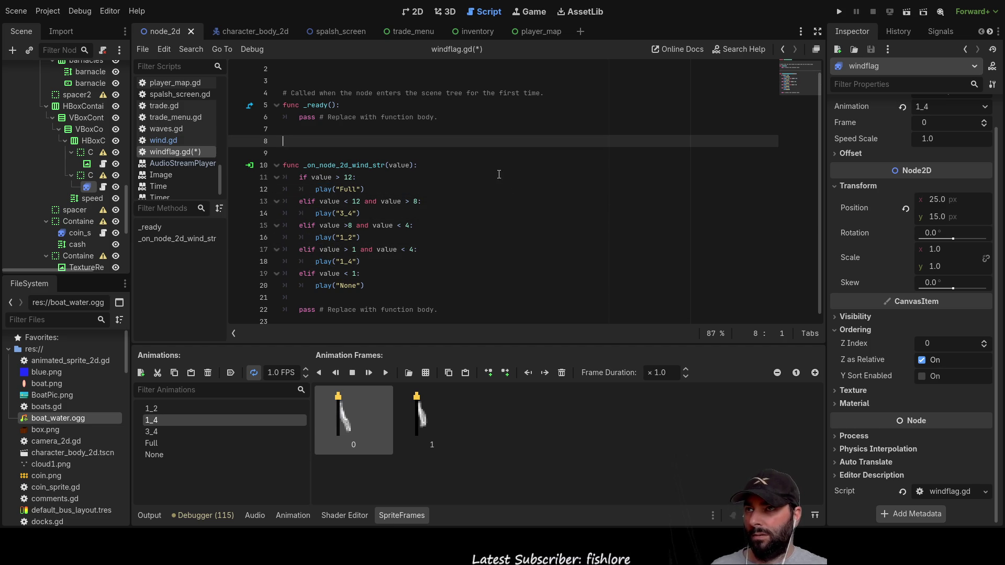
pyautogui.hotkey('ctrl', 's')
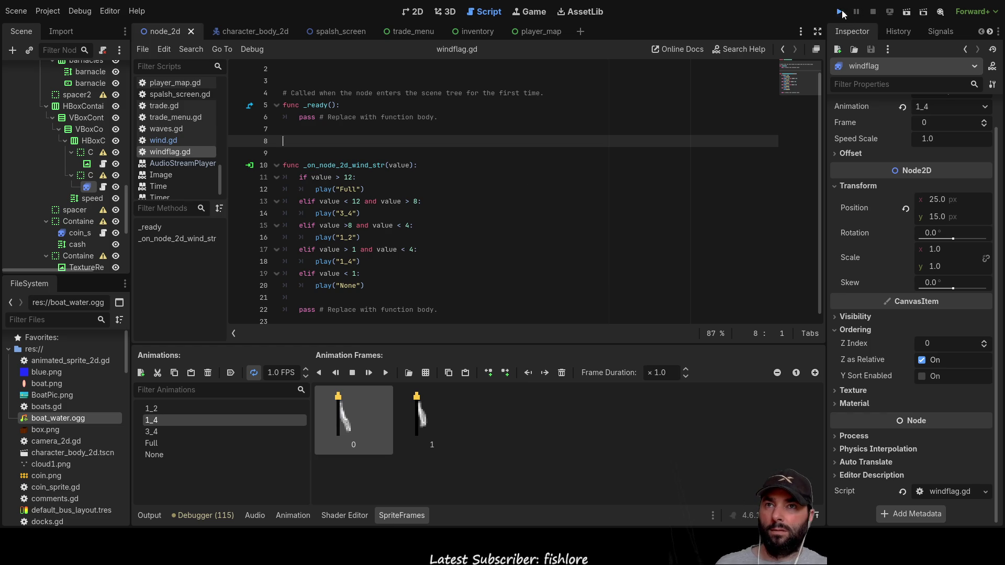
pyautogui.click(840, 11)
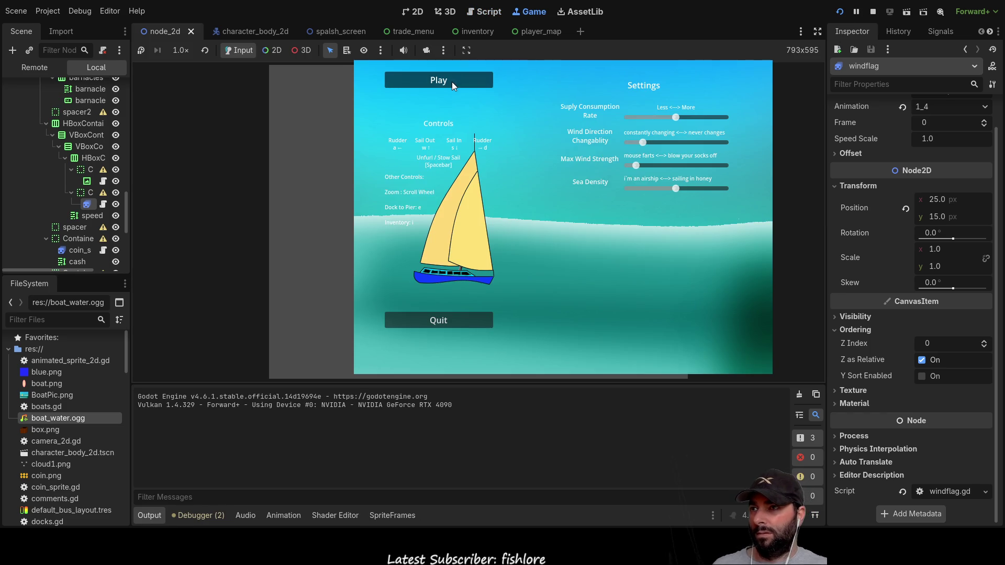
pyautogui.click(451, 82)
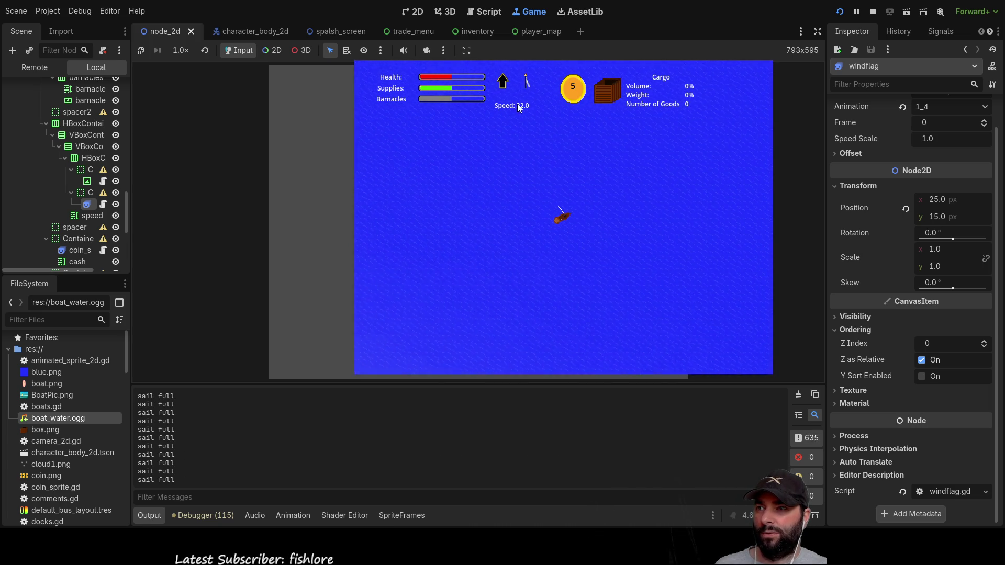
pyautogui.press('Right')
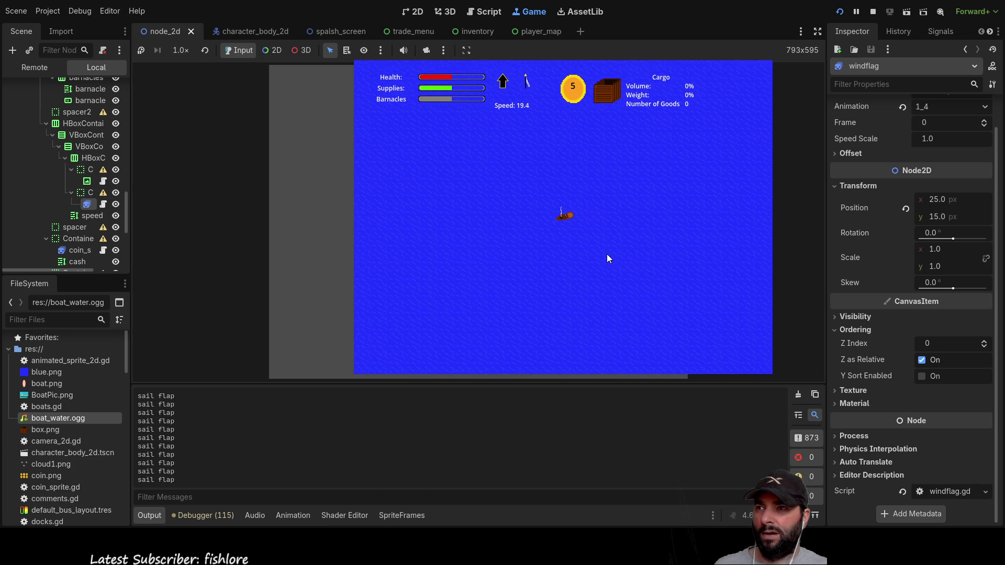
pyautogui.click(872, 11)
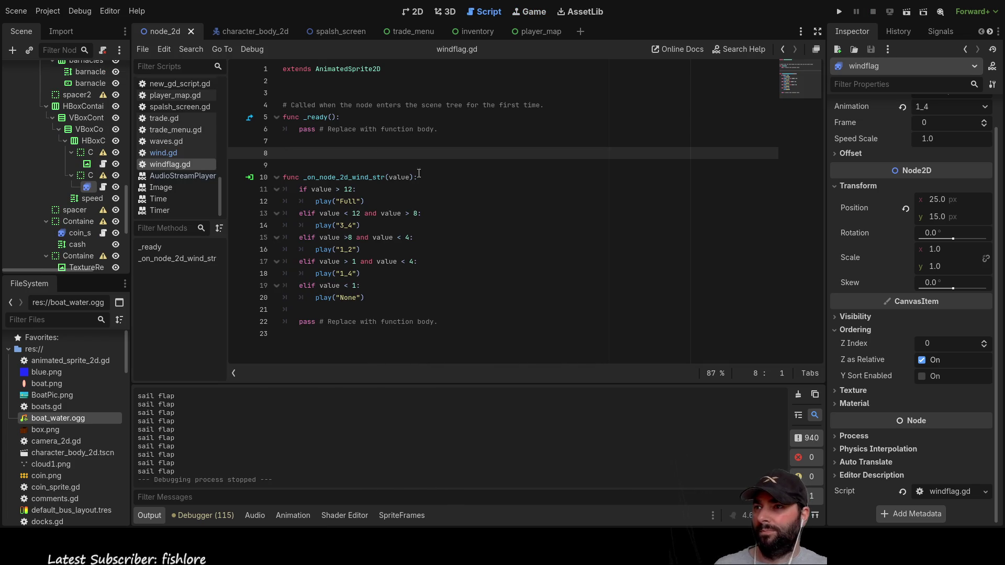
# In movement.gd, edit line 85's comment to note the 40->3 range.
pyautogui.scroll(10, 180, 164)
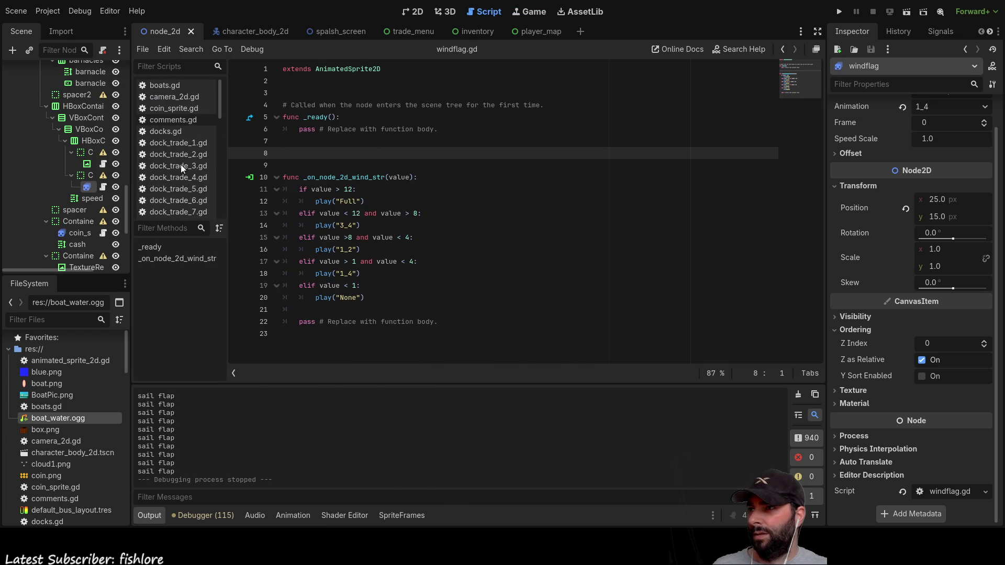
pyautogui.scroll(-5, 181, 165)
pyautogui.scroll(2, 183, 184)
pyautogui.click(168, 168)
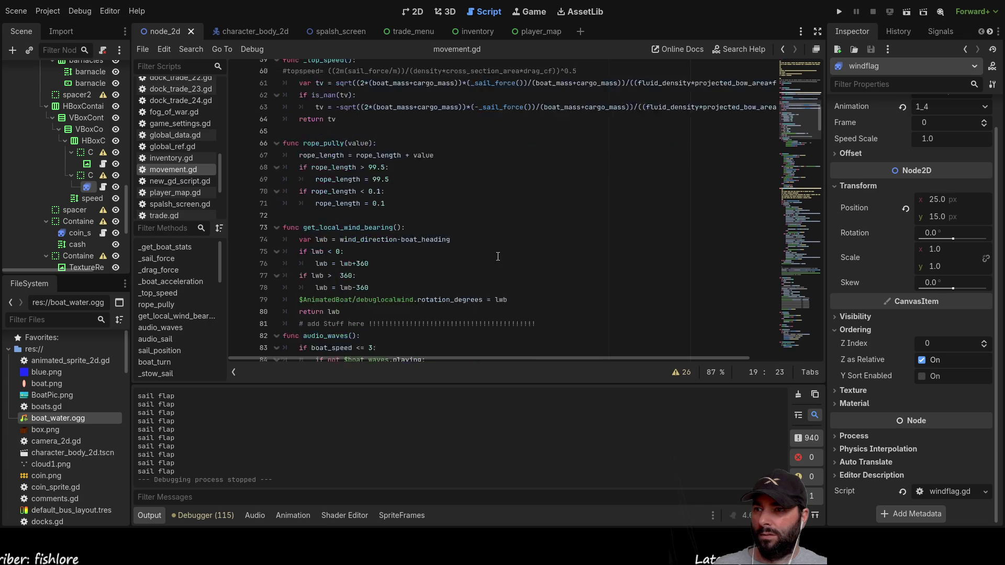
pyautogui.scroll(-4, 498, 258)
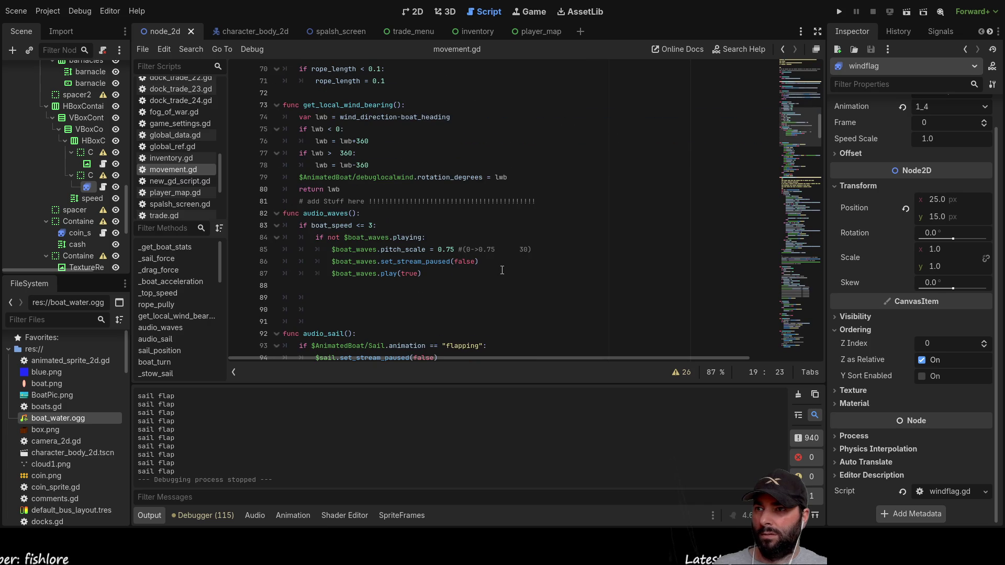
pyautogui.click(529, 250)
pyautogui.press('BackSpace')
pyautogui.write('4')
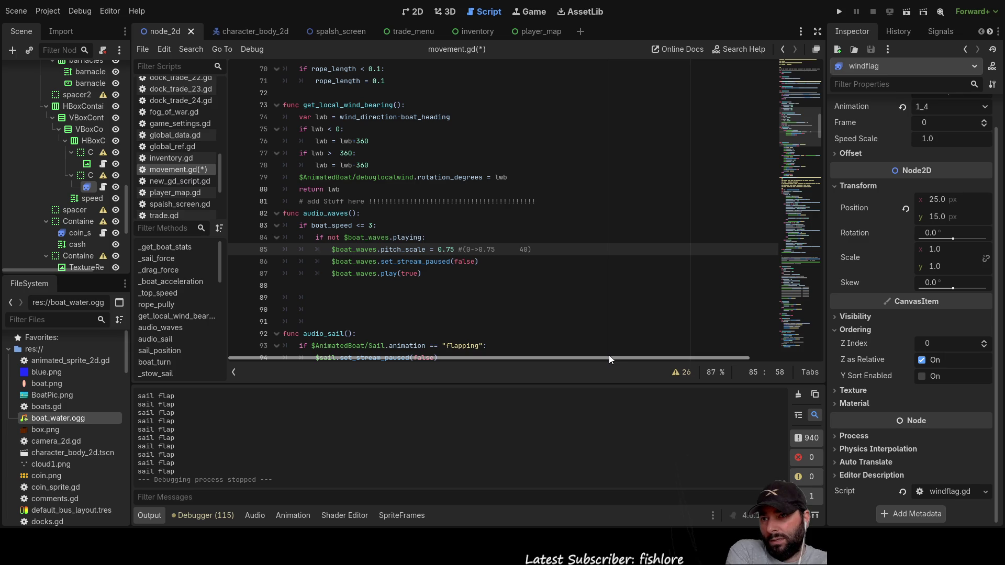
pyautogui.press('Left')
pyautogui.press('Left')
pyautogui.press('Left')
pyautogui.press('Left')
pyautogui.press('Left')
pyautogui.press('Left')
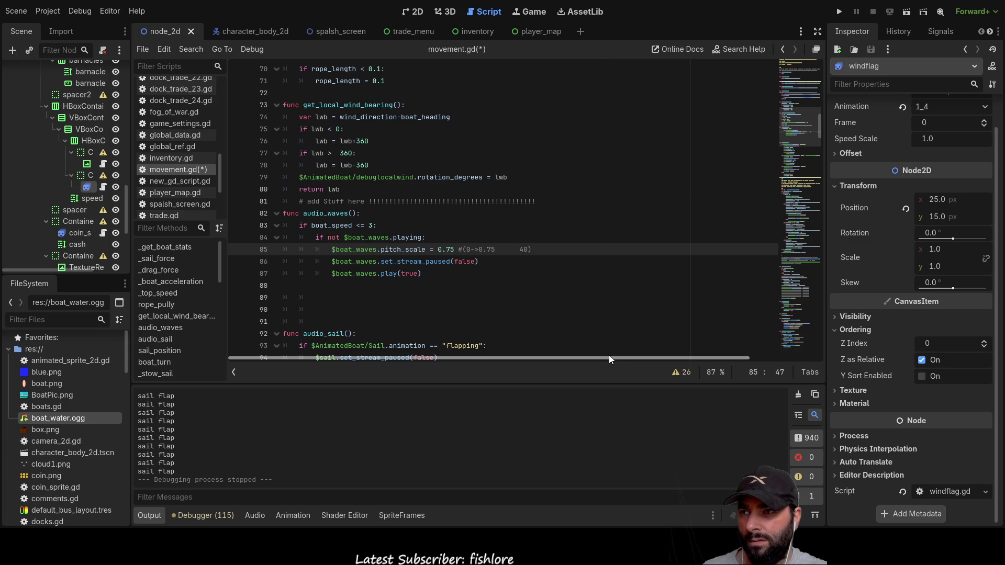
pyautogui.press('Right')
pyautogui.press('Right')
pyautogui.press('Right')
pyautogui.press('Delete')
pyautogui.press('Delete')
pyautogui.press('Right')
pyautogui.press('Right')
pyautogui.press('Right')
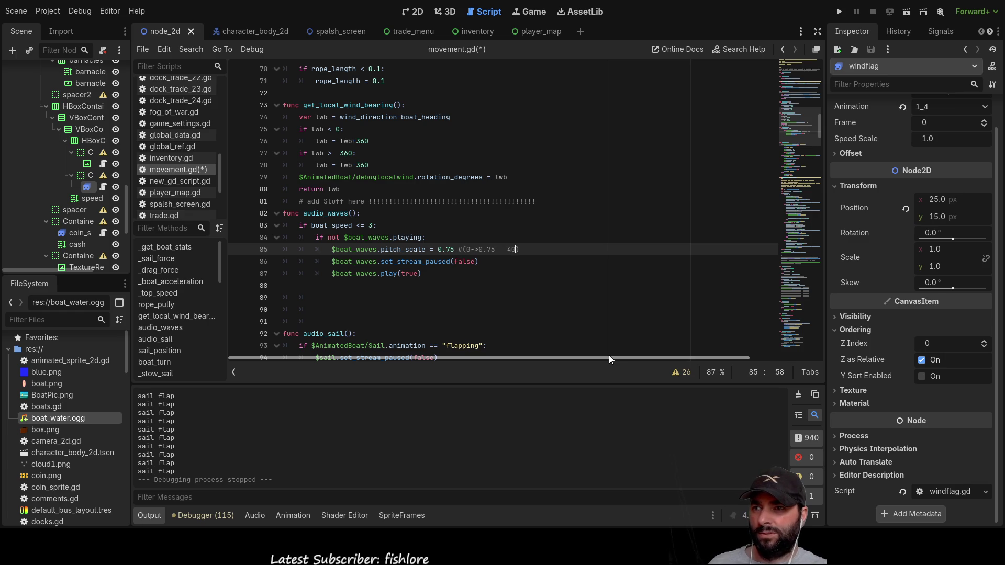
pyautogui.write('40')
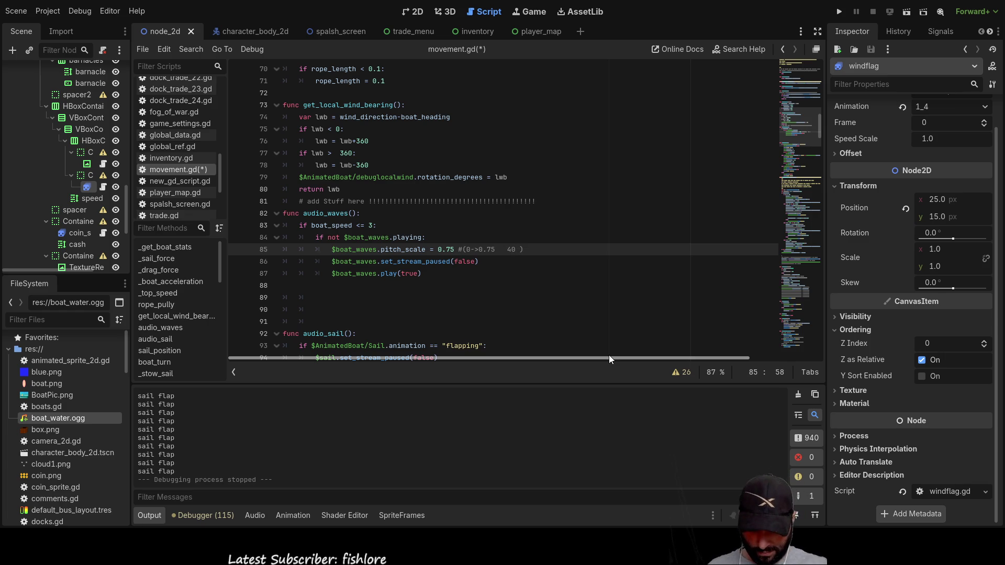
pyautogui.write('->')
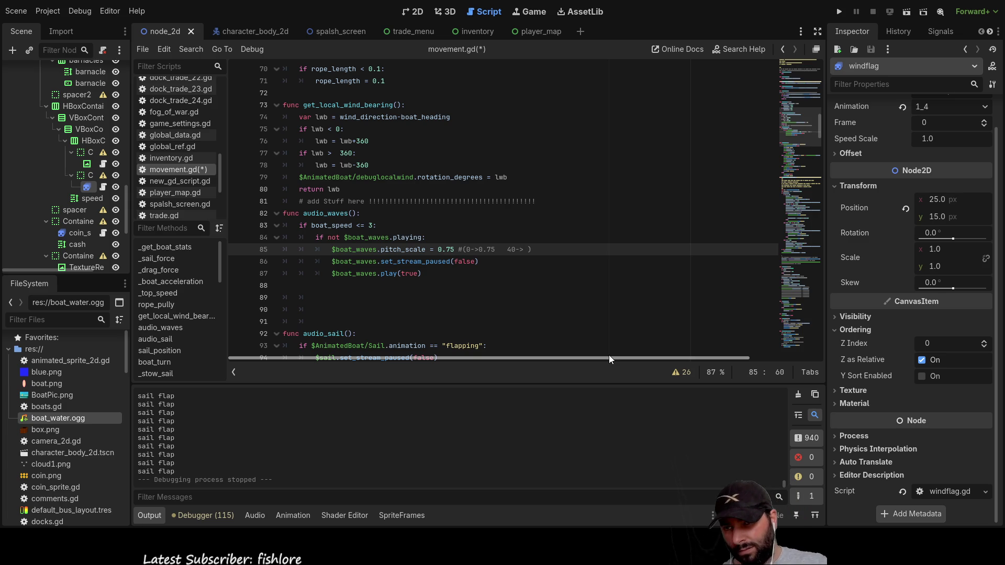
pyautogui.write('3')
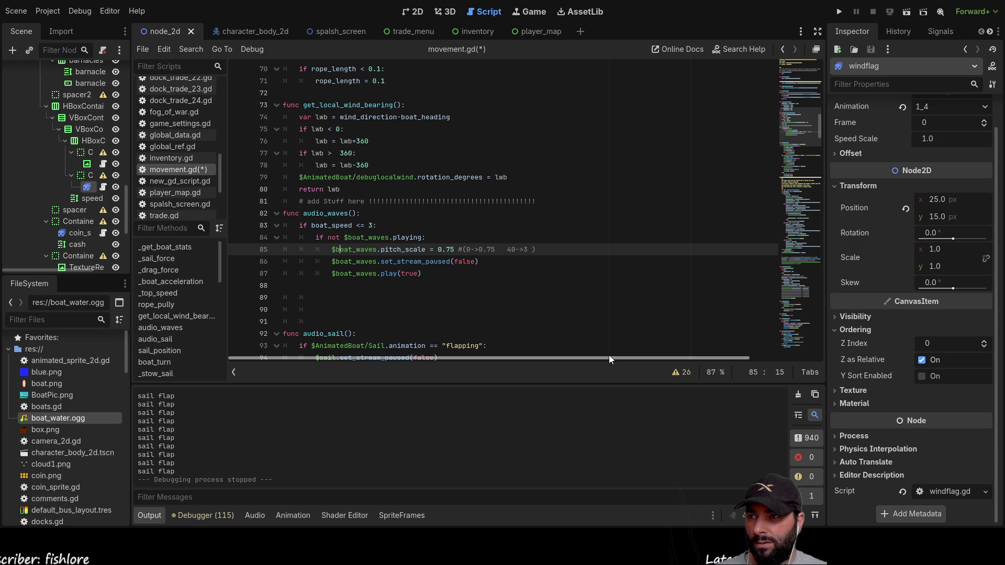
# Write the formula 0.75+(boat_speed/40)*2.25 on a new line above pitch_scale.
pyautogui.press('Home')
pyautogui.press('Return')
pyautogui.press('Up')
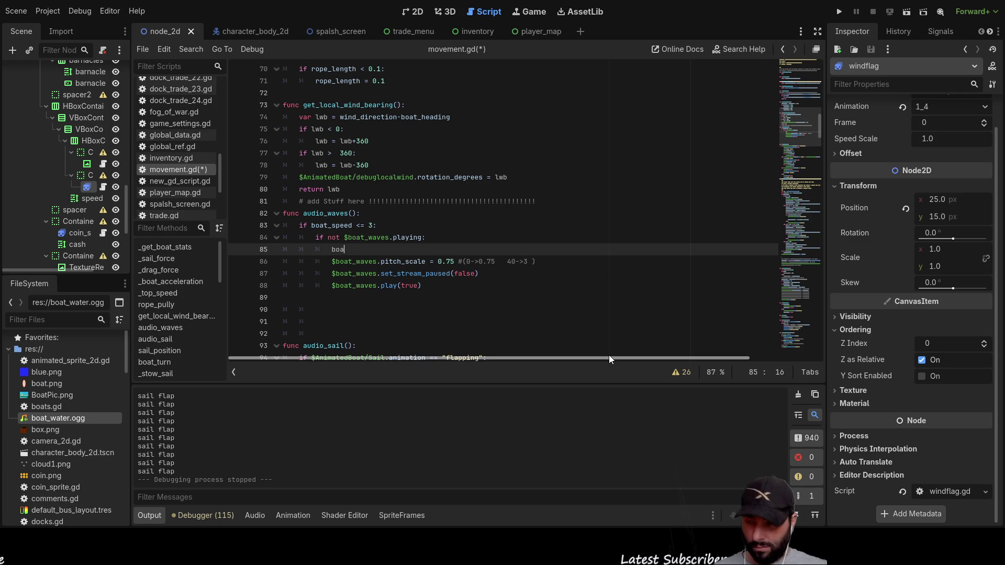
pyautogui.press('Down')
pyautogui.press('Down')
pyautogui.press('Return')
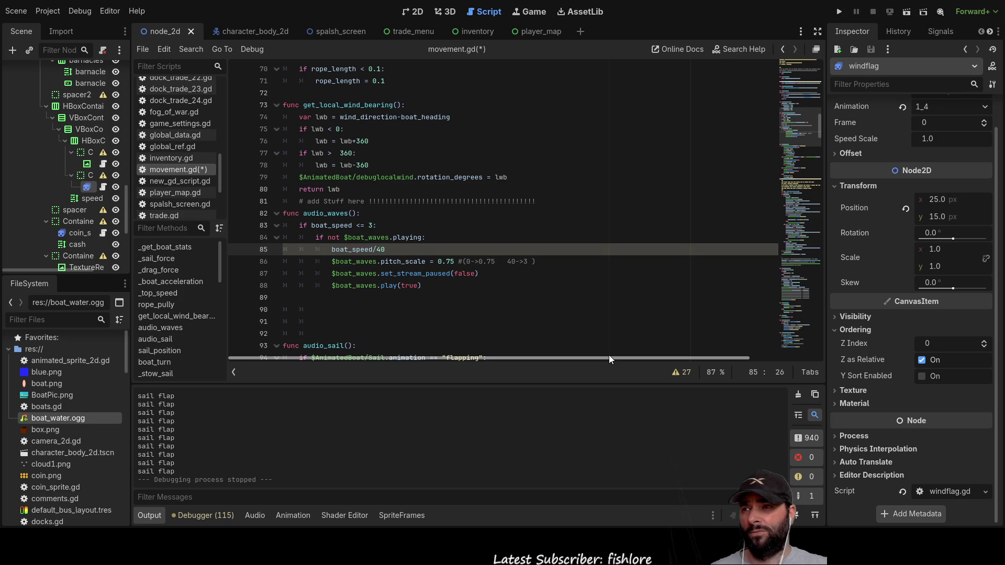
pyautogui.press('Left')
pyautogui.press('Left')
pyautogui.press('Left')
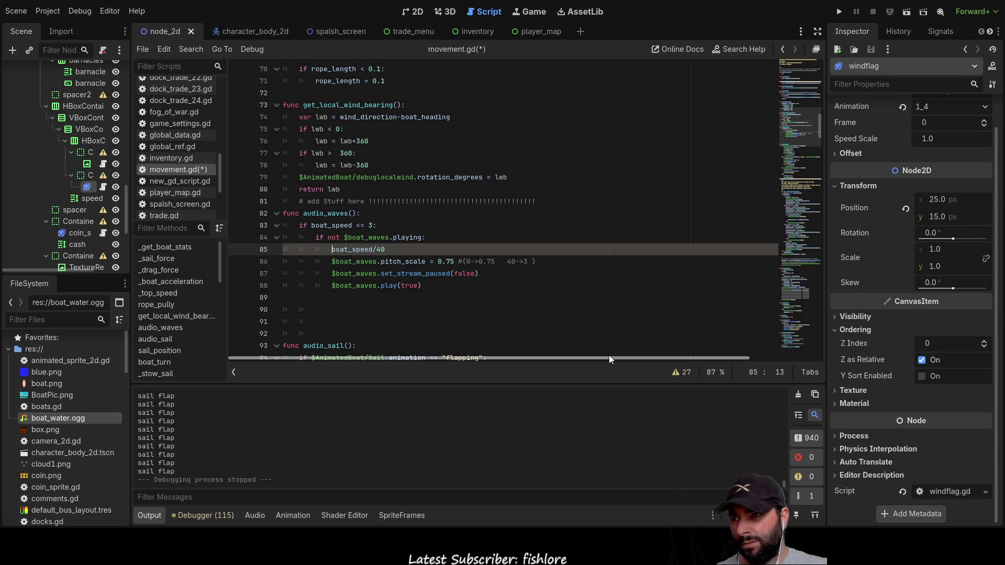
pyautogui.press('Home')
pyautogui.write('(')
pyautogui.press('Escape')
pyautogui.press('End')
pyautogui.write(')')
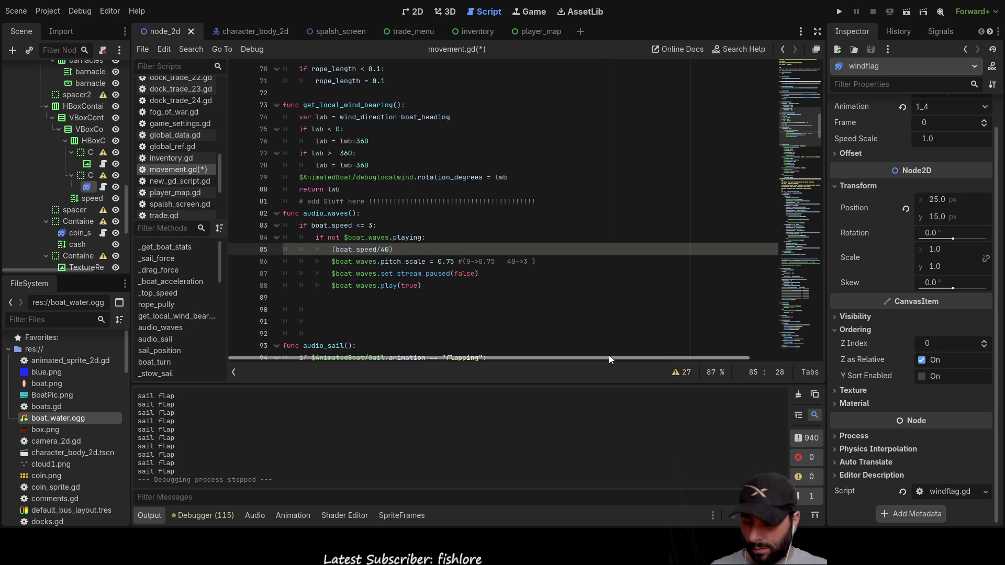
pyautogui.write('*')
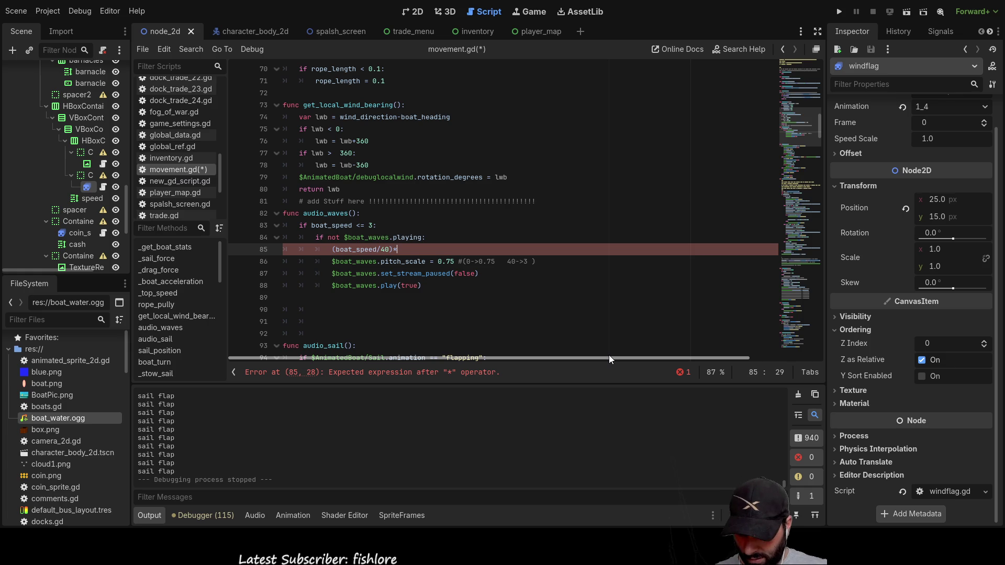
pyautogui.write('3')
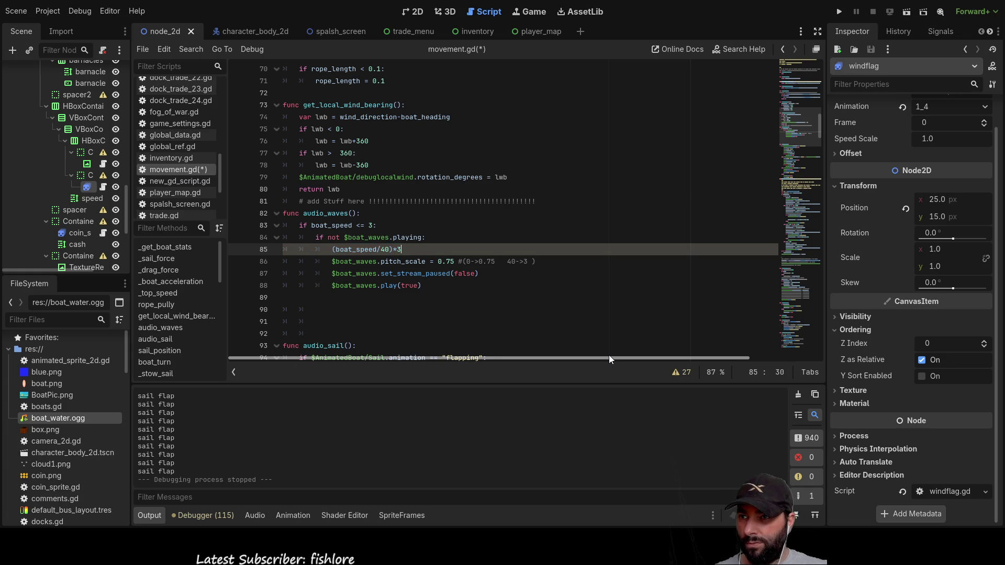
pyautogui.press('BackSpace')
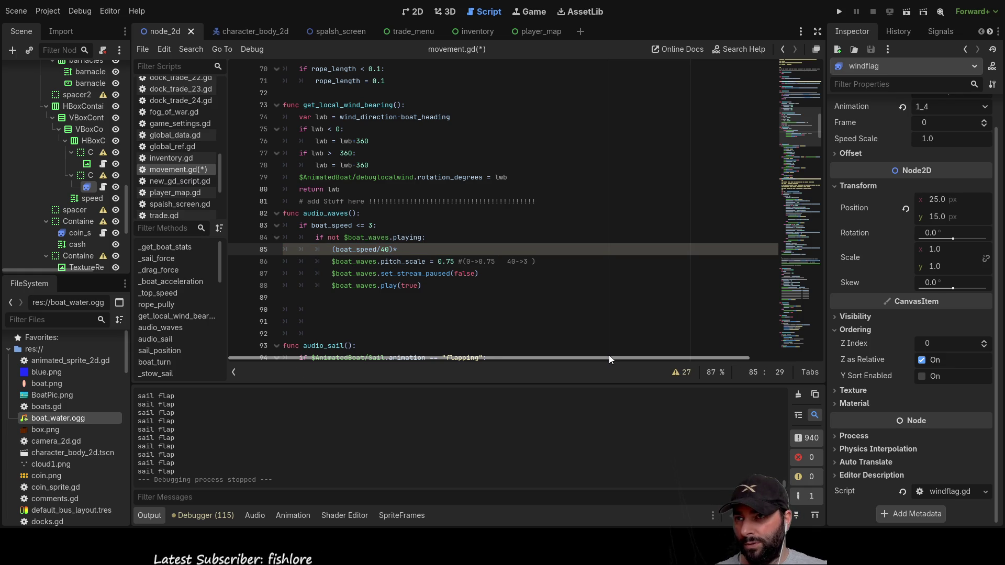
pyautogui.write('2.')
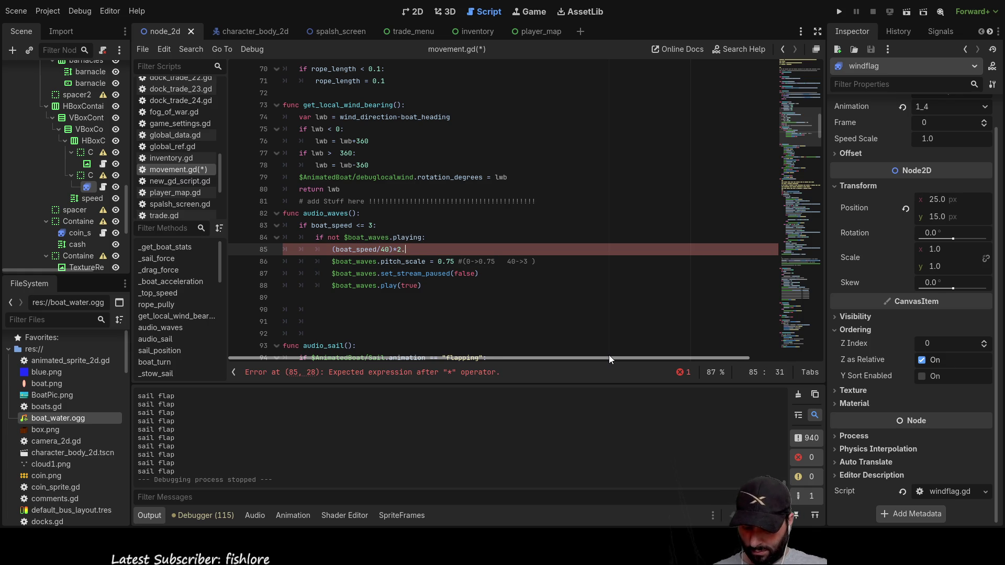
pyautogui.write('25')
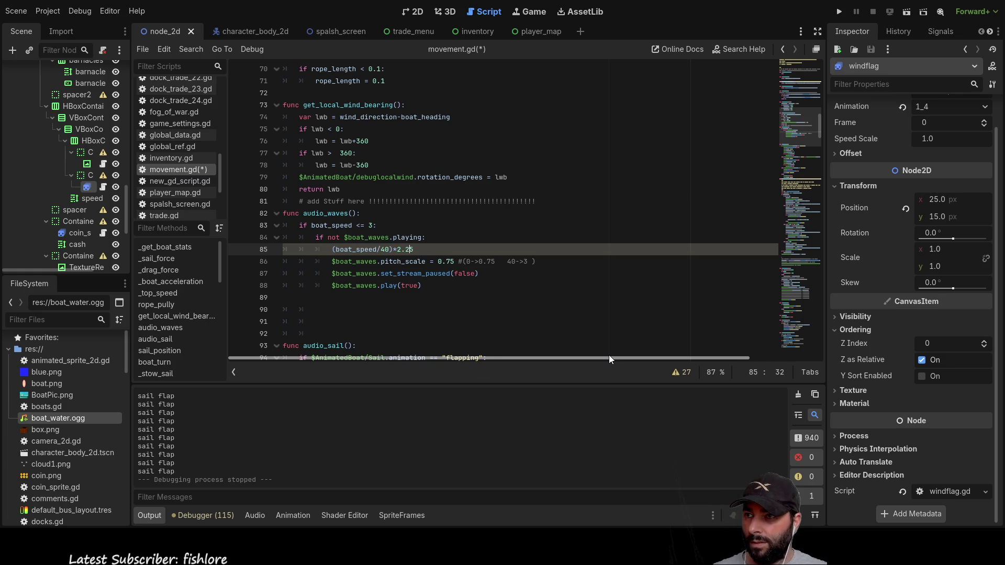
pyautogui.press('Home')
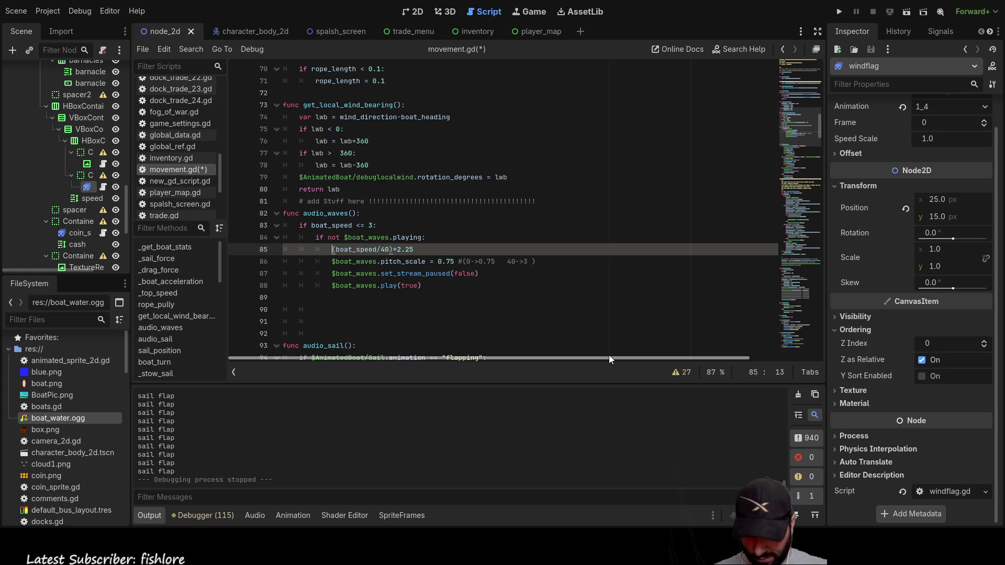
pyautogui.write('0.75+')
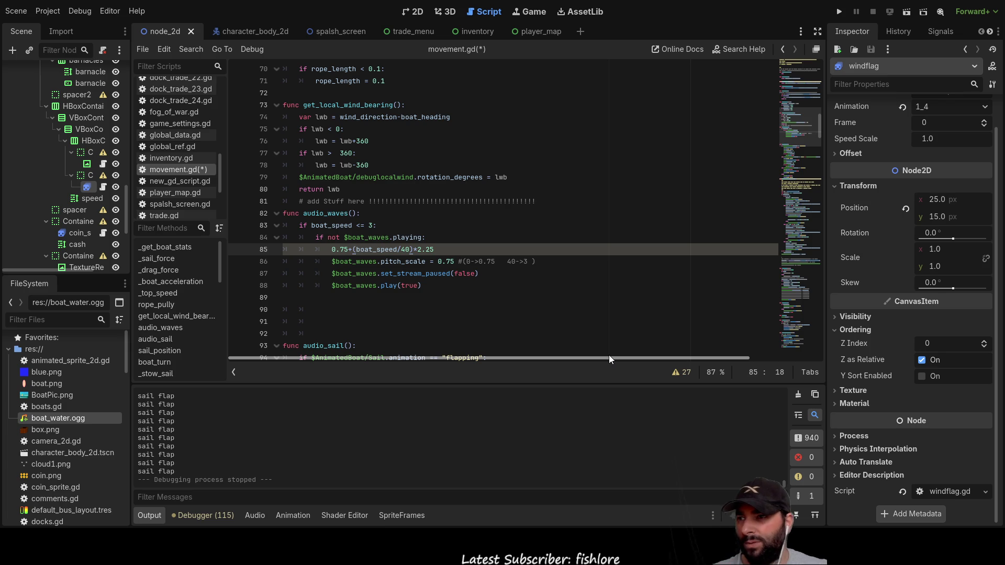
# Move the formula onto the pitch_scale line in place of 0.75 and remove the empty line.
pyautogui.click(333, 249)
pyautogui.moveTo(333, 249)
pyautogui.mouseDown()
pyautogui.moveTo(327, 237)
pyautogui.moveTo(434, 249)
pyautogui.mouseUp()
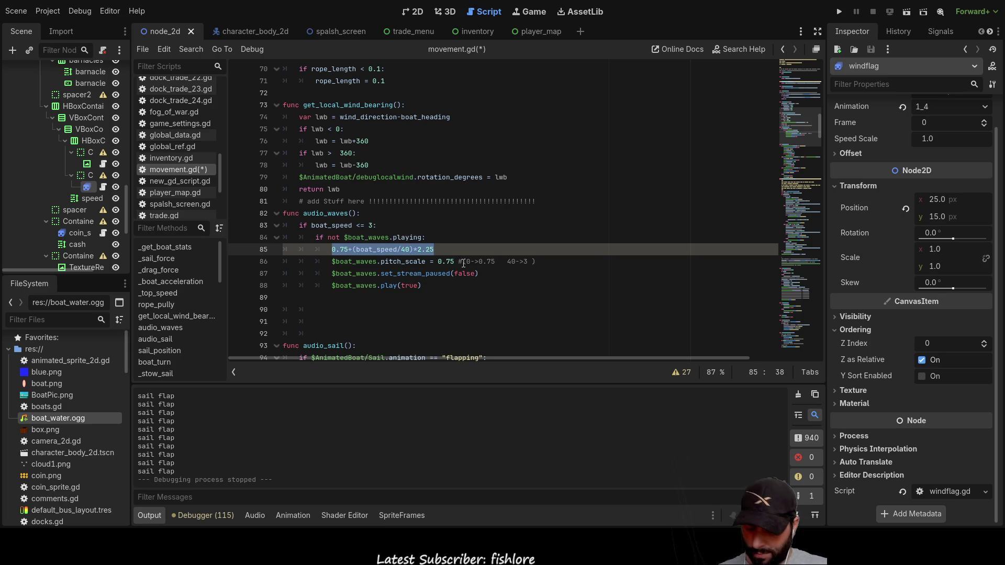
pyautogui.hotkey('ctrl', 'x')
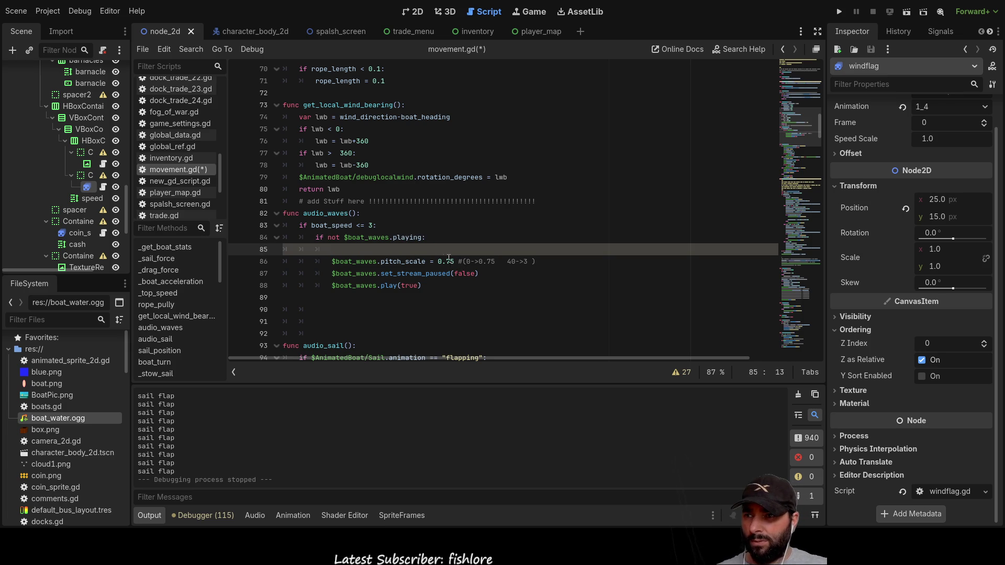
pyautogui.moveTo(438, 261); pyautogui.dragTo(539, 261)
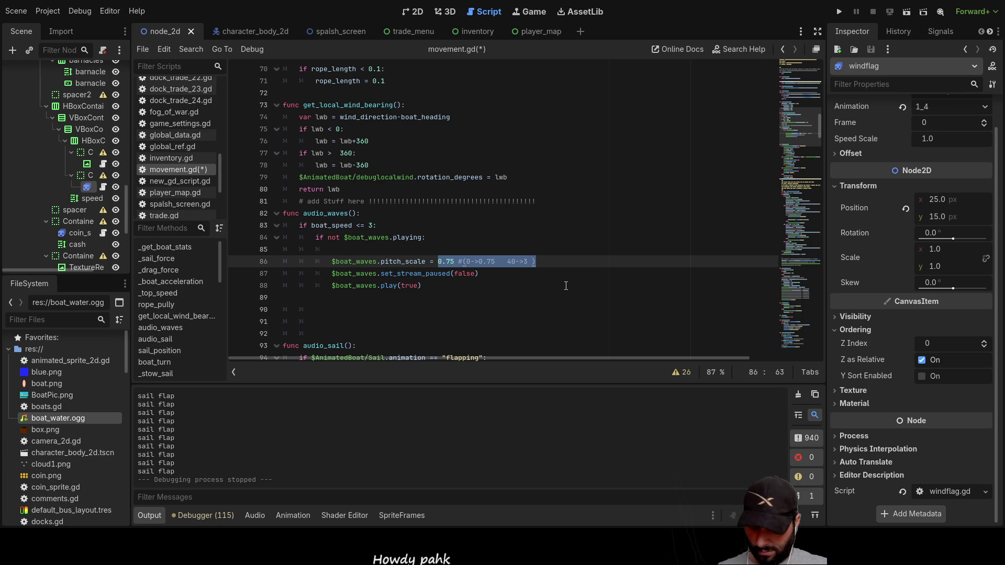
pyautogui.hotkey('ctrl', 'v')
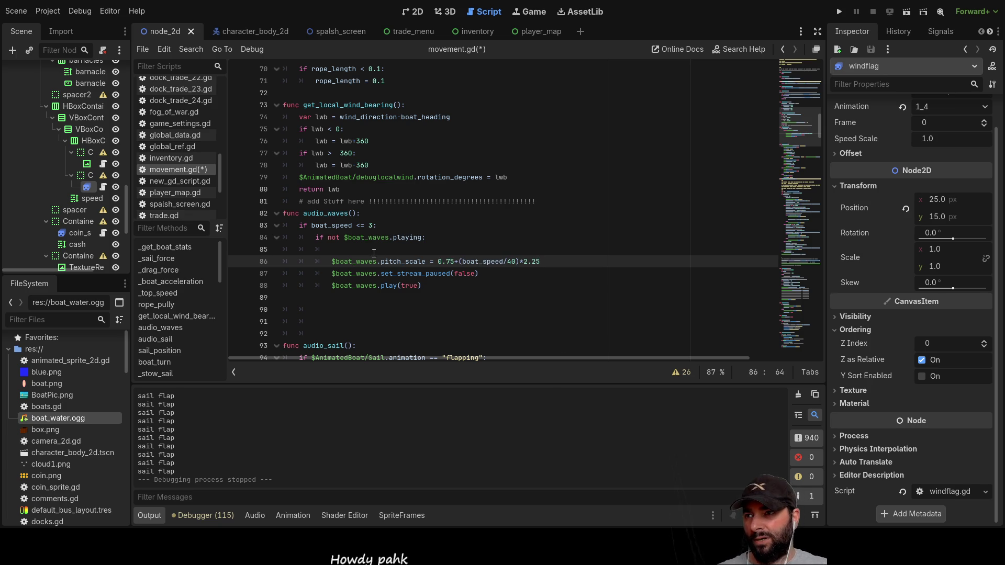
pyautogui.click(373, 253)
pyautogui.press('BackSpace')
pyautogui.press('BackSpace')
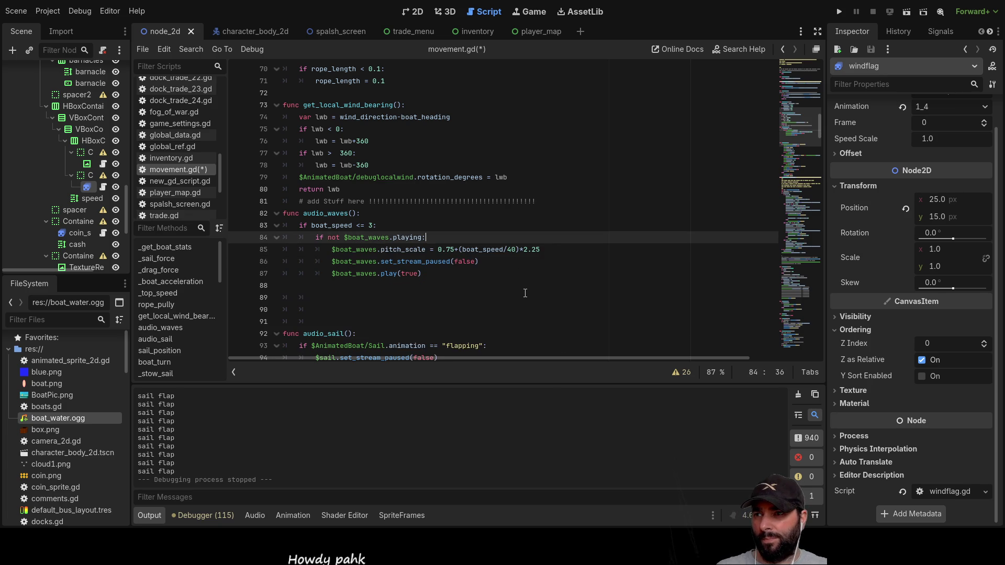
# Run the game, sail briefly with the sail stowed, inspect boat_waves, then stop with F8.
pyautogui.click(838, 11)
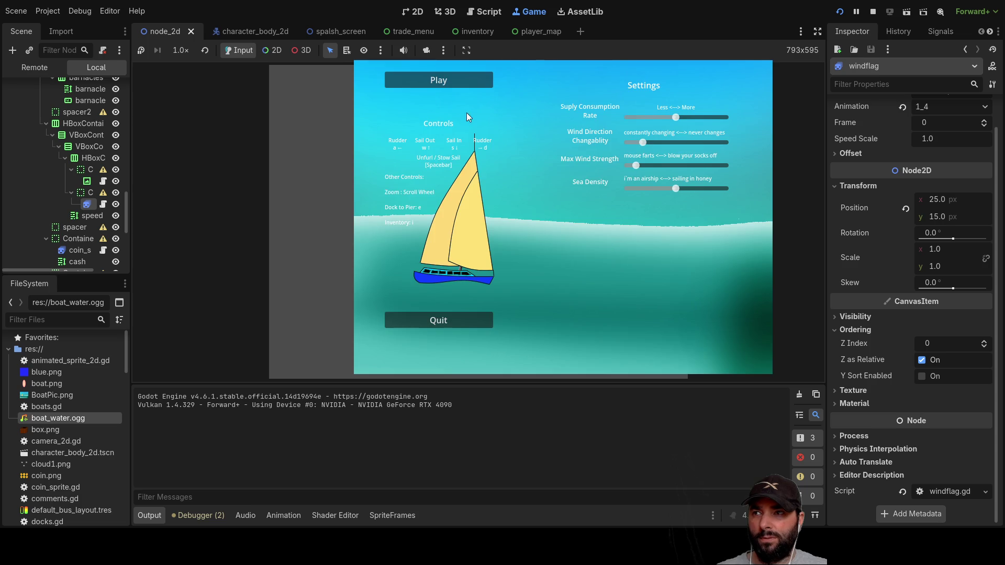
pyautogui.click(446, 83)
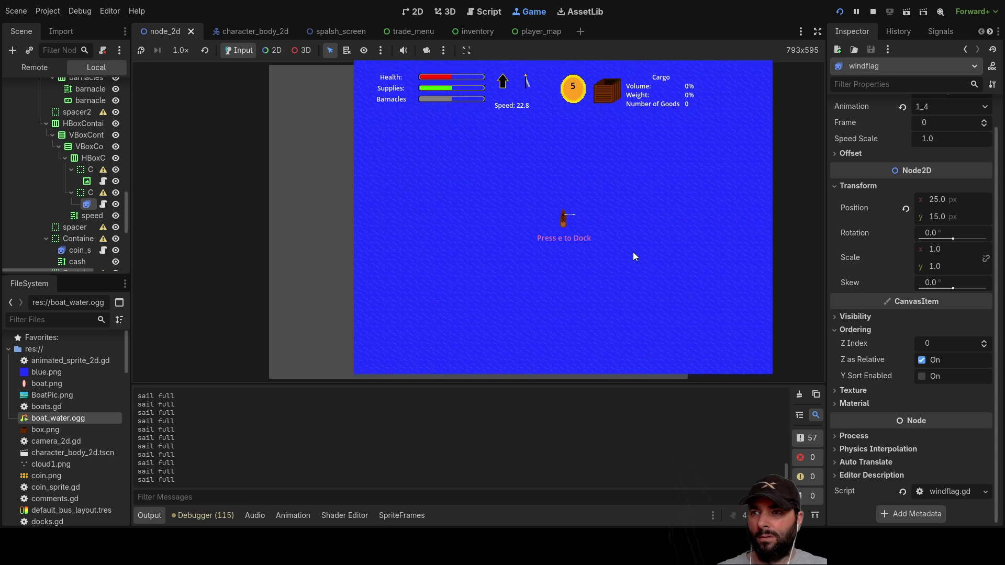
pyautogui.press('s')
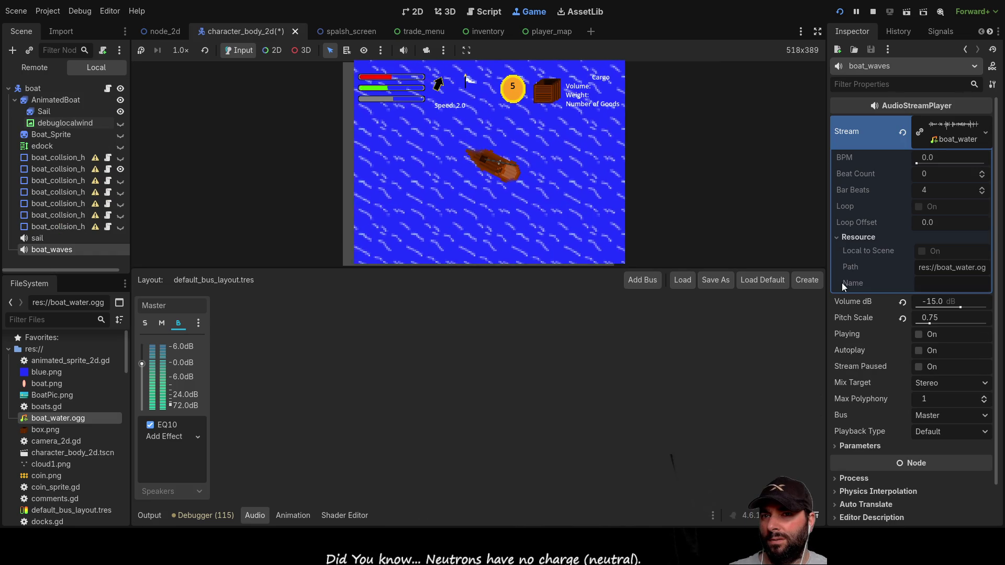
pyautogui.click(837, 238)
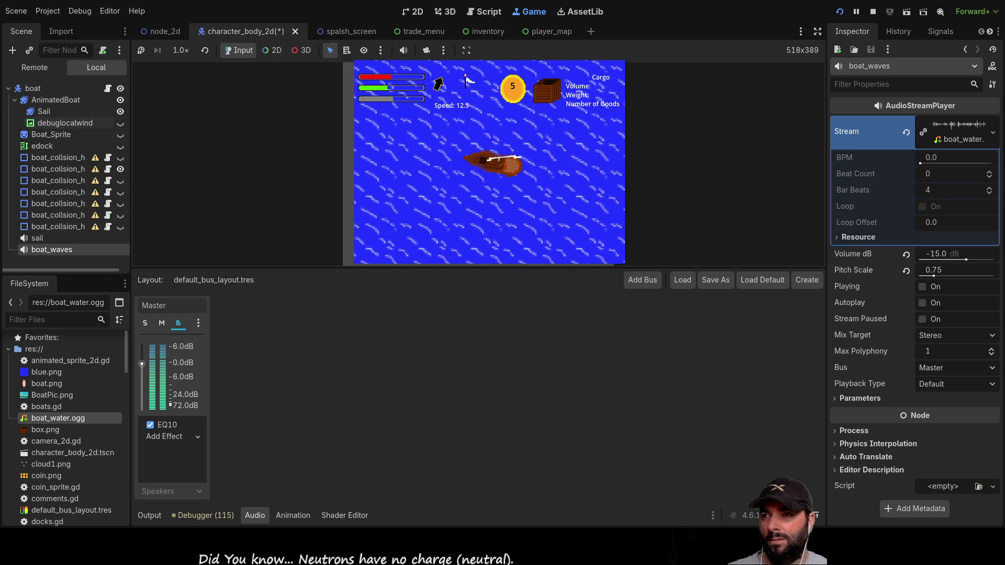
pyautogui.press('F8')
pyautogui.scroll(-4, 432, 182)
pyautogui.scroll(2, 408, 178)
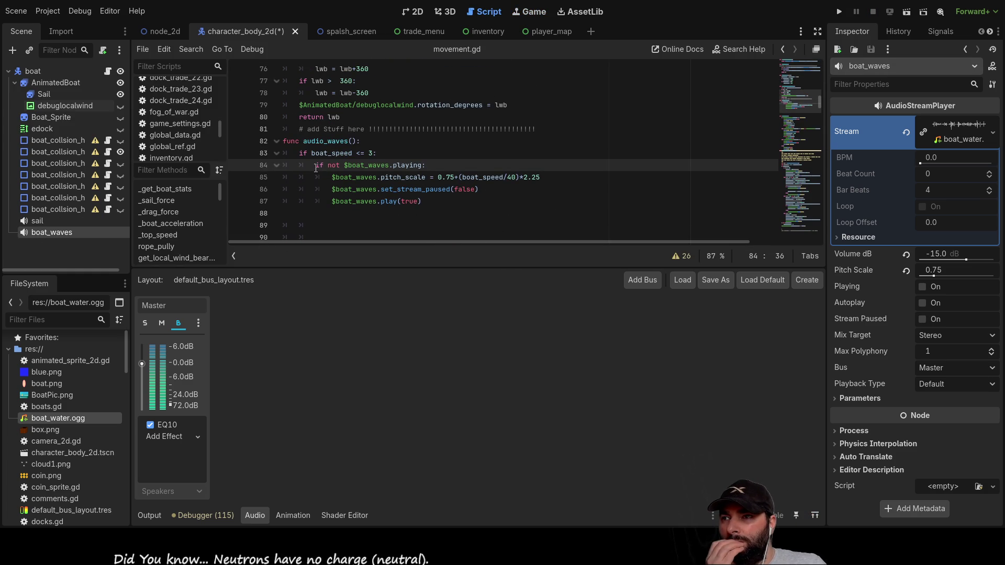
# Move the pitch_scale line to replace 'if boat_speed <= 3:' and dedent the playing check beneath it.
pyautogui.moveTo(332, 177); pyautogui.dragTo(568, 181)
pyautogui.press('BackSpace')
pyautogui.press('Up')
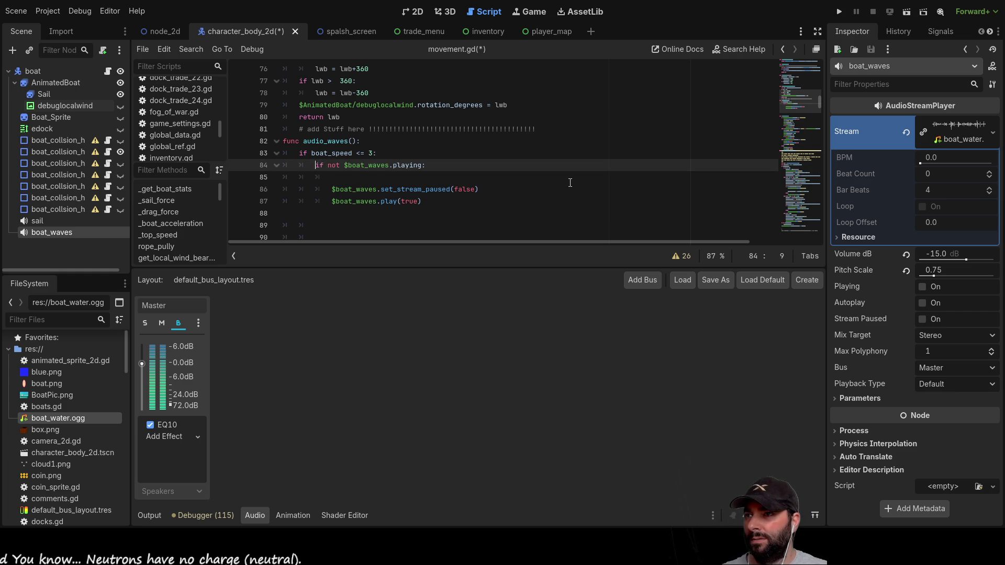
pyautogui.hotkey('ctrl', 'shift', 'Return')
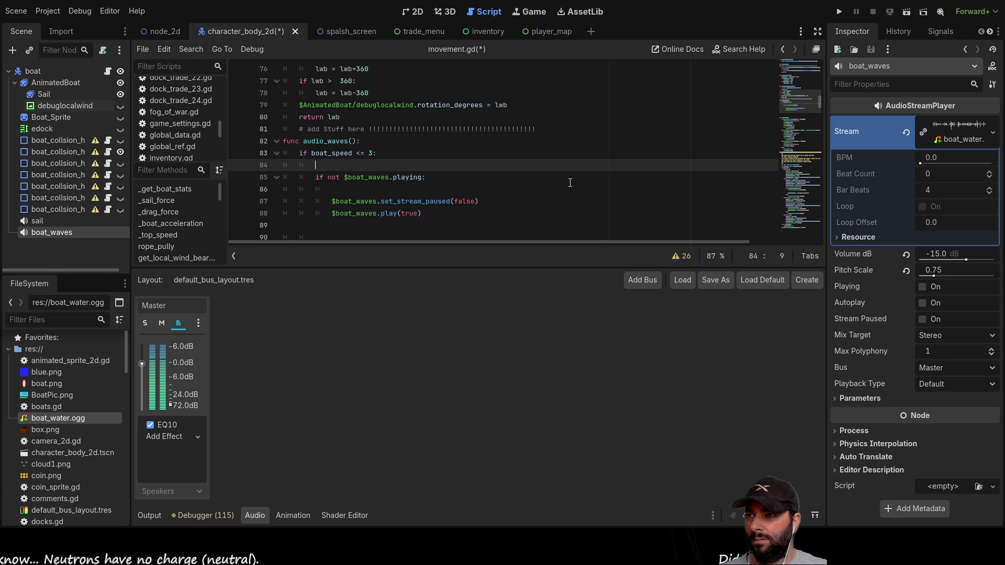
pyautogui.press('Up')
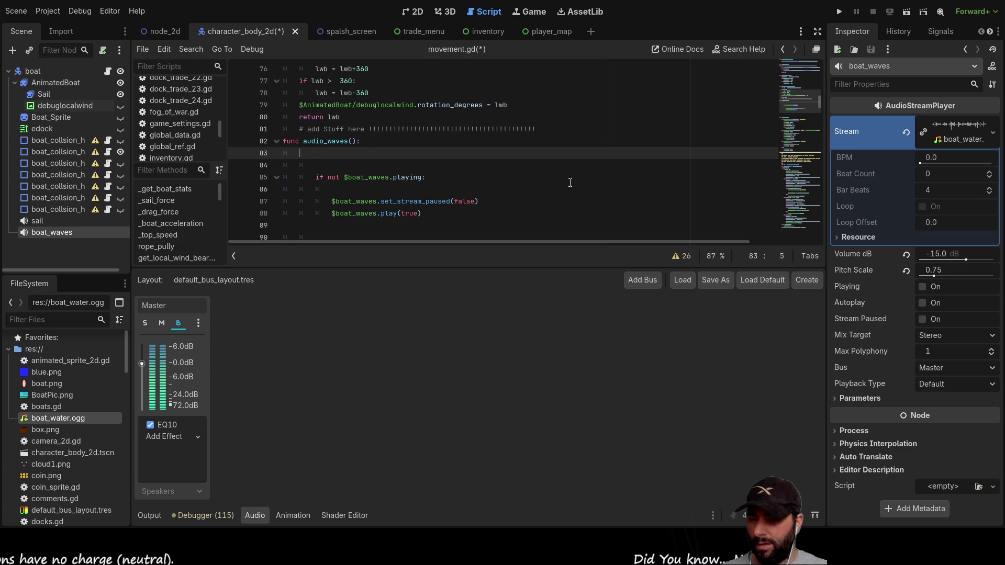
pyautogui.hotkey('ctrl', 'v')
pyautogui.press('Delete')
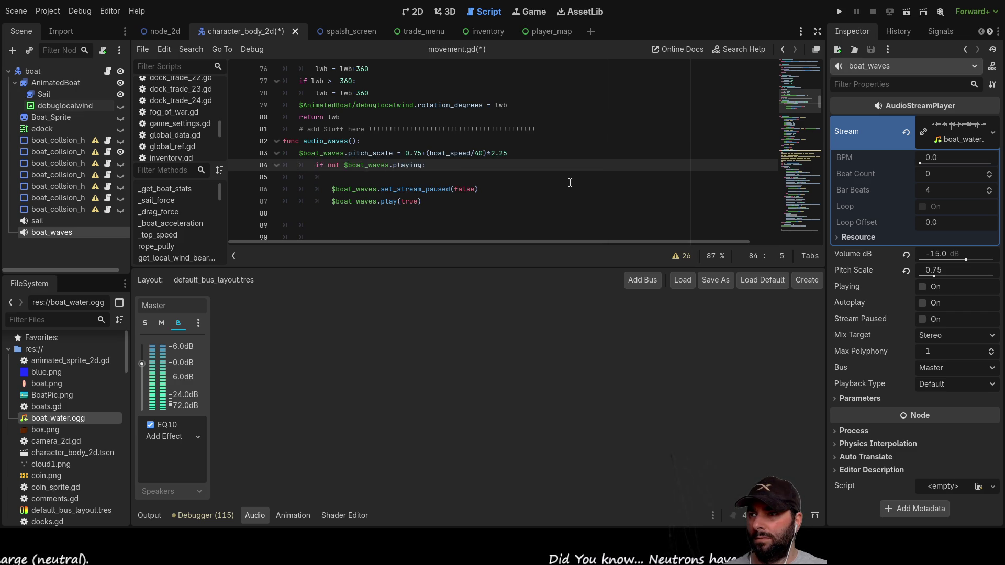
pyautogui.press('Down')
pyautogui.press('Delete')
pyautogui.press('Down')
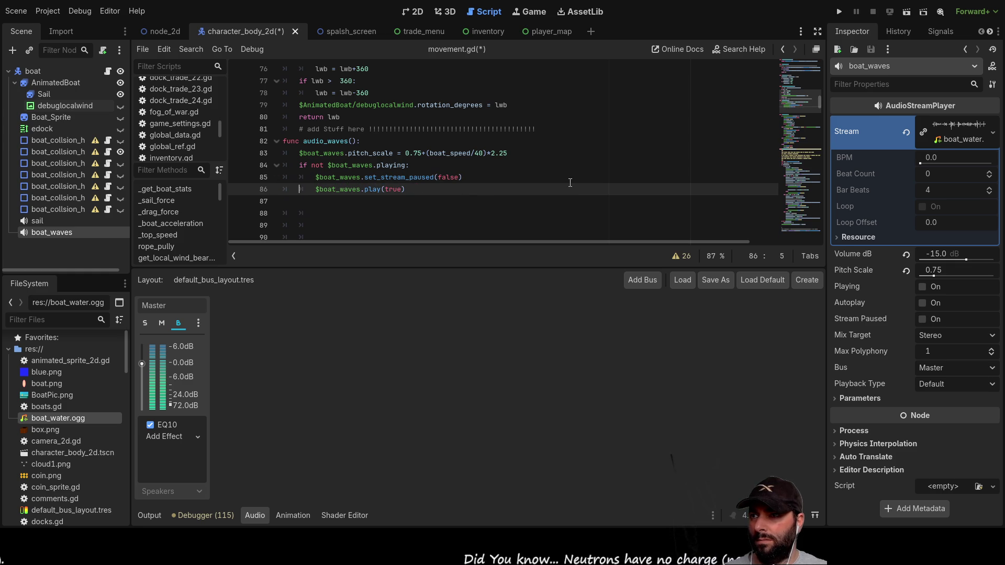
pyautogui.press('Up')
pyautogui.press('Up')
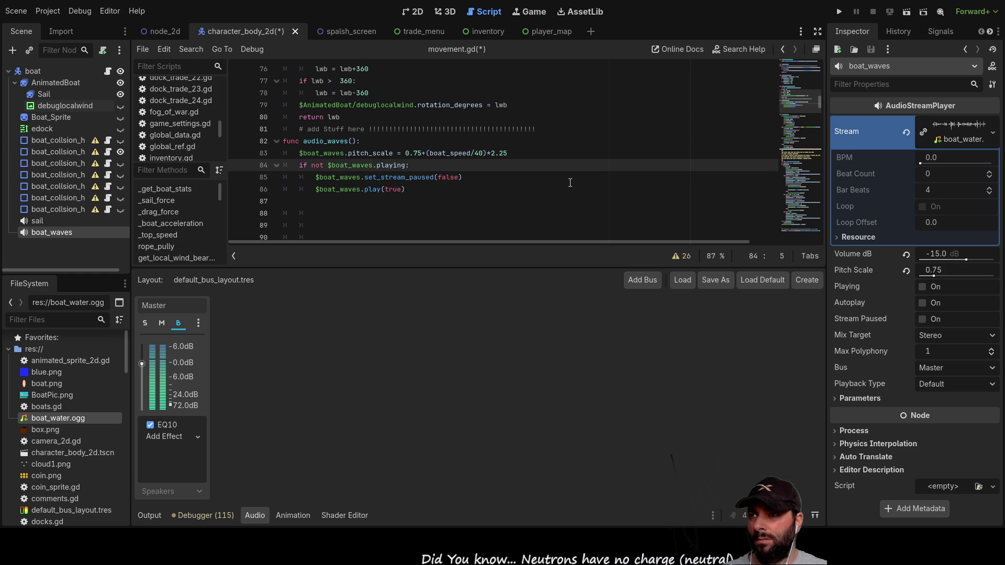
pyautogui.press('Up')
pyautogui.press('Down')
pyautogui.press('Down')
pyautogui.press('Down')
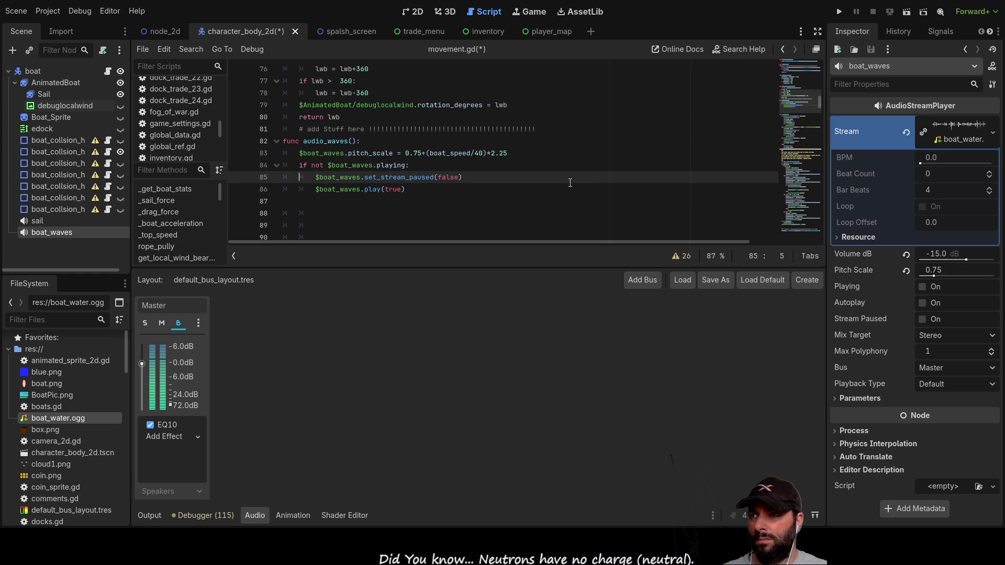
# Playtest the boat, stowing, flapping and filling the sail while listening to waves.
pyautogui.click(837, 17)
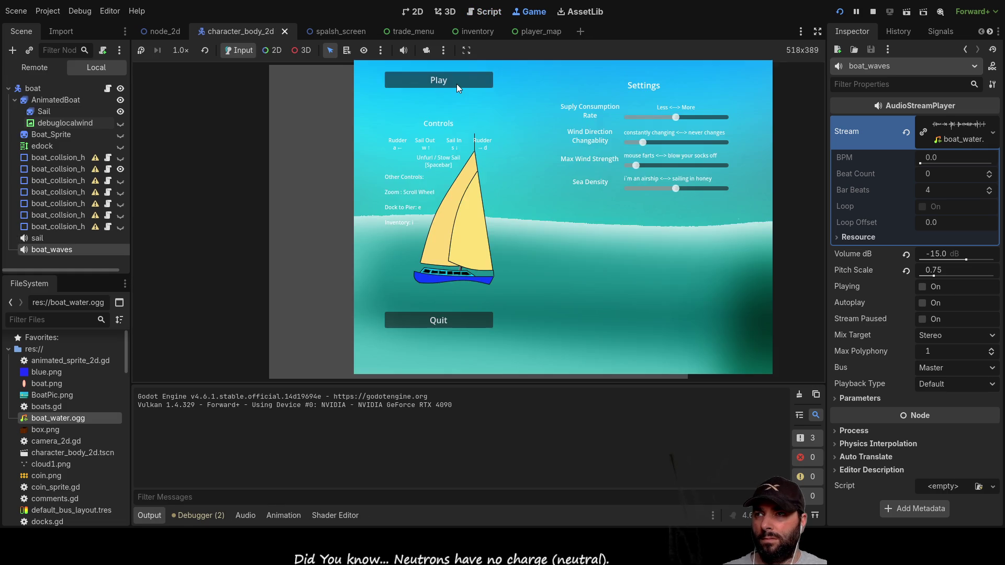
pyautogui.click(432, 78)
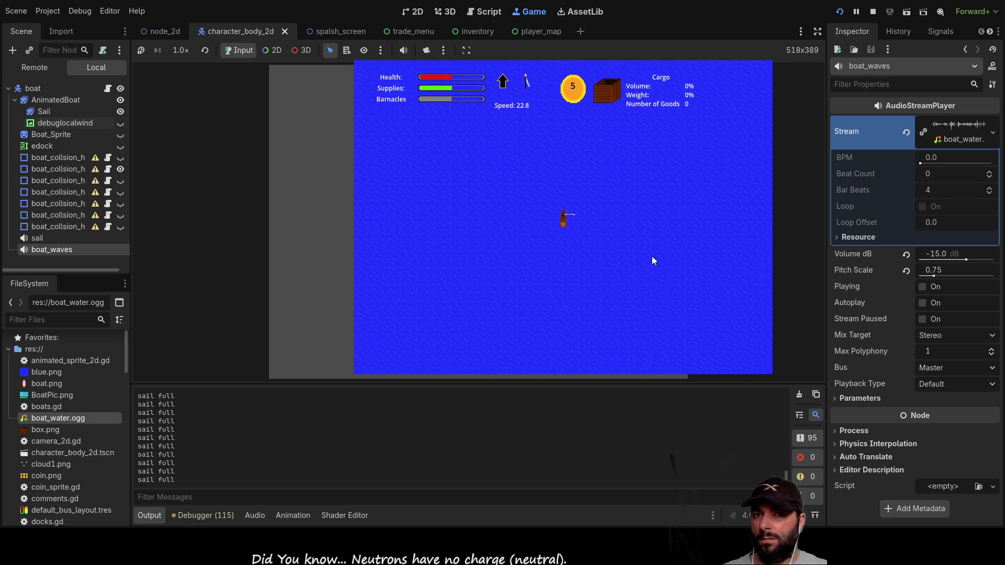
pyautogui.press('Left')
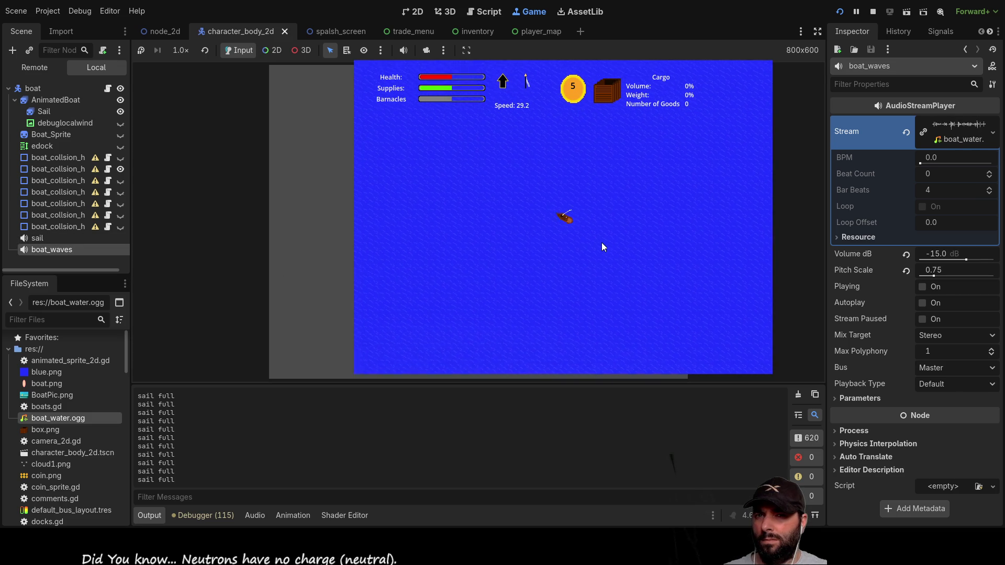
pyautogui.scroll(3, 576, 264)
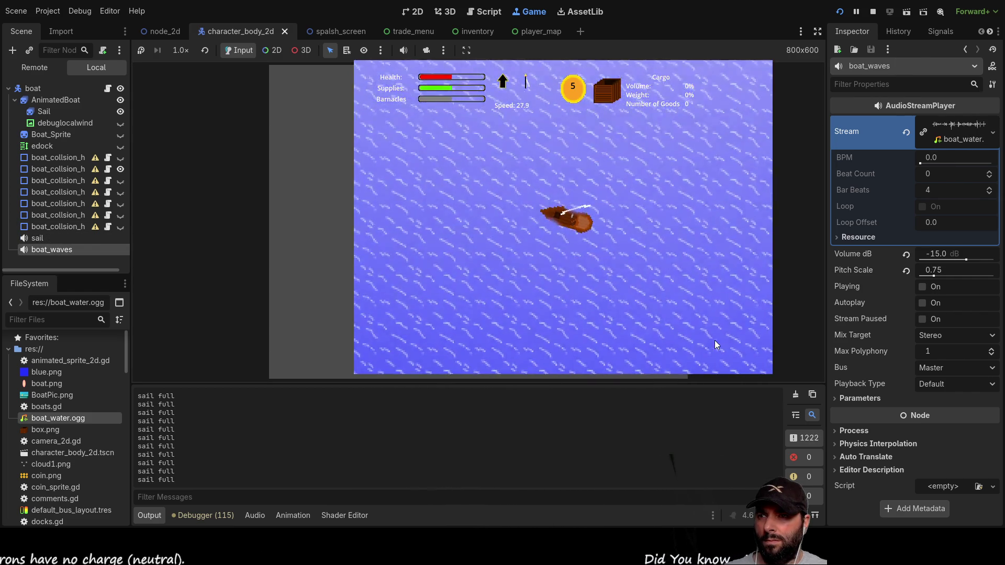
pyautogui.press('Down')
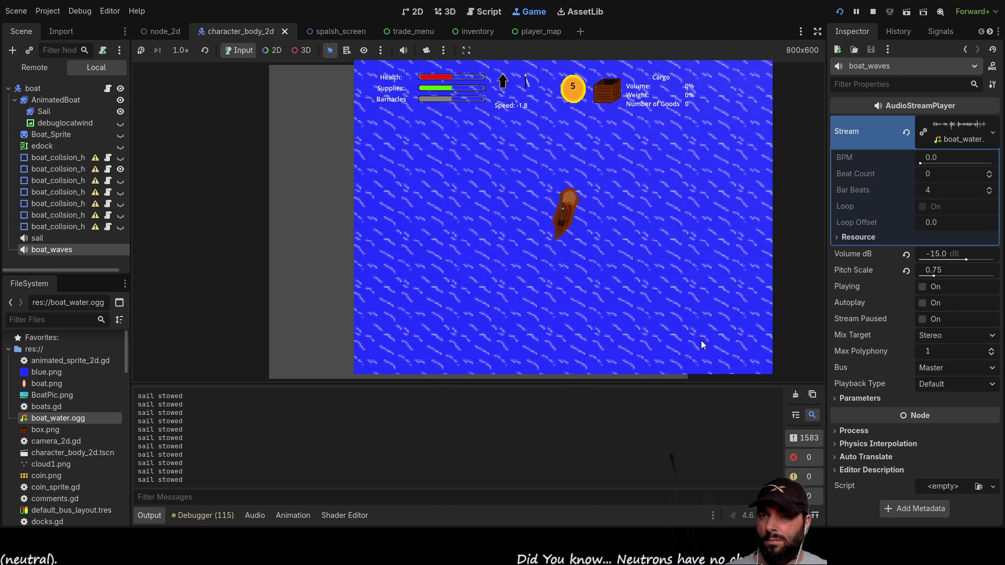
pyautogui.press('Up')
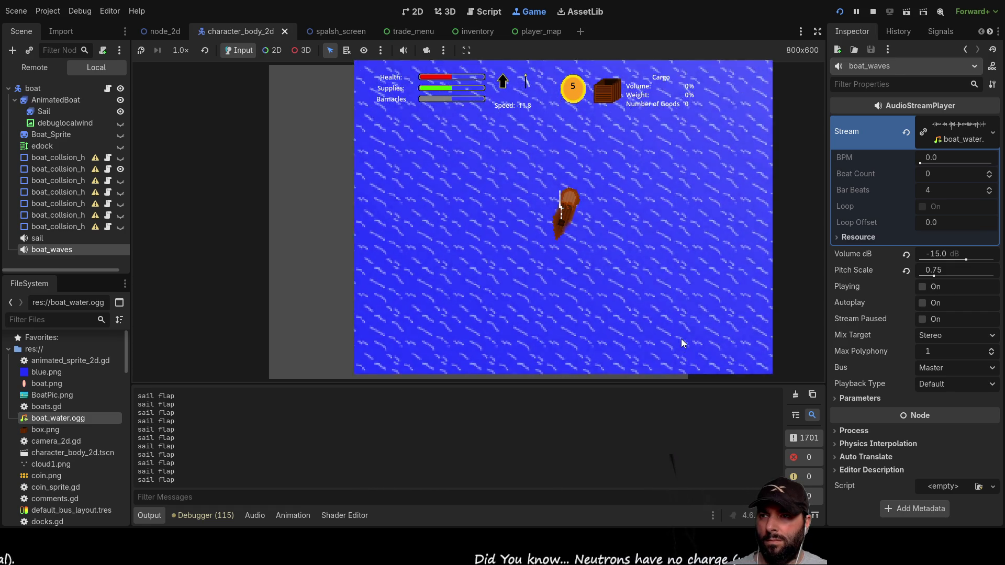
pyautogui.press('Right')
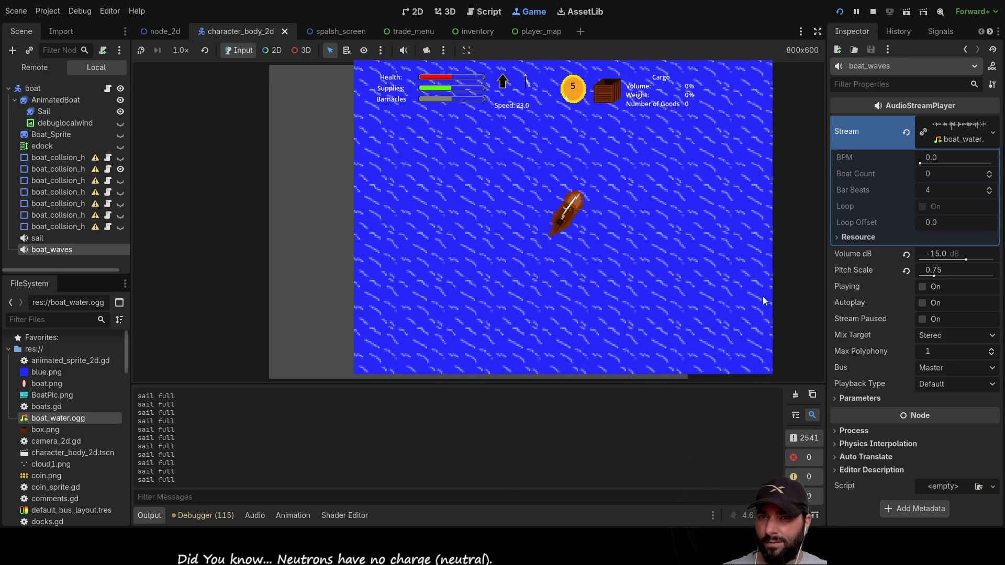
pyautogui.click(872, 11)
pyautogui.write('print')
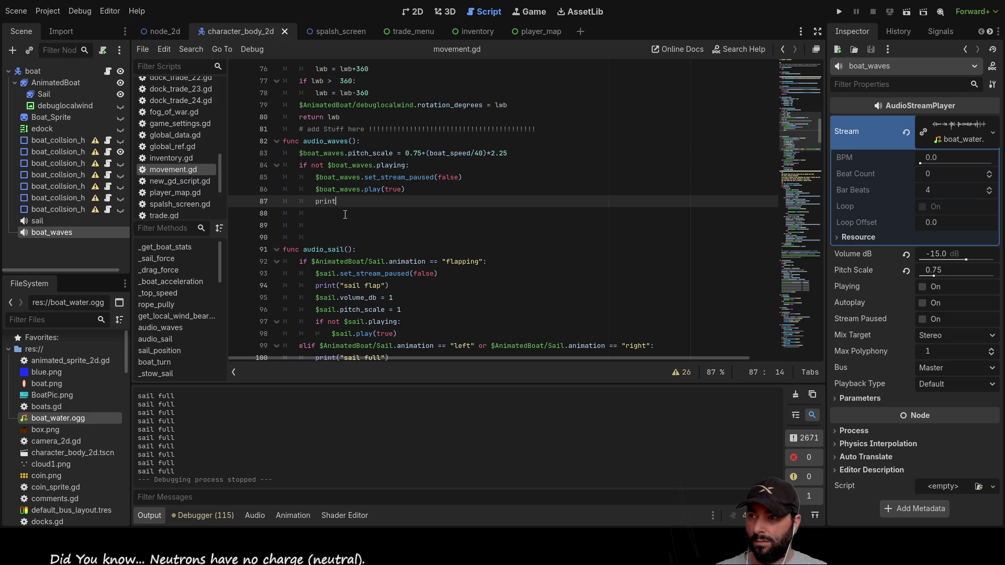
# Add print($boat_waves.pitch_scale) after the wave playback line in audio_waves.
pyautogui.write('(')
pyautogui.press('Up')
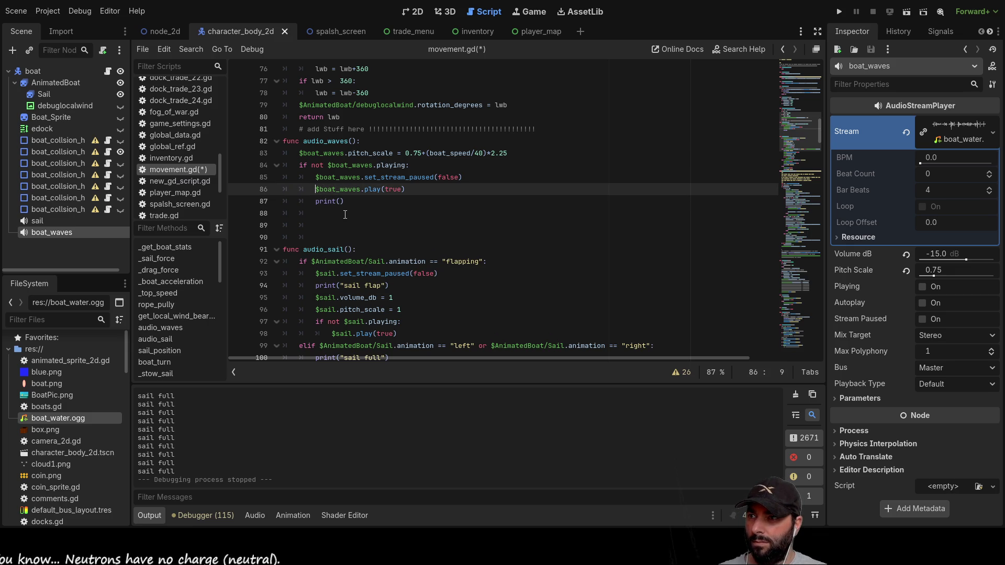
pyautogui.press('Right')
pyautogui.press('Right')
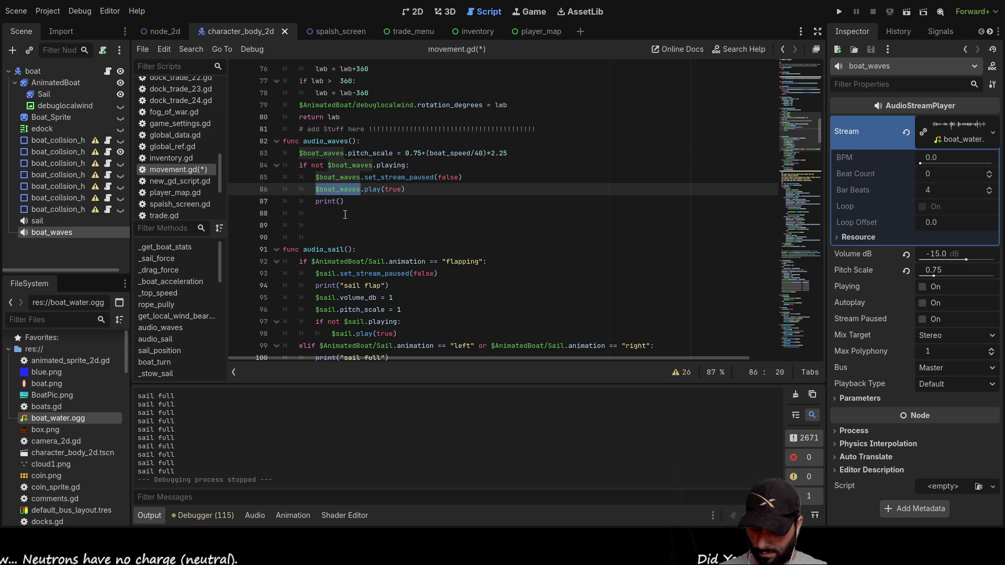
pyautogui.press('Down')
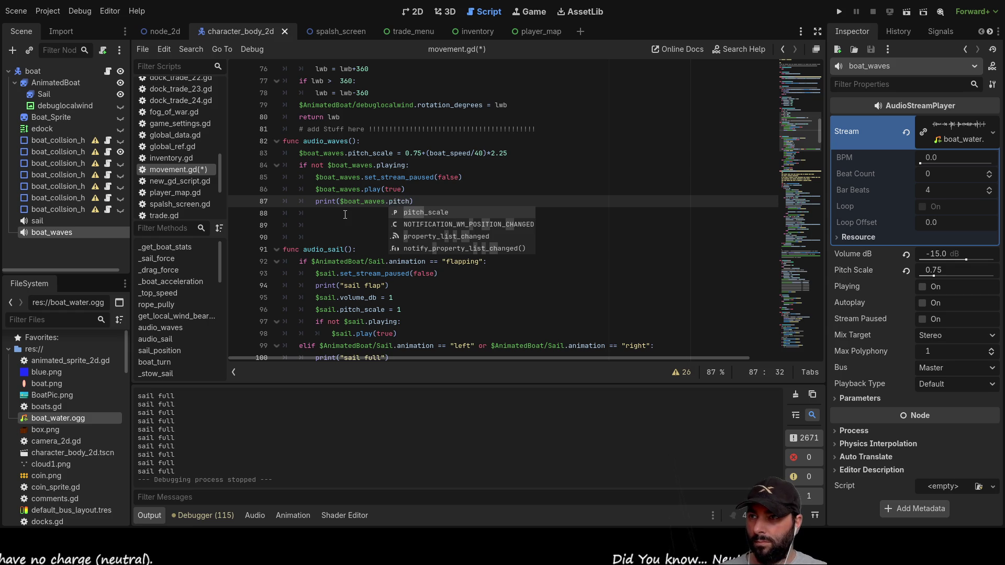
pyautogui.press('Return')
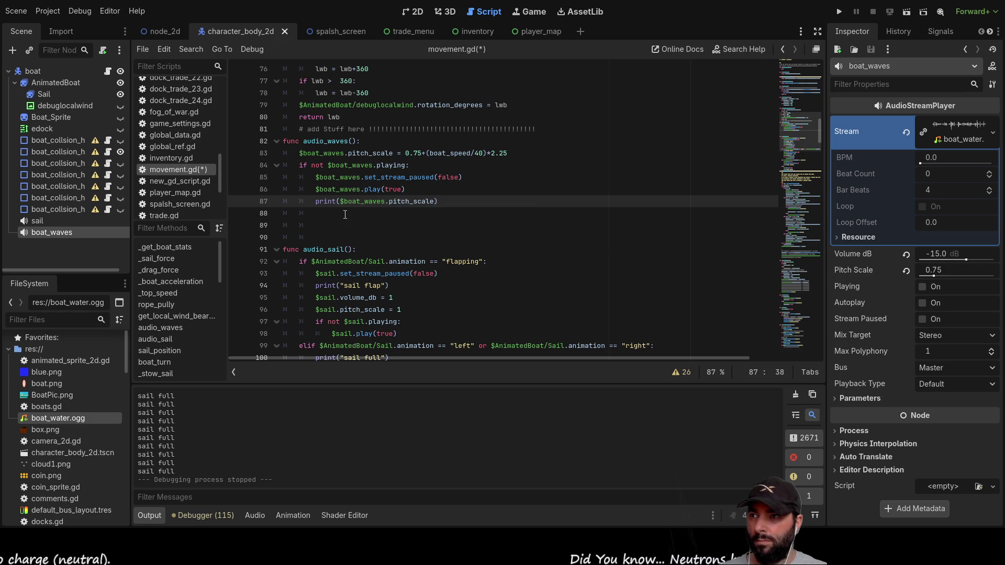
# Comment out the sail flap, stowed and stop print lines with #, then rerun the game.
pyautogui.click(345, 215)
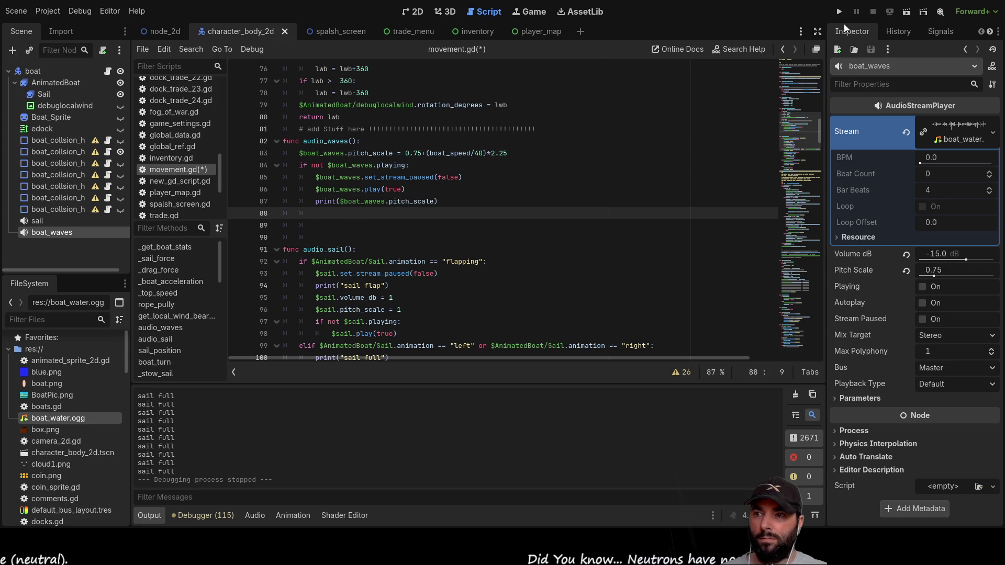
pyautogui.scroll(-4, 327, 289)
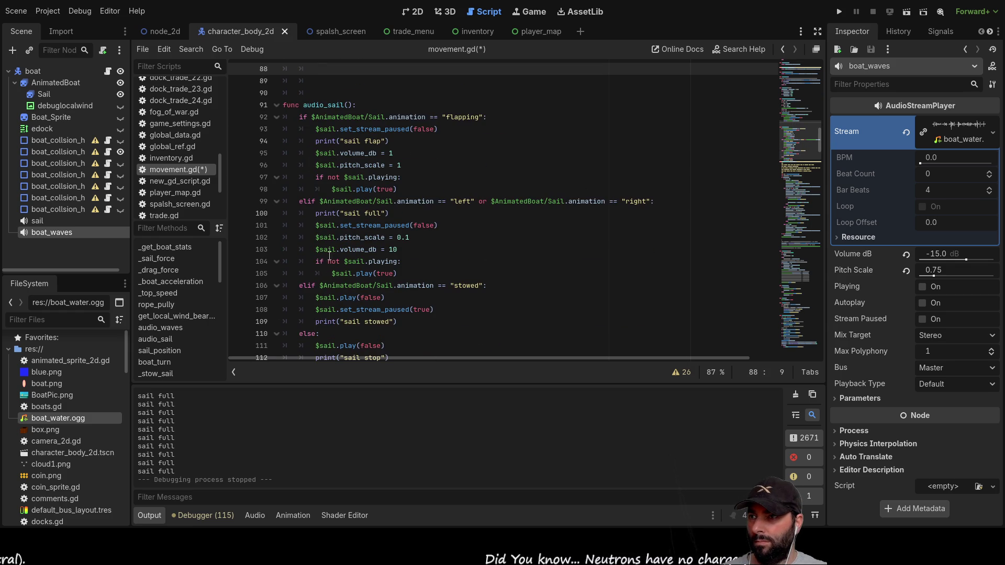
pyautogui.click(316, 214)
pyautogui.press('Up')
pyautogui.press('Up')
pyautogui.press('Up')
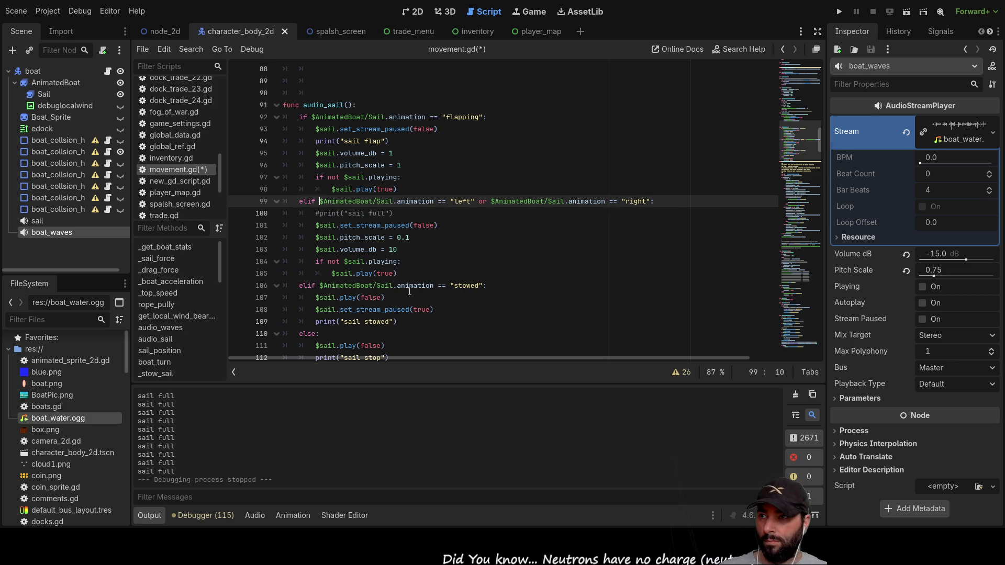
pyautogui.press('Left')
pyautogui.write('#')
pyautogui.press('Down')
pyautogui.press('Down')
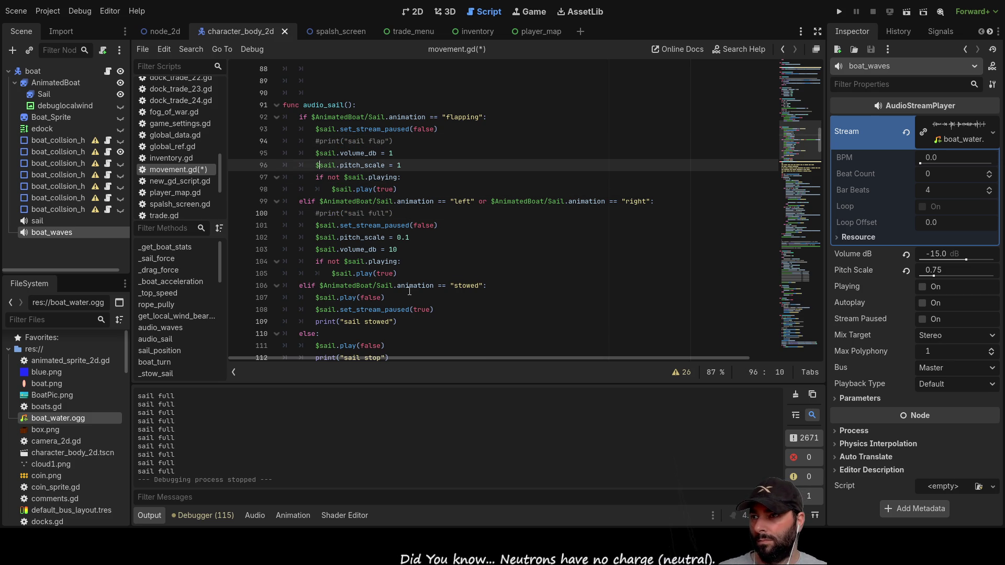
pyautogui.scroll(-3, 409, 291)
pyautogui.click(315, 213)
pyautogui.write('#')
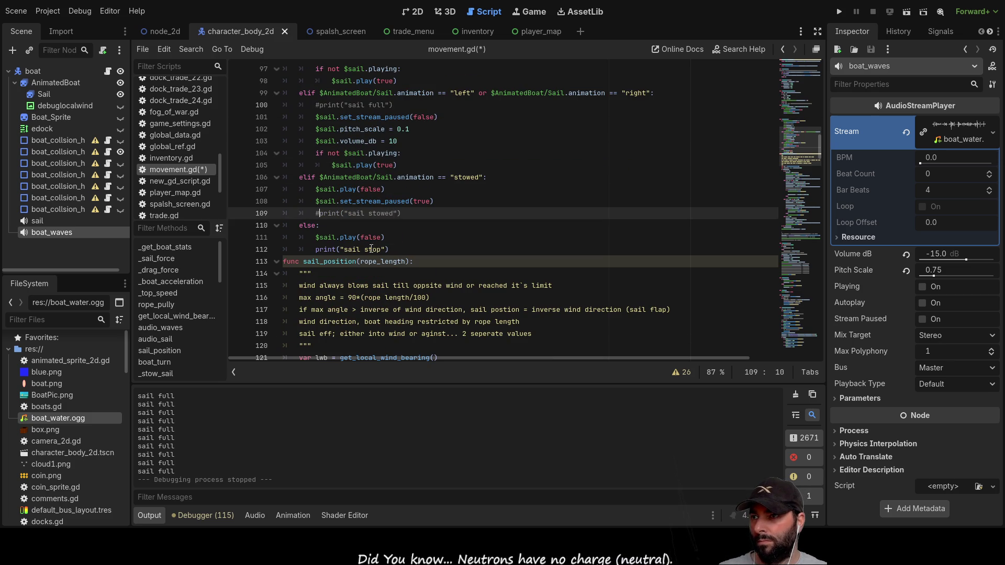
pyautogui.click(316, 249)
pyautogui.write('#')
pyautogui.scroll(5, 386, 281)
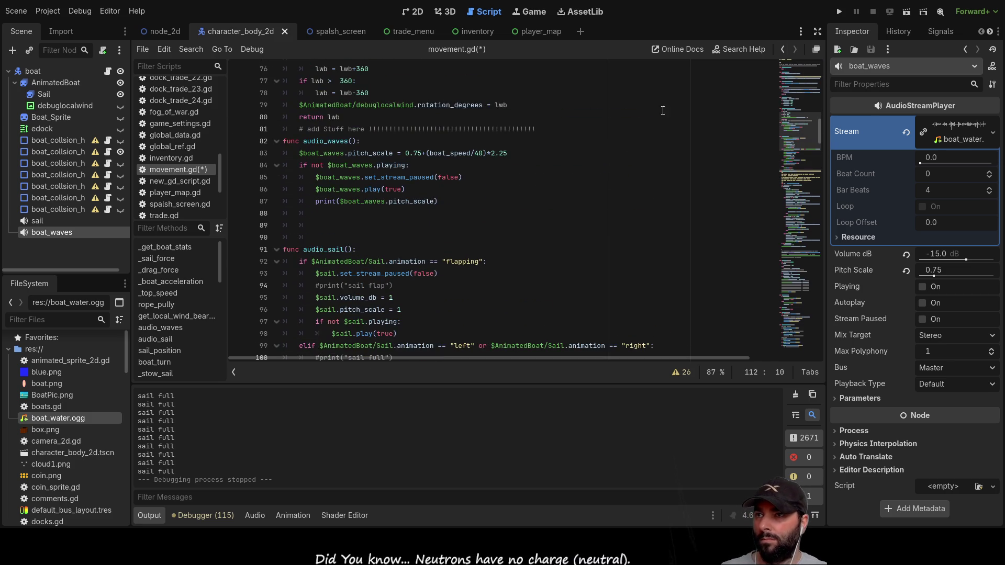
pyautogui.click(839, 11)
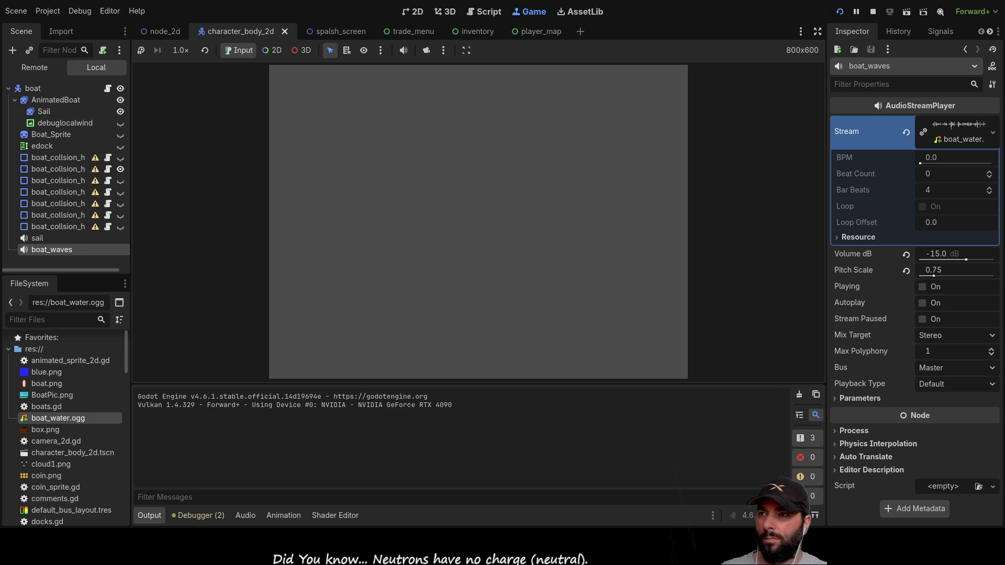
# Start a game and sail so the Output logs wave pitch falling from about 2.37 to 1.97.
pyautogui.click(441, 84)
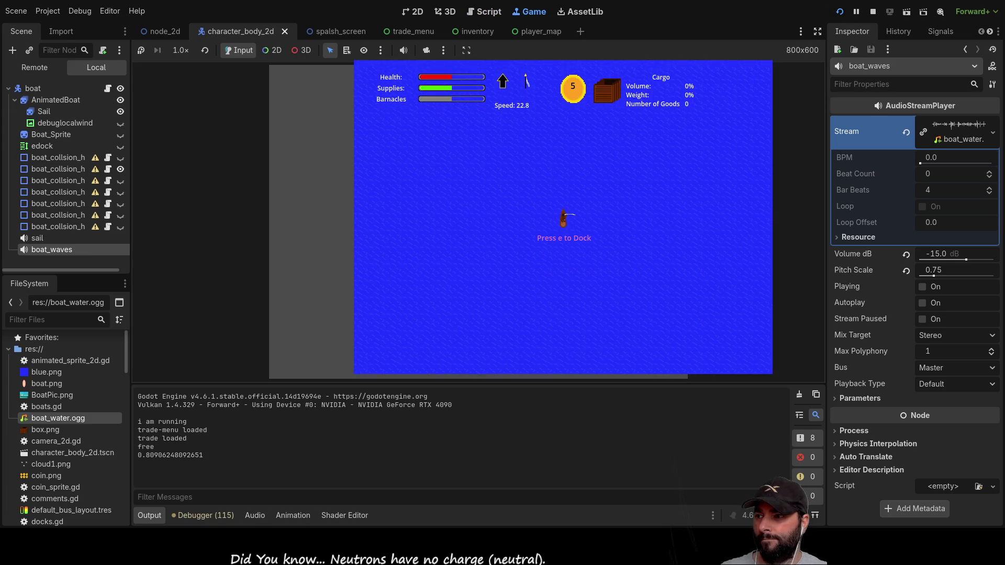
pyautogui.press('a')
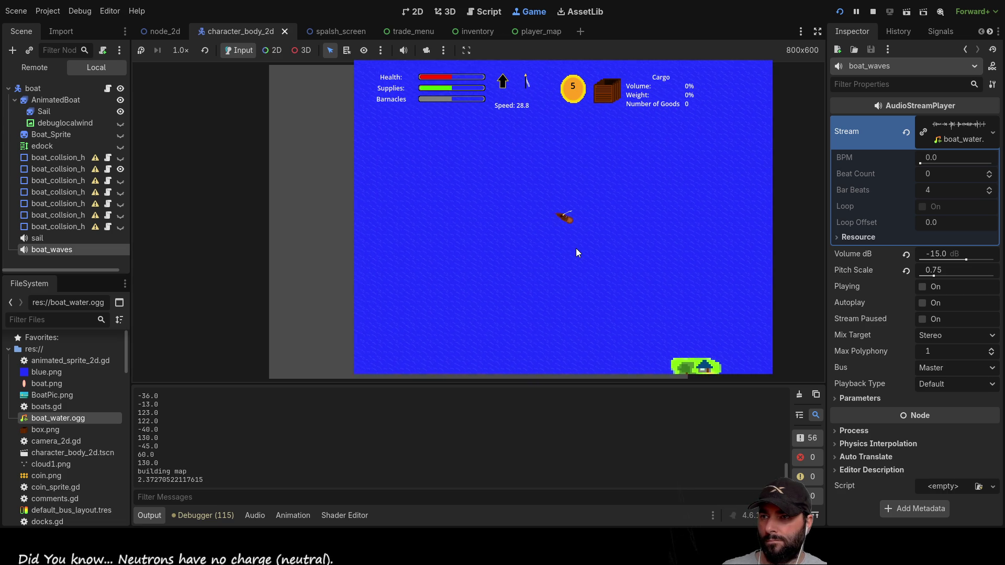
pyautogui.scroll(2, 576, 246)
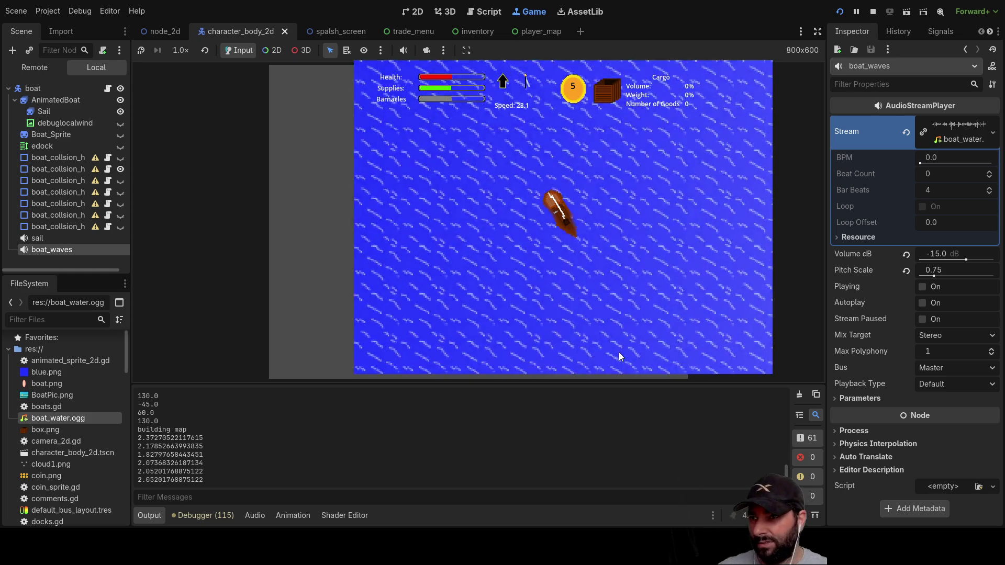
pyautogui.scroll(-2, 589, 338)
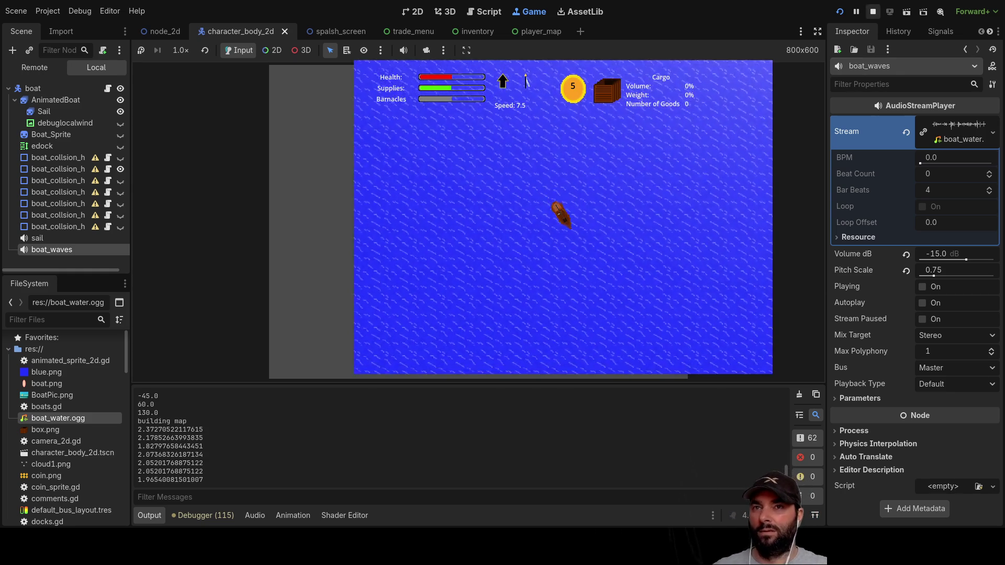
# Stop the running test game with F8.
pyautogui.press('F8')
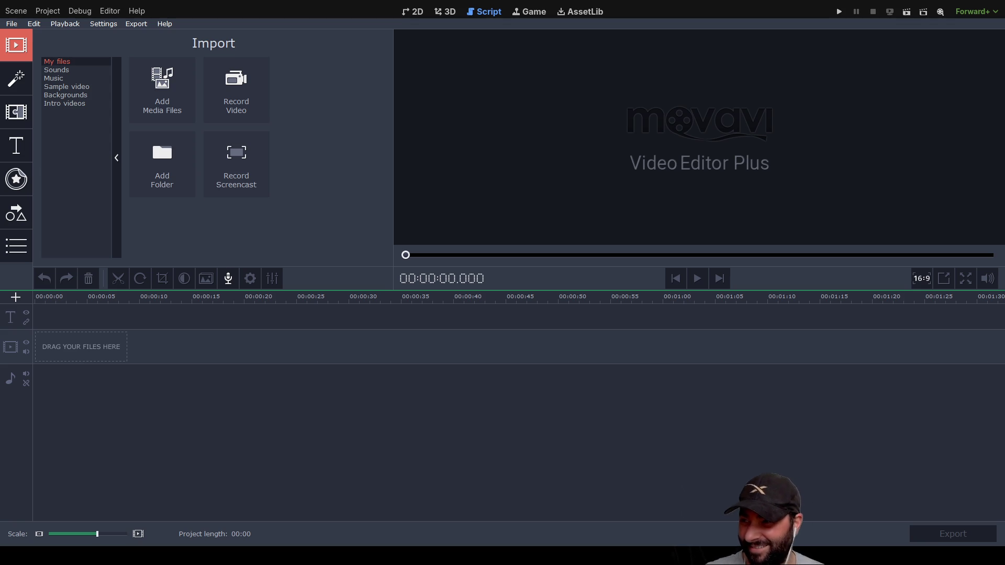
# Move Recording (2).m4a to the timeline start and play back the audio briefly.
pyautogui.press('End')
pyautogui.click(91, 296)
pyautogui.moveTo(123, 373)
pyautogui.mouseDown()
pyautogui.moveTo(77, 373)
pyautogui.moveTo(105, 394)
pyautogui.moveTo(67, 392)
pyautogui.moveTo(75, 397)
pyautogui.mouseUp()
pyautogui.click(699, 279)
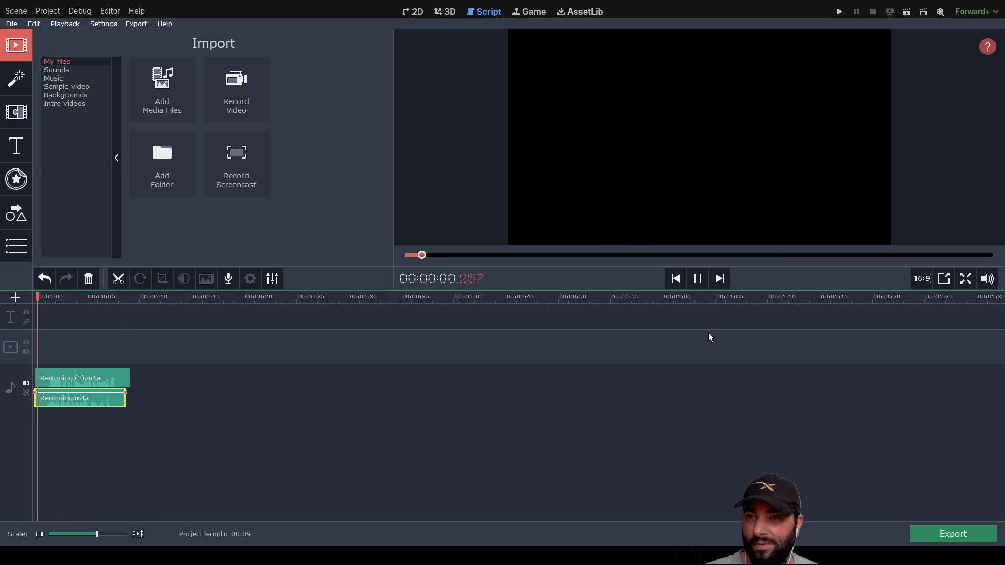
pyautogui.click(698, 277)
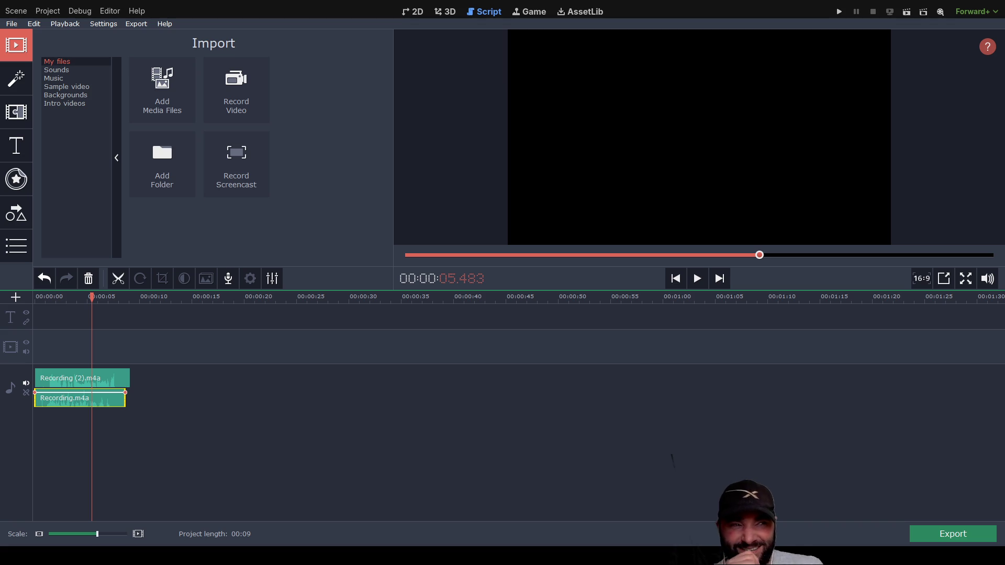
# Jump the playhead to about 4.9 seconds and select the Recording (2).m4a and Recording.m4a clips.
pyautogui.click(87, 380)
pyautogui.click(87, 400)
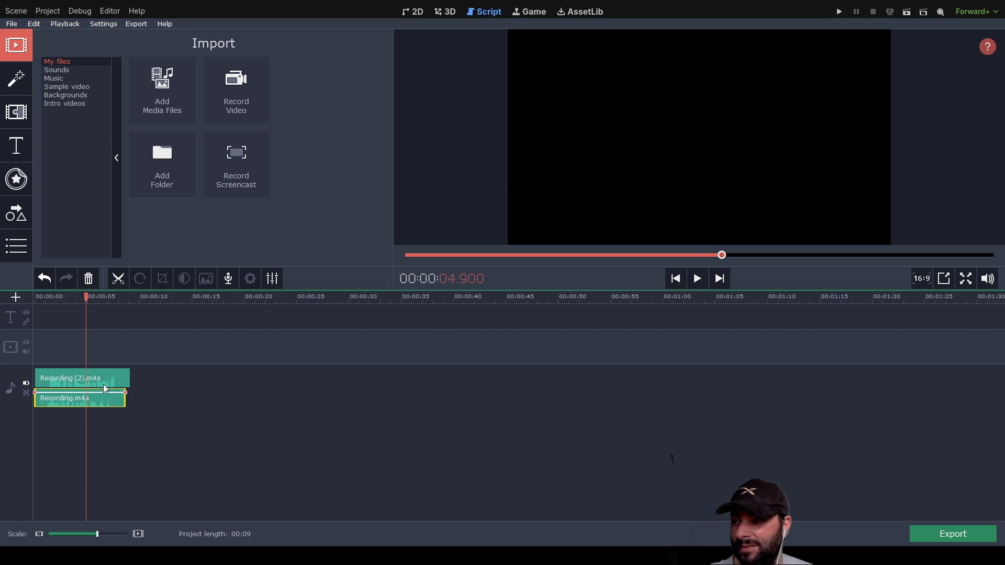
pyautogui.click(104, 380)
pyautogui.click(117, 400)
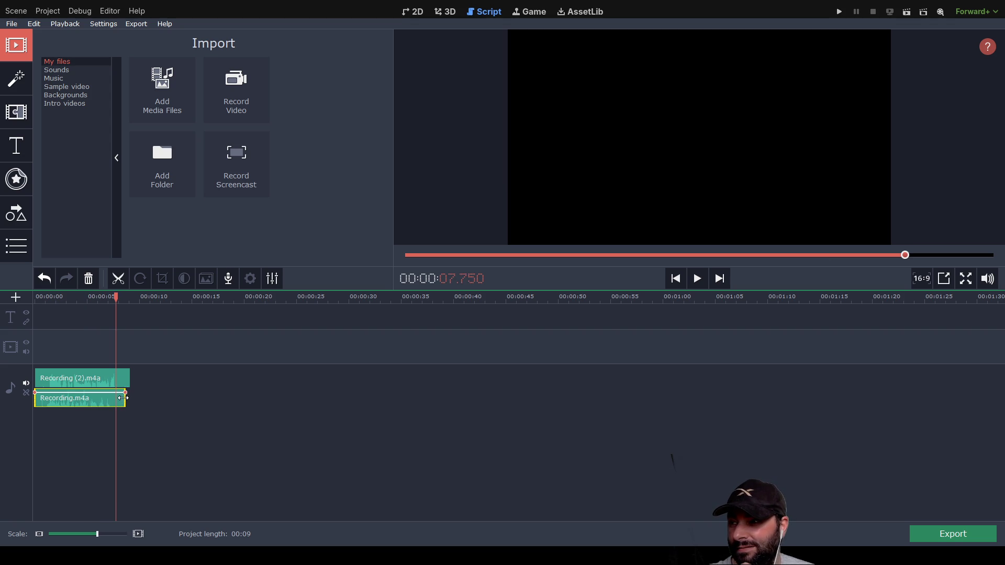
pyautogui.click(126, 400)
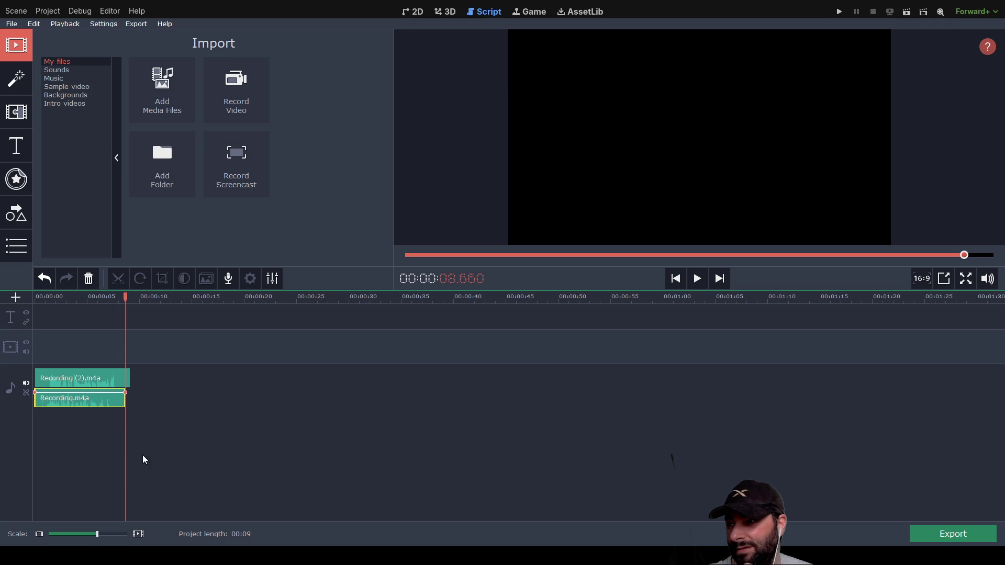
pyautogui.click(272, 278)
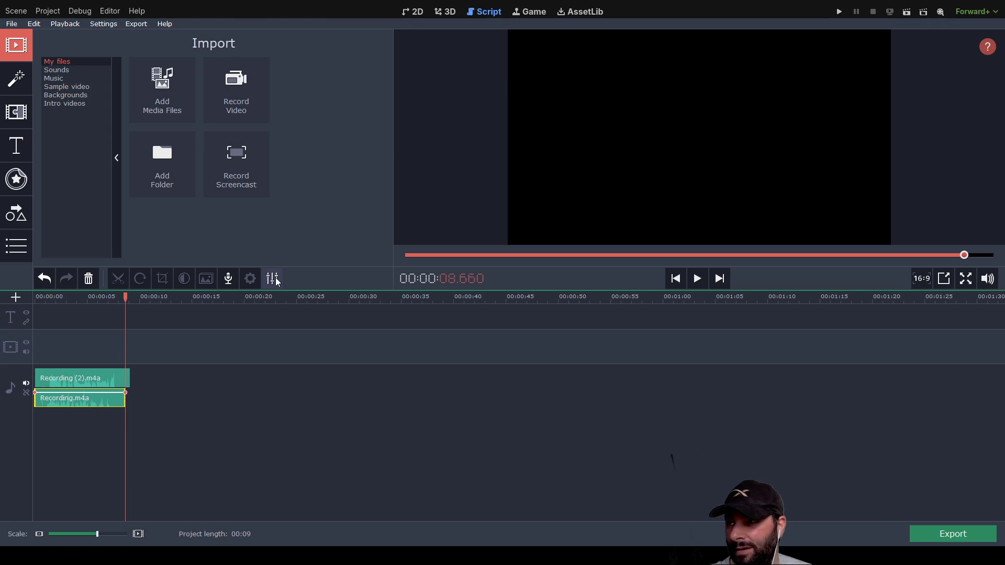
# Set both Recording.m4a and Recording (2).m4a to 20% speed and play from the start.
pyautogui.click(274, 129)
pyautogui.moveTo(274, 128); pyautogui.dragTo(226, 131)
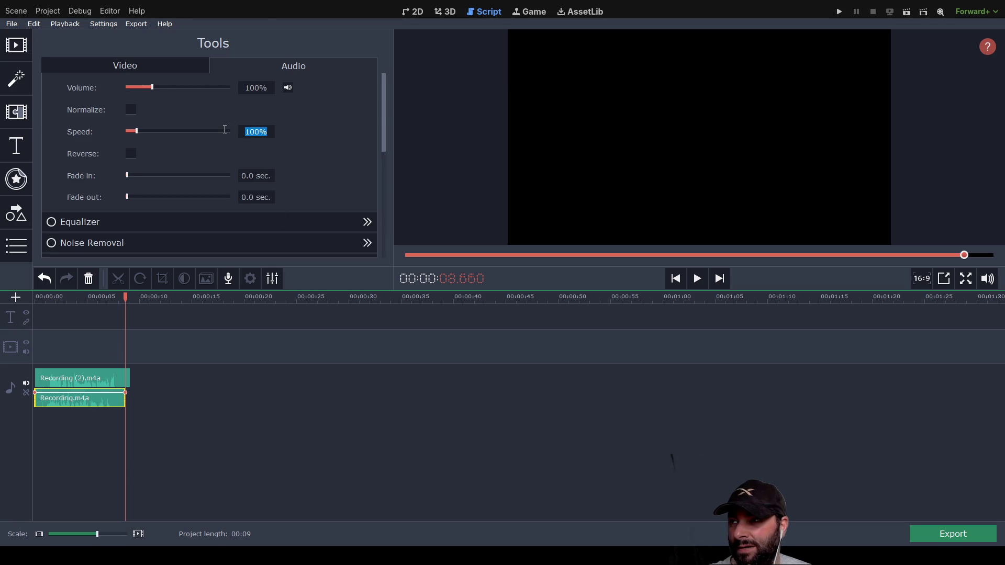
pyautogui.write('20')
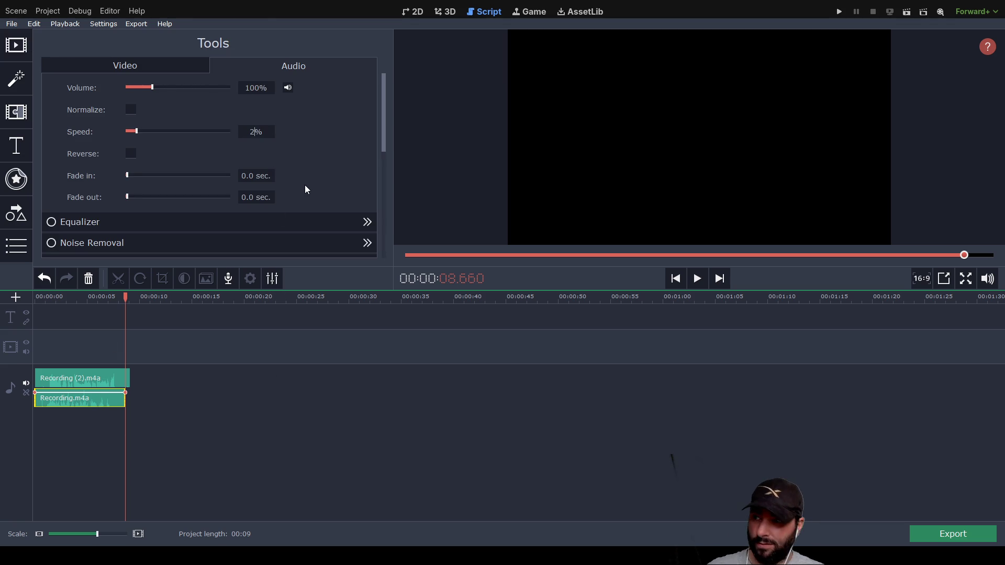
pyautogui.click(115, 380)
pyautogui.moveTo(272, 130); pyautogui.dragTo(233, 132)
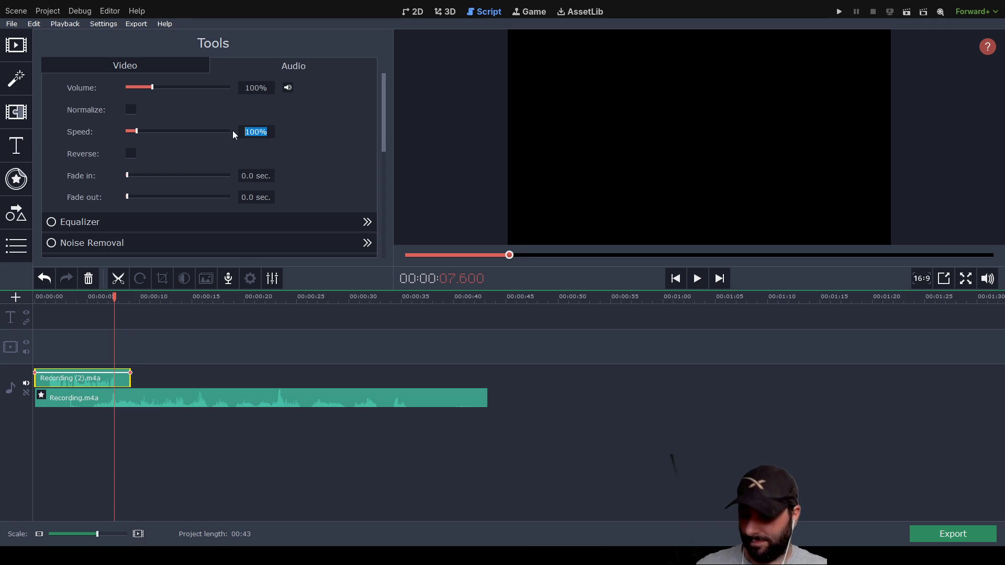
pyautogui.write('20')
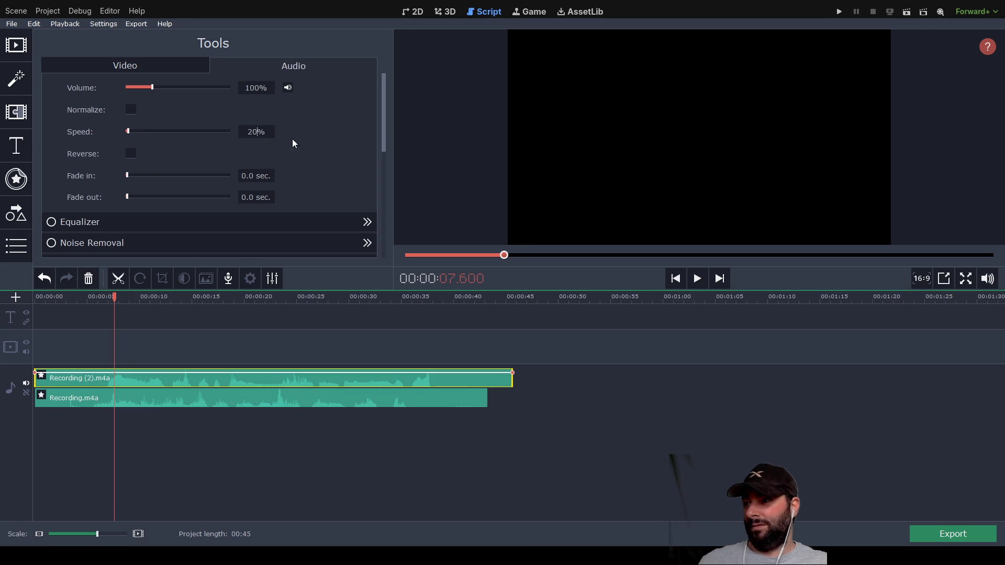
pyautogui.moveTo(114, 297); pyautogui.dragTo(39, 297)
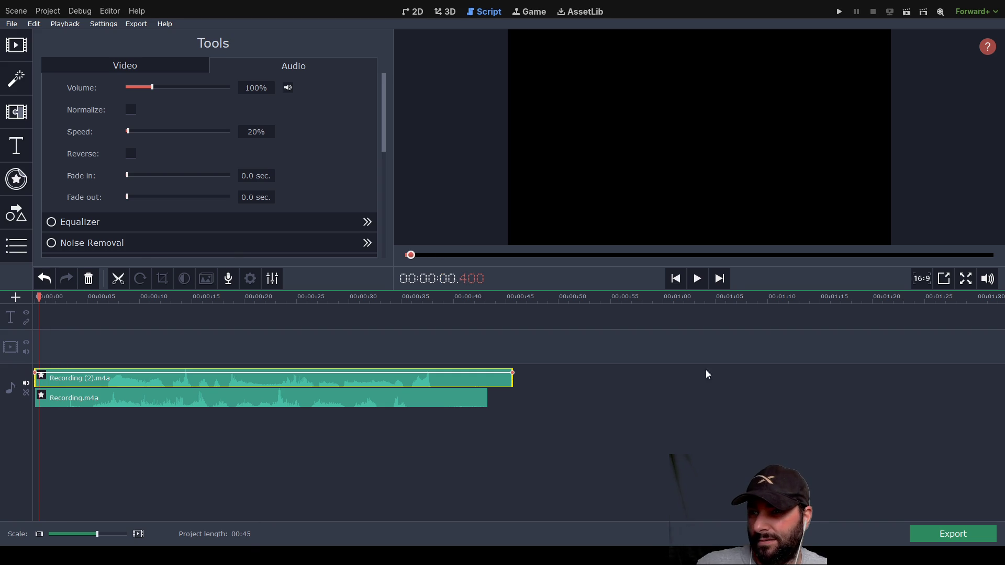
pyautogui.click(698, 281)
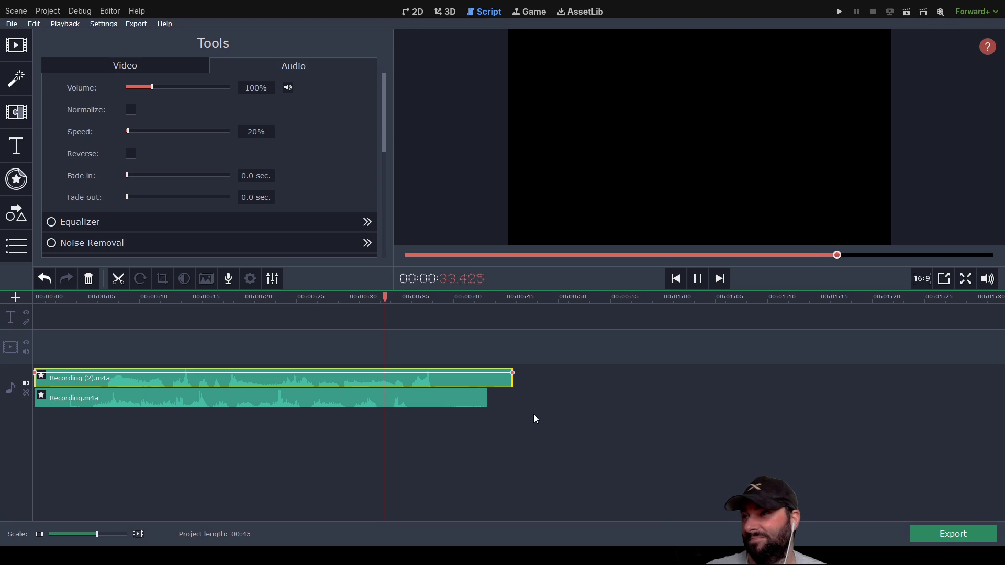
# Change both clips' speed to 70% and return to the project start.
pyautogui.click(255, 131)
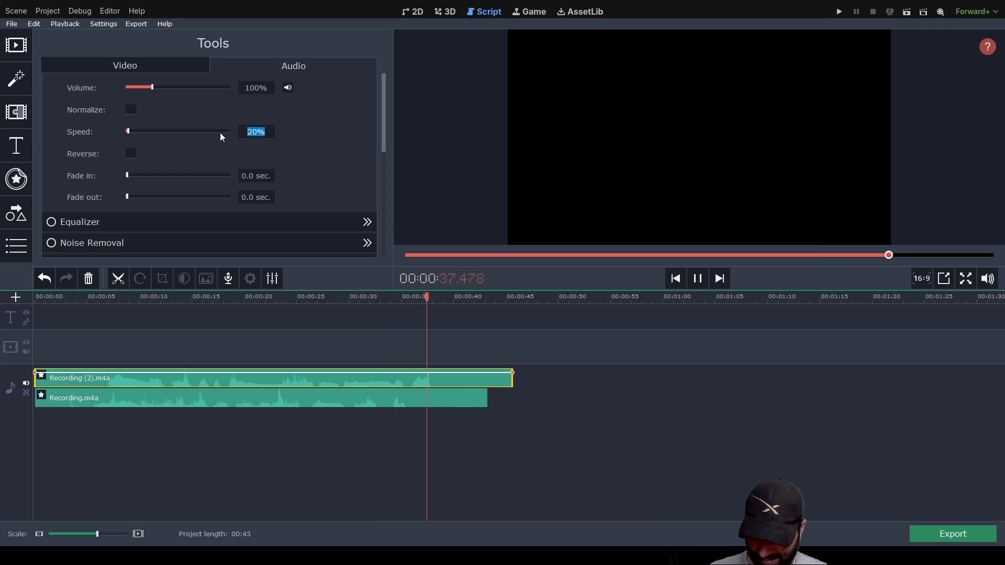
pyautogui.write('70')
pyautogui.press('Return')
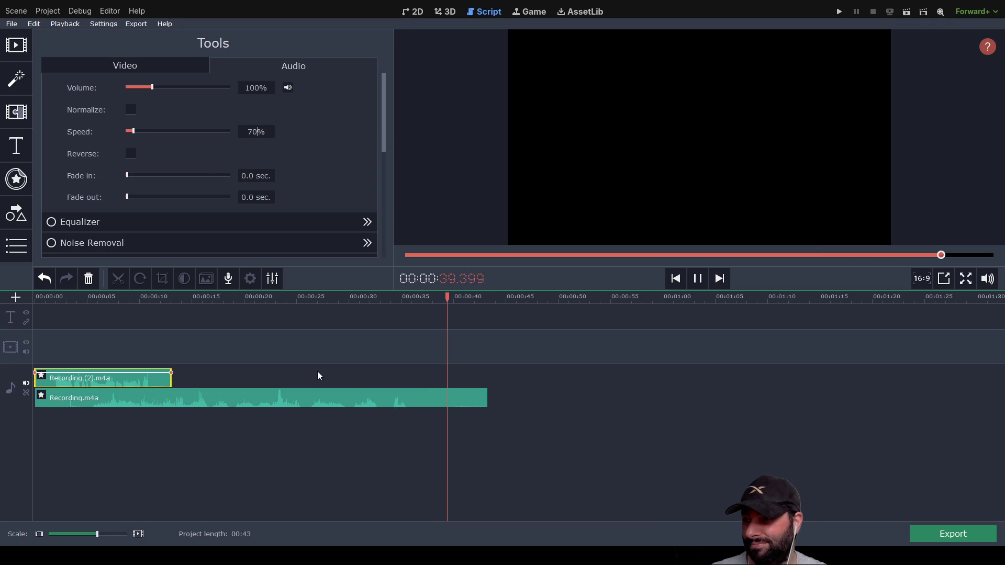
pyautogui.click(315, 397)
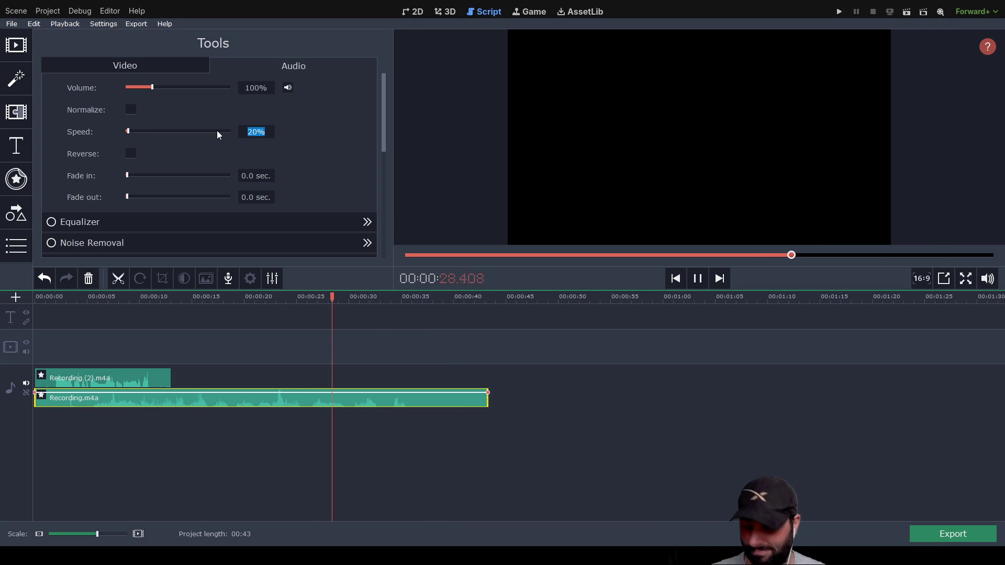
pyautogui.write('70')
pyautogui.press('Return')
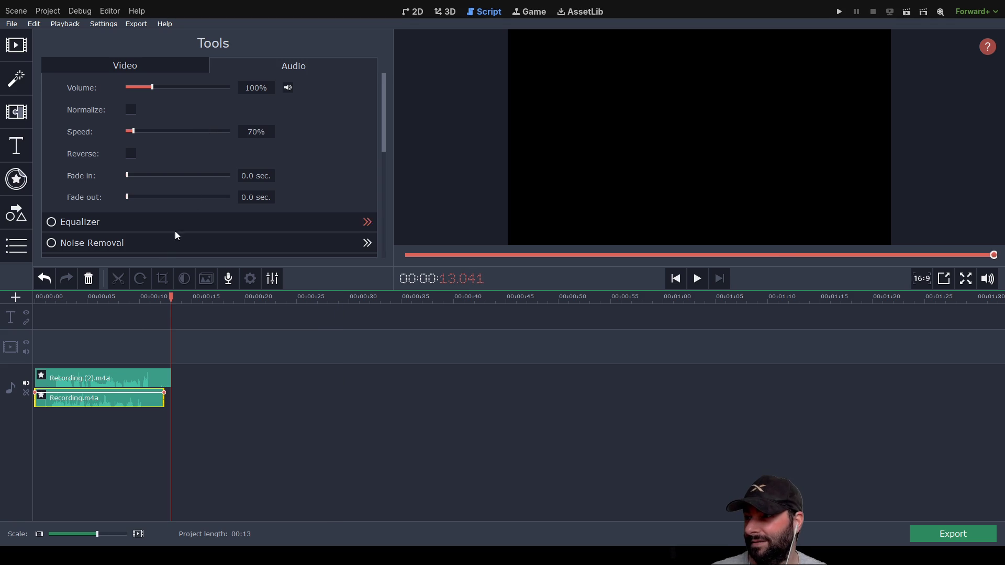
pyautogui.press('Home')
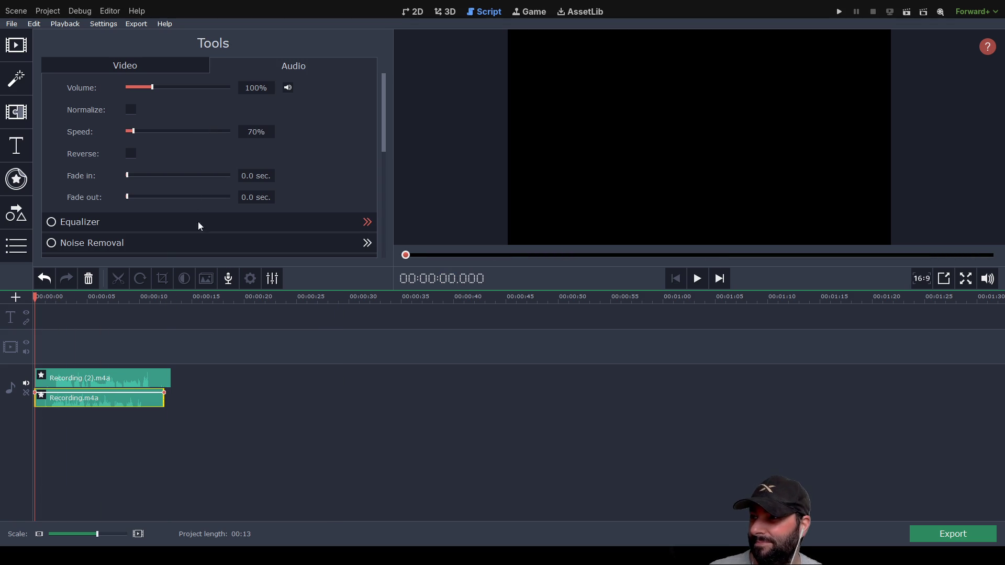
# Play the project, then delete Recording (2).m4a and Recording.m4a from the timeline.
pyautogui.click(698, 279)
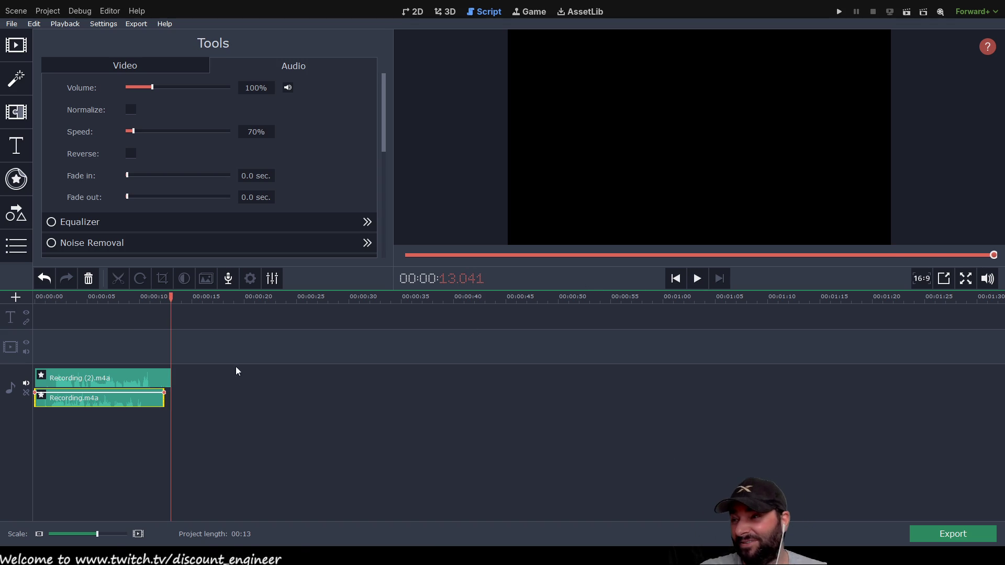
pyautogui.click(120, 380)
pyautogui.press('Delete')
pyautogui.click(137, 379)
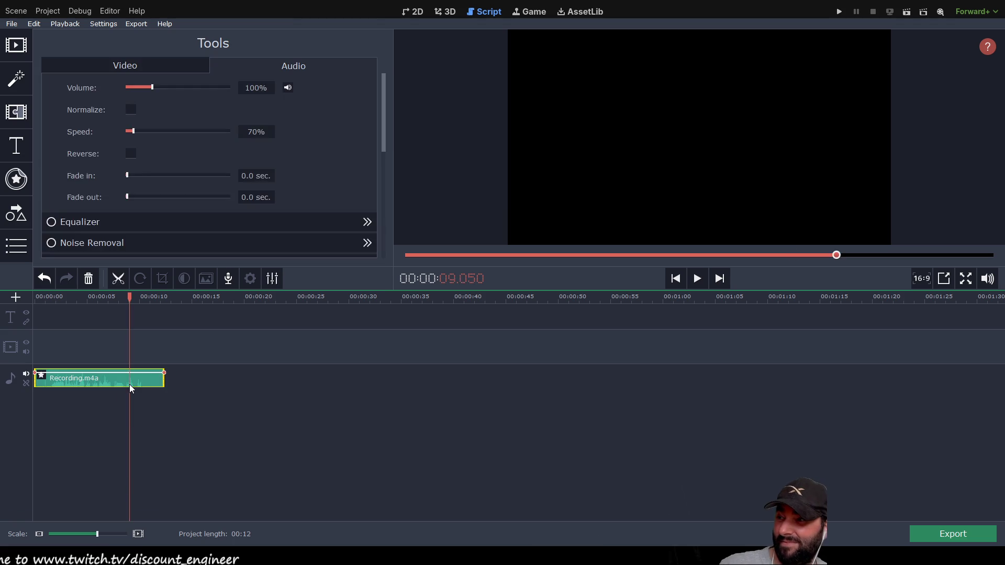
pyautogui.press('Delete')
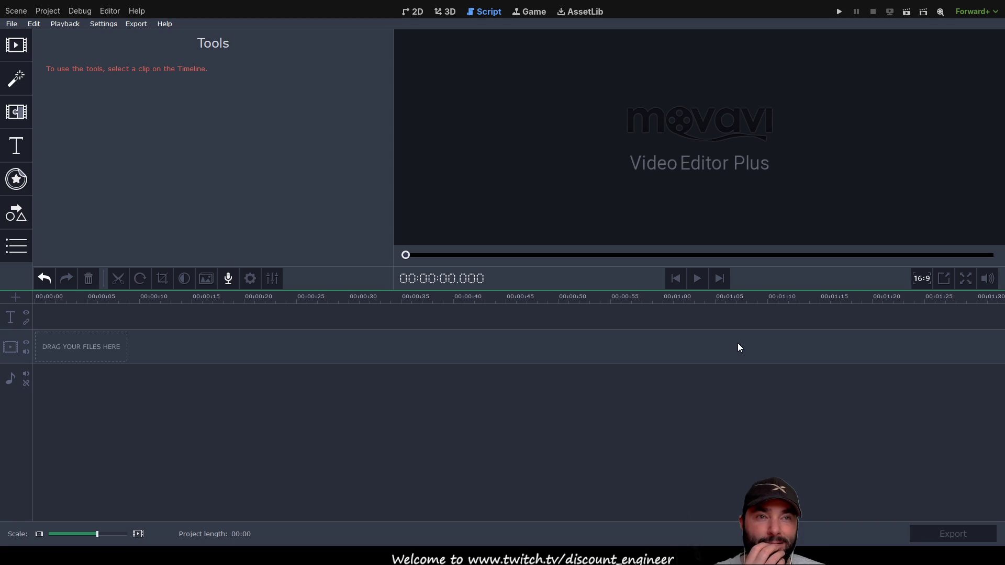
# Switch back to Godot's movement.gd script editor.
pyautogui.hotkey('alt', 'Tab')
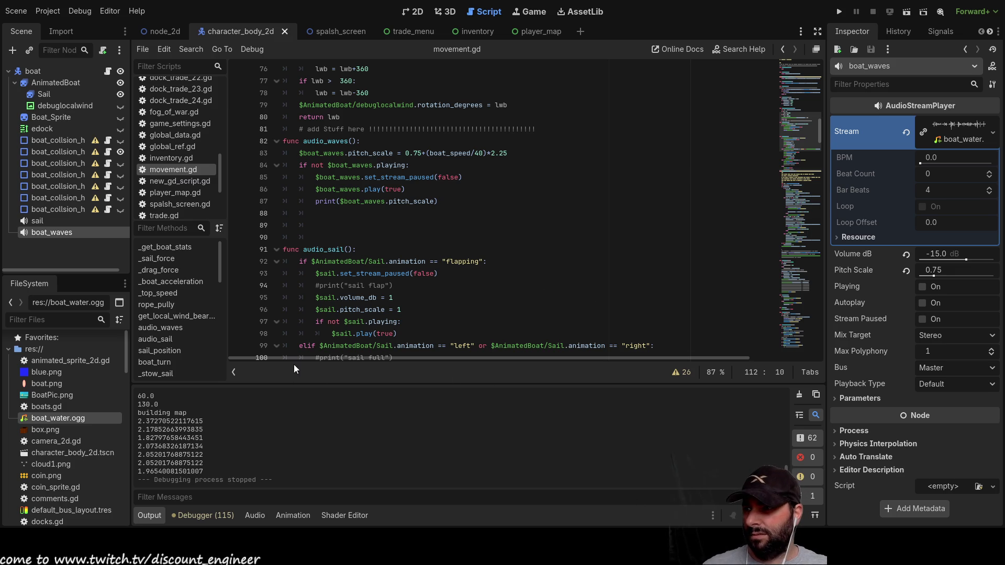
pyautogui.scroll(10, 168, 181)
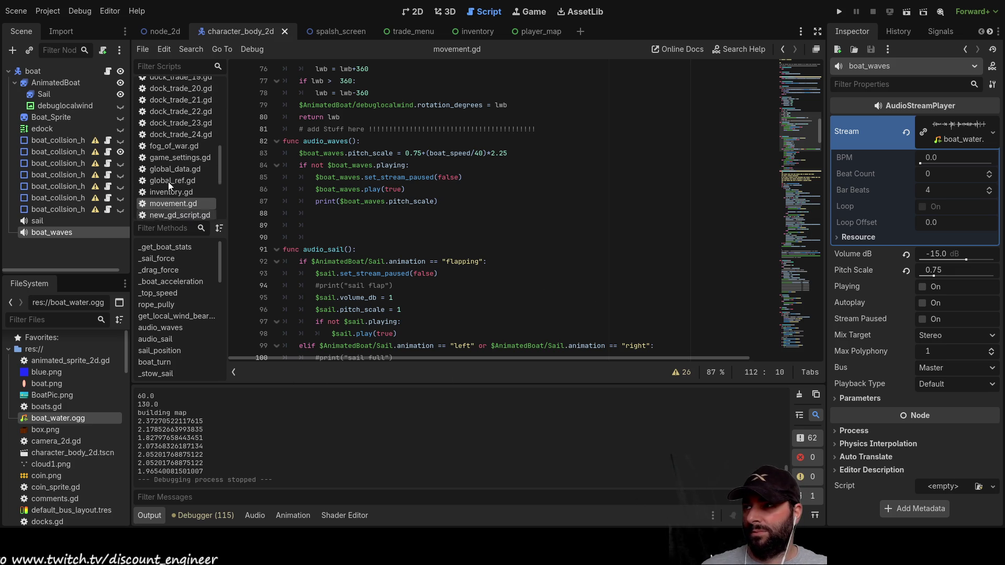
# Locate the rope_pully call on line 214, then return to the rope_pully function.
pyautogui.scroll(-12, 177, 140)
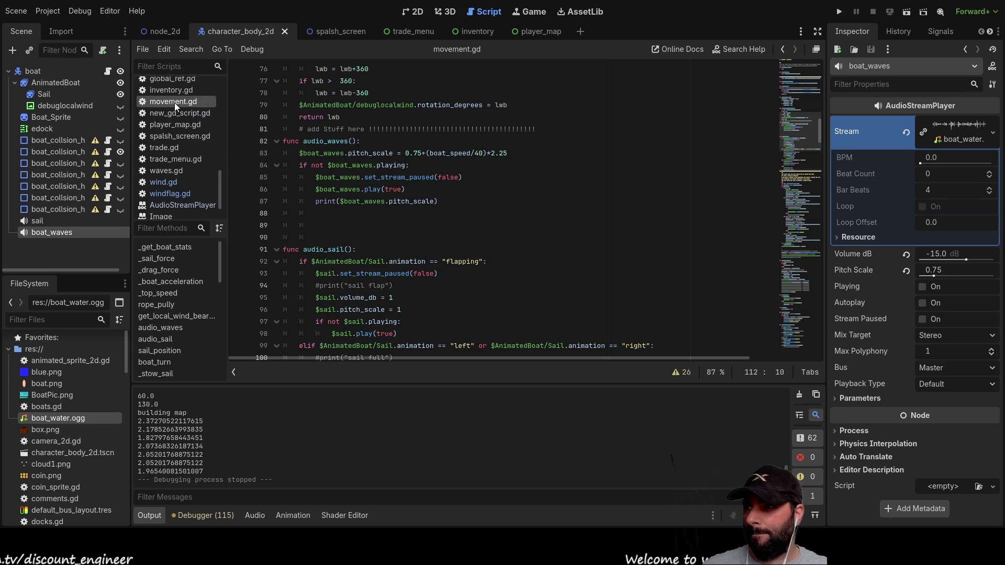
pyautogui.scroll(-9, 403, 235)
pyautogui.scroll(-6, 403, 235)
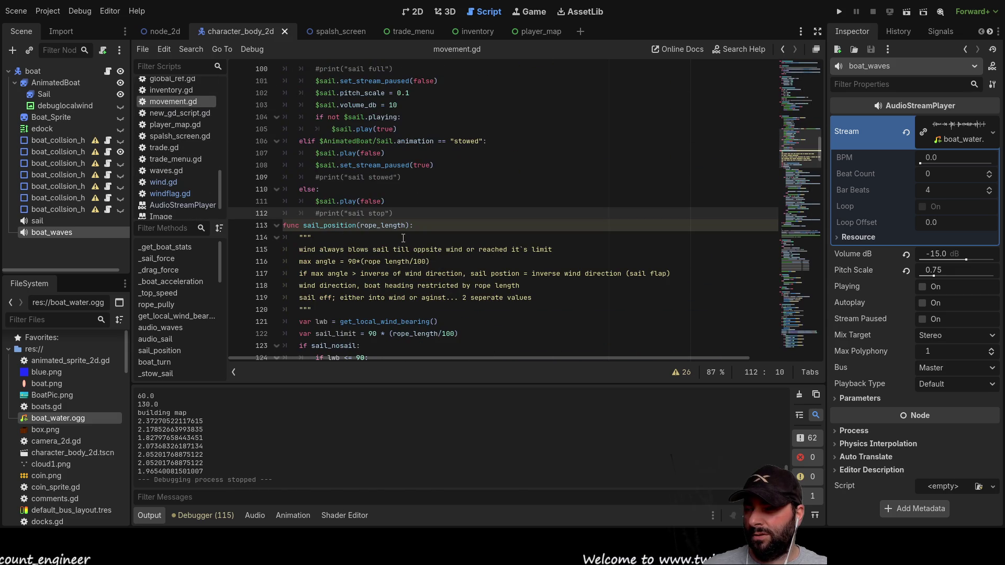
pyautogui.scroll(-14, 403, 243)
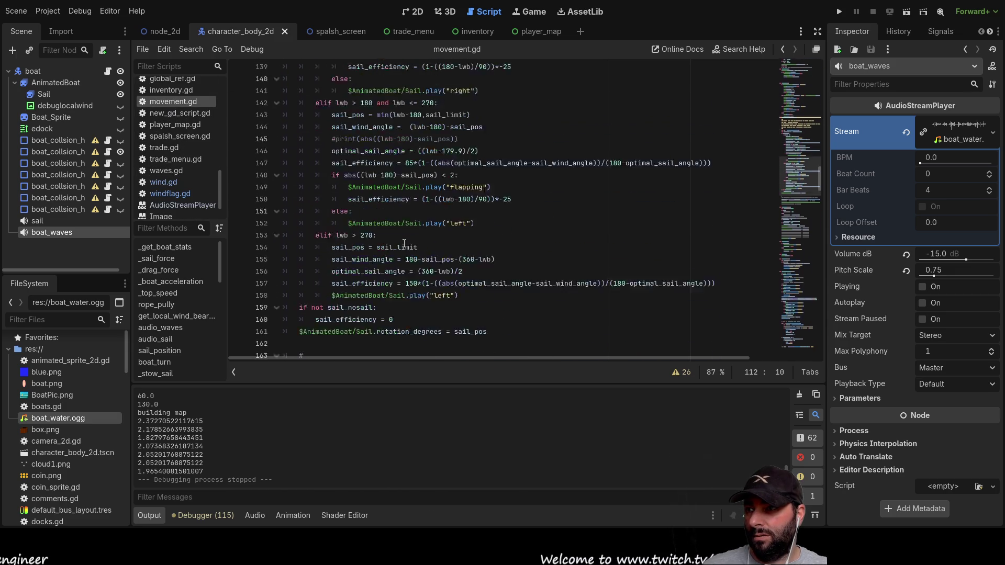
pyautogui.scroll(-5, 404, 243)
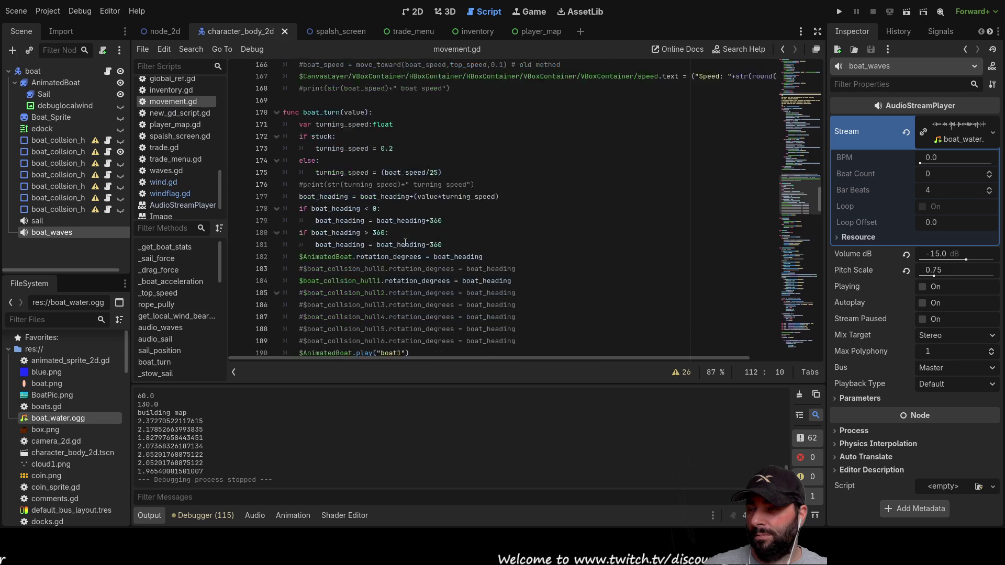
pyautogui.scroll(-6, 404, 243)
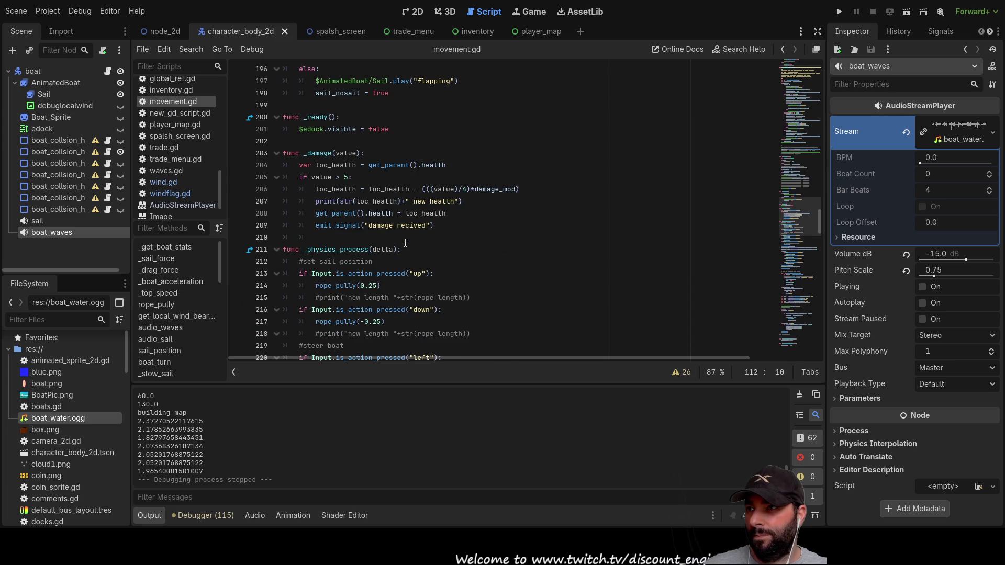
pyautogui.scroll(-4, 405, 243)
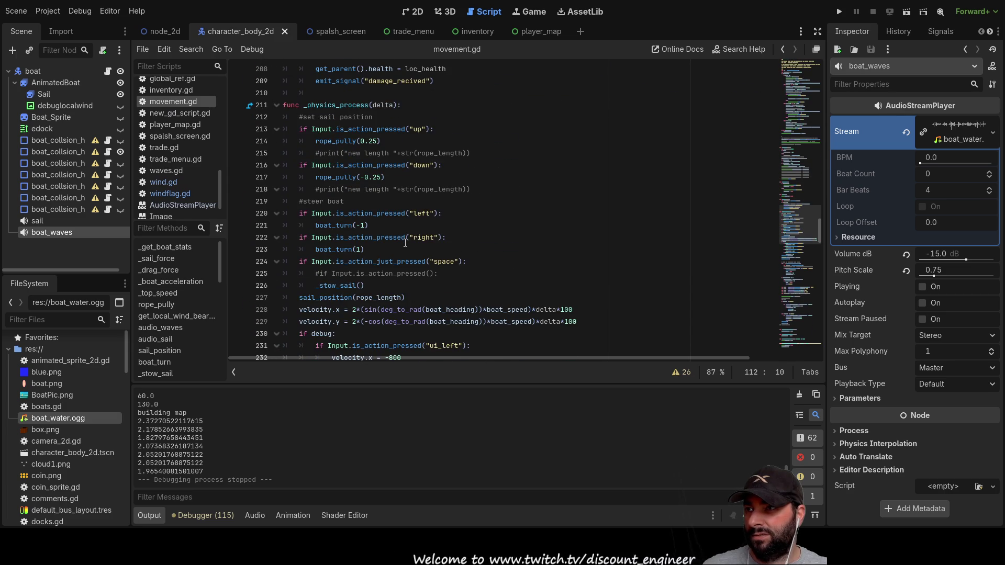
pyautogui.doubleClick(340, 143)
pyautogui.scroll(20, 474, 251)
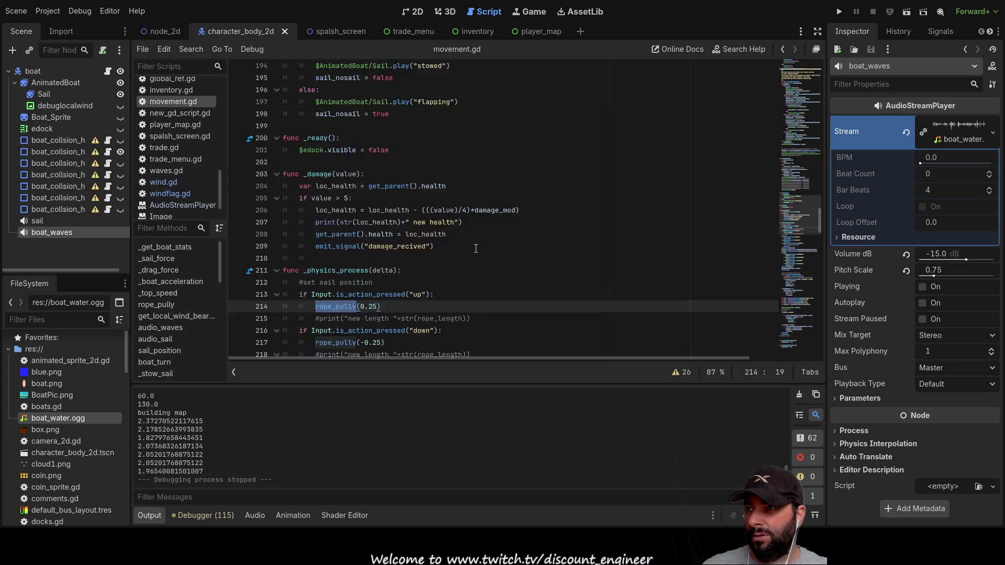
pyautogui.scroll(15, 477, 259)
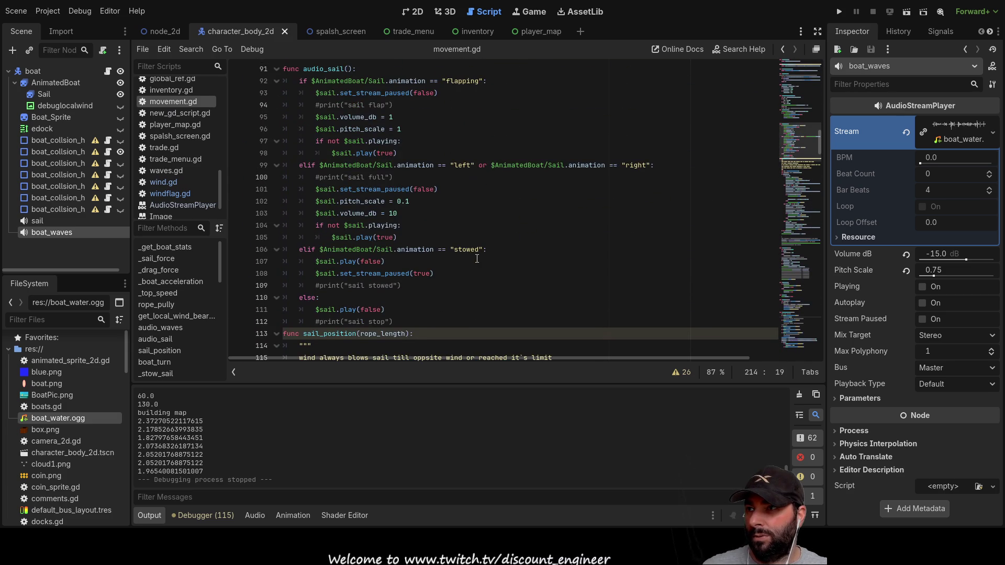
pyautogui.scroll(20, 476, 259)
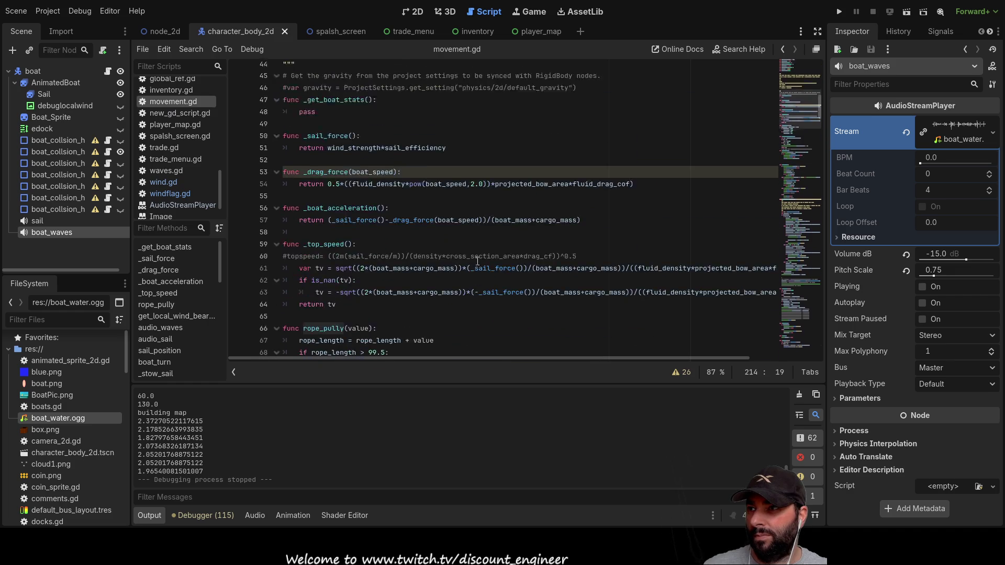
pyautogui.scroll(-7, 477, 261)
pyautogui.scroll(-4, 477, 261)
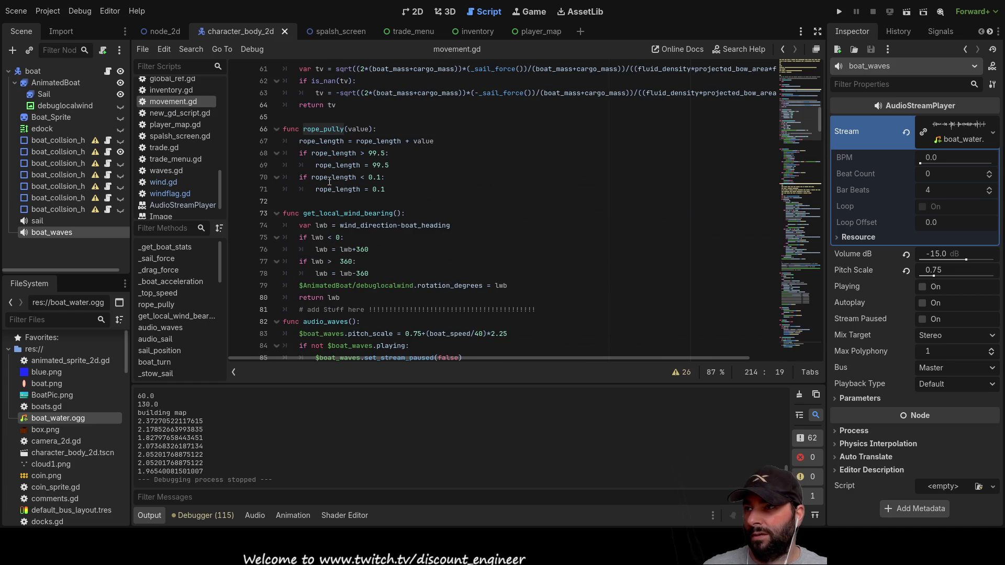
# Add print(rope_length) on line 68 of rope_pully and run the project.
pyautogui.click(296, 153)
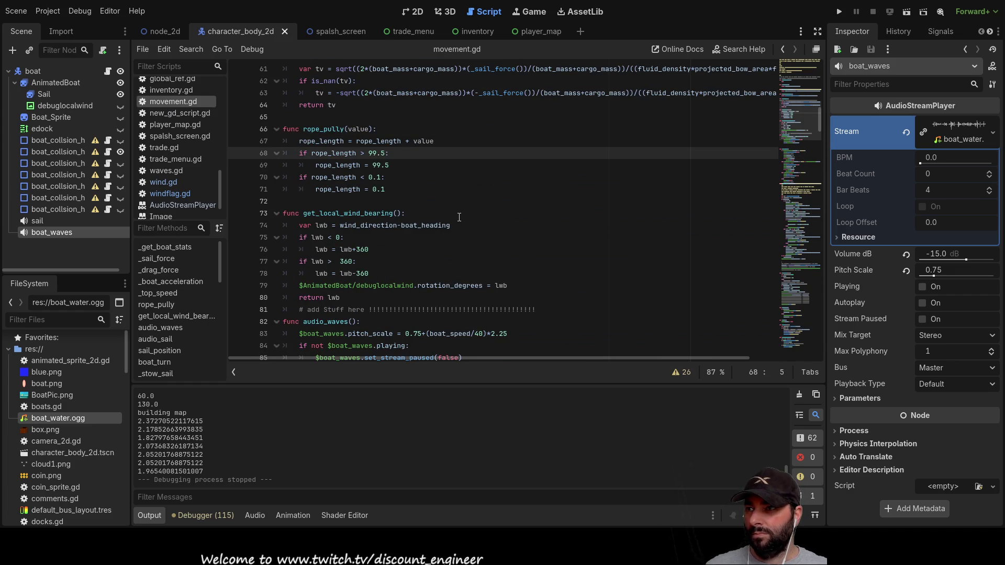
pyautogui.press('Return')
pyautogui.press('Up')
pyautogui.write('print()')
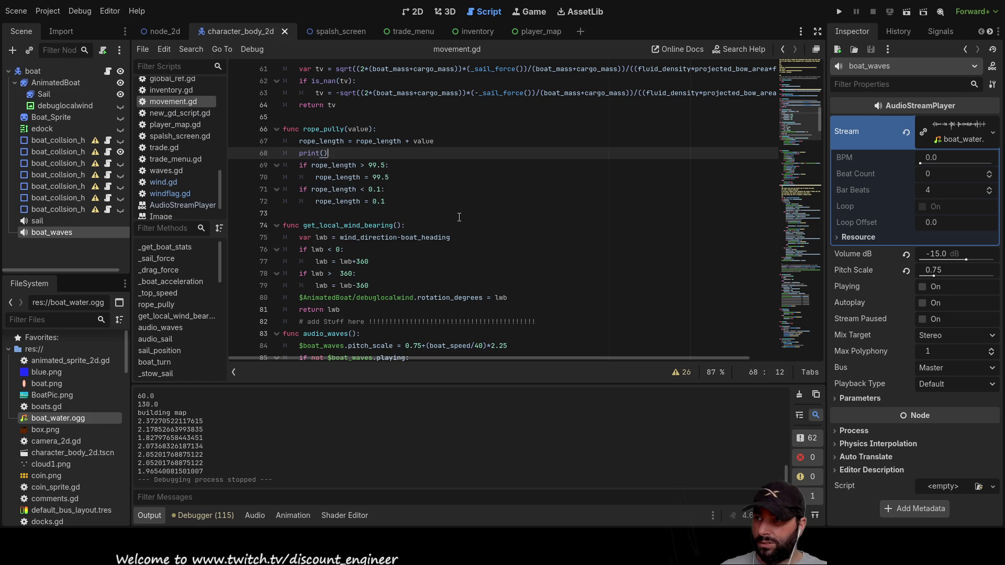
pyautogui.press('Up')
pyautogui.hotkey('ctrl', 'd')
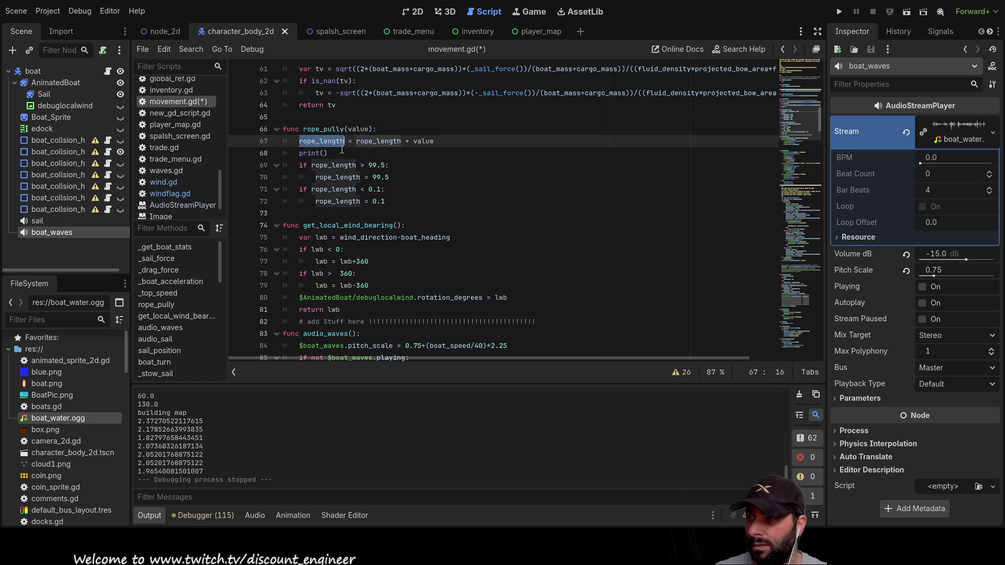
pyautogui.hotkey('ctrl', 'c')
pyautogui.click(324, 153)
pyautogui.hotkey('ctrl', 'v')
pyautogui.press('End')
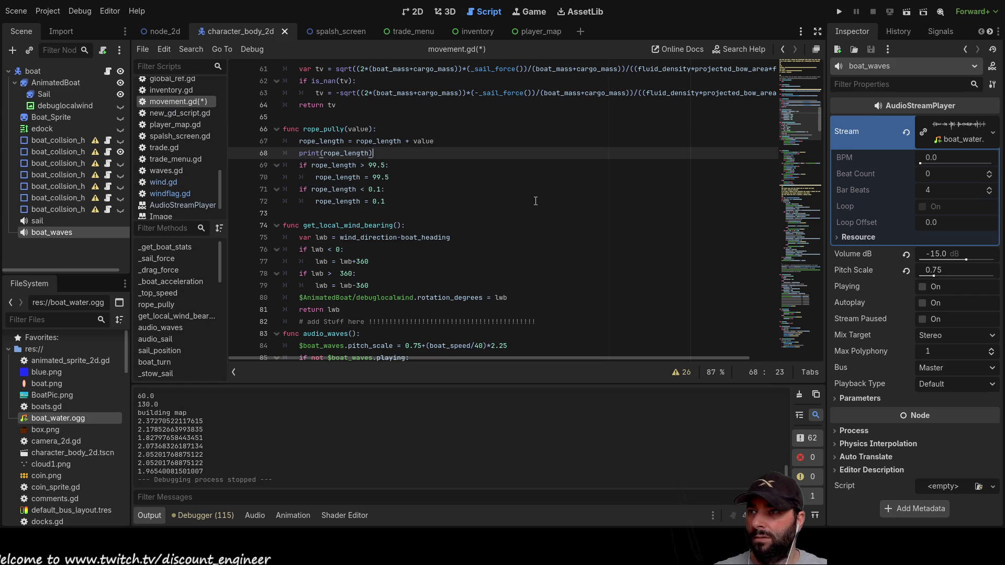
pyautogui.click(840, 13)
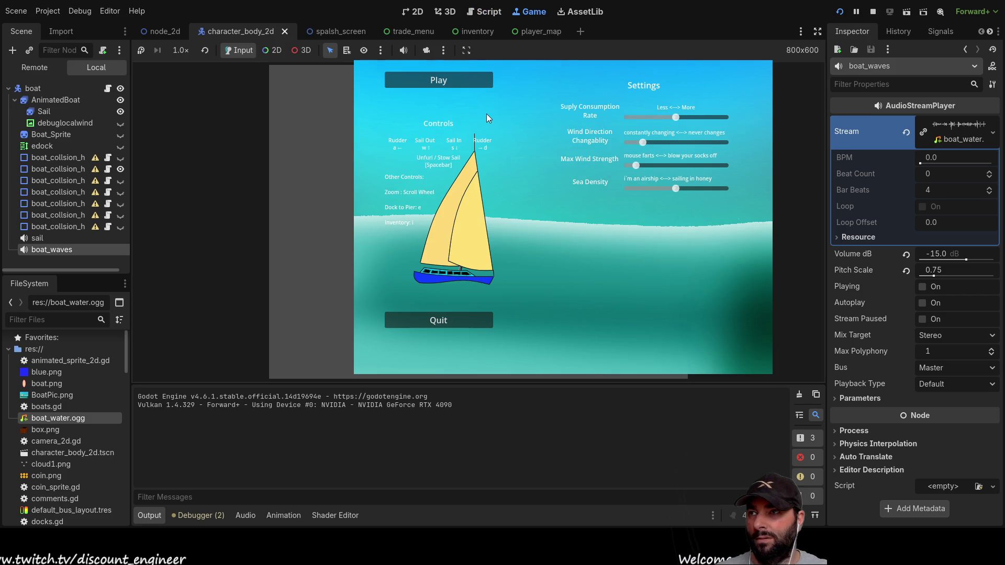
# Start the game from its menu and haul the sail rope fully in.
pyautogui.click(478, 81)
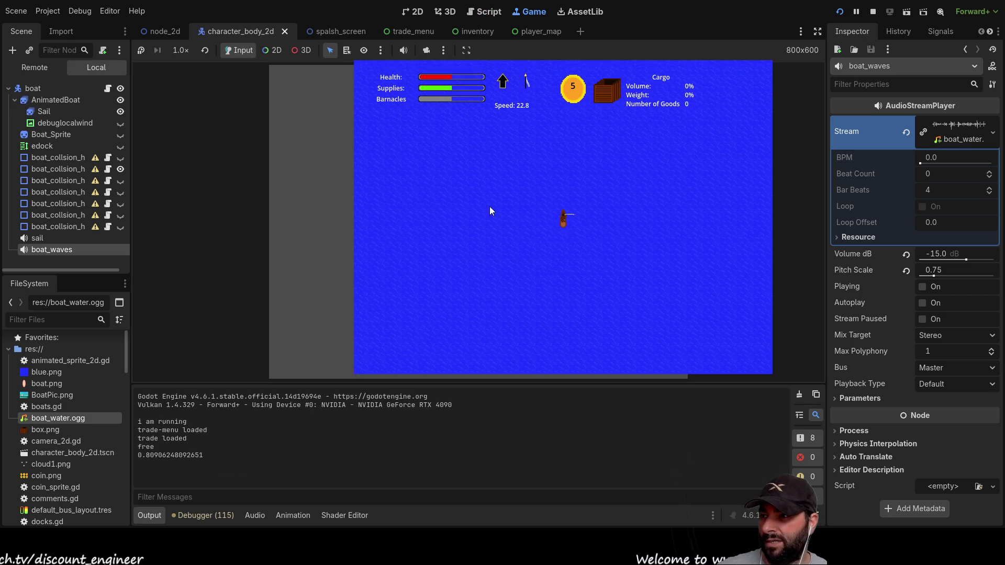
pyautogui.scroll(3, 555, 240)
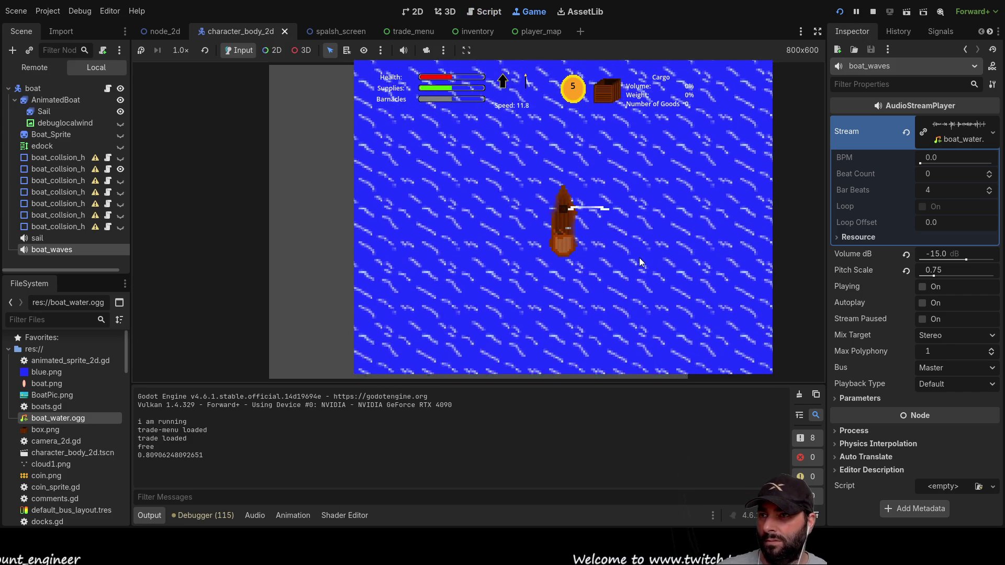
pyautogui.press('Right')
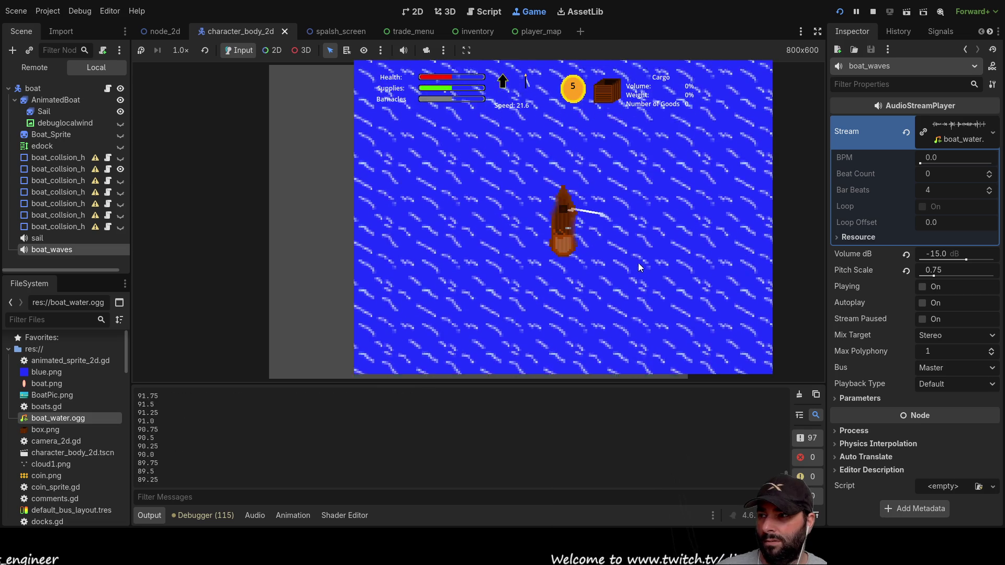
pyautogui.press('Right')
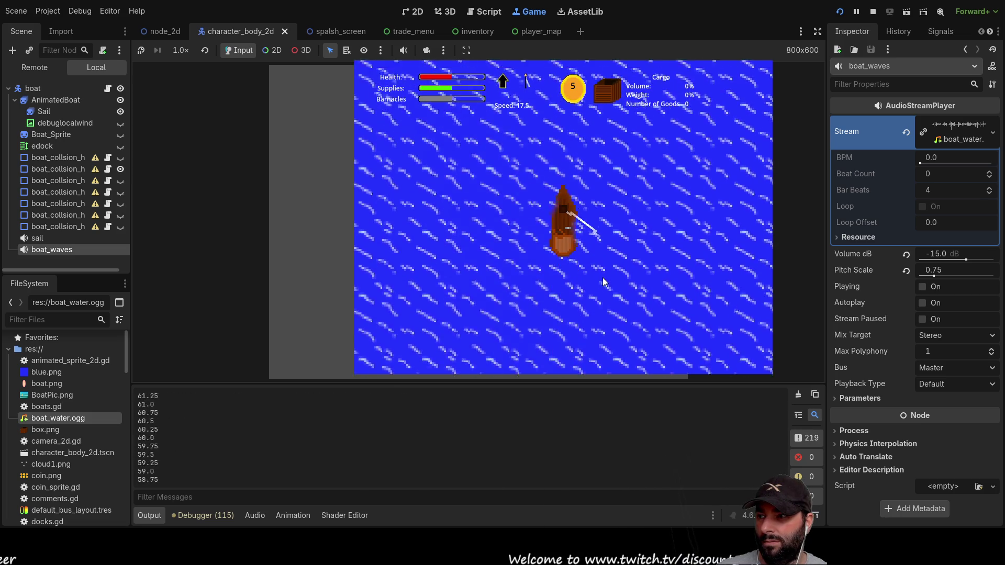
pyautogui.press('Right')
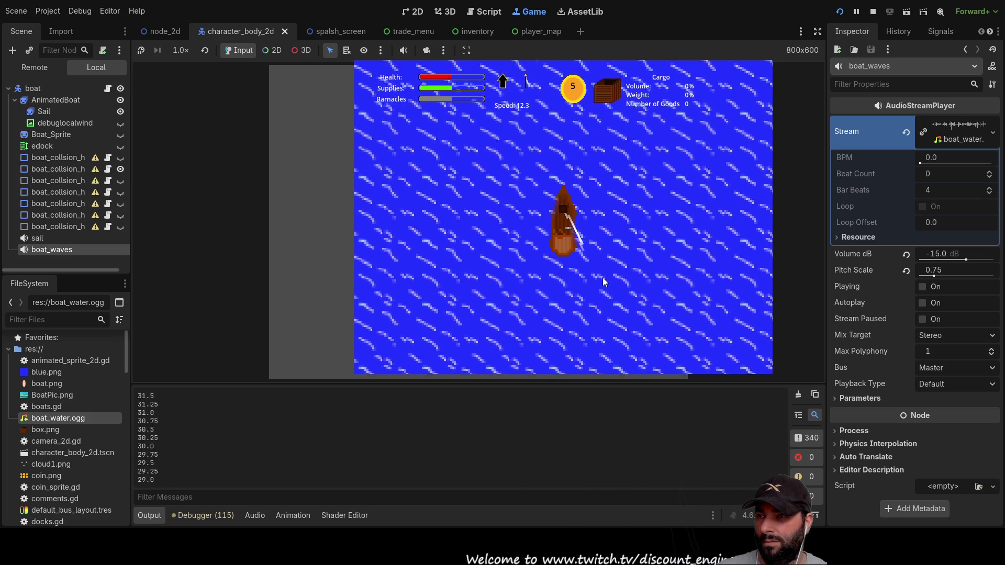
pyautogui.press('Right')
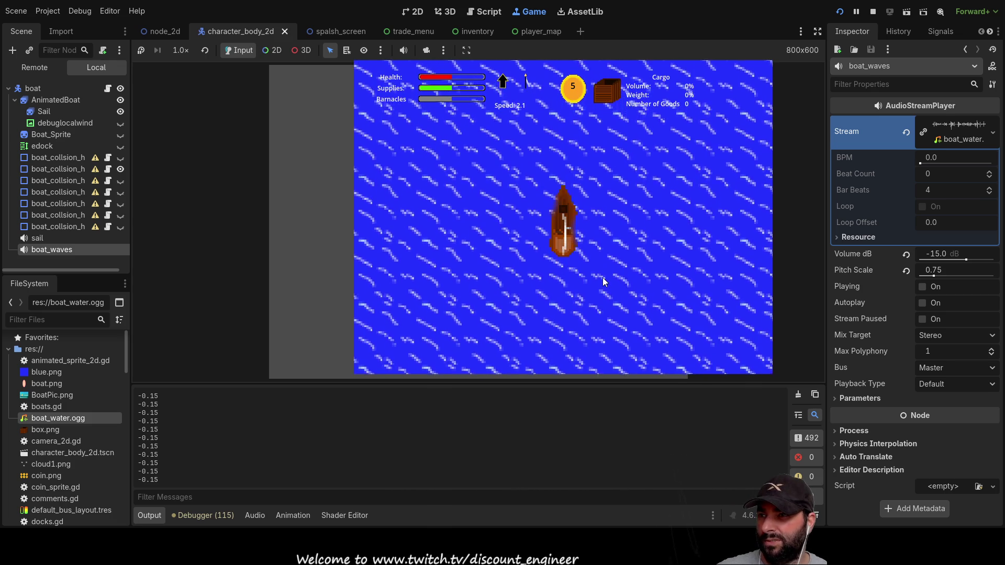
# Let the sail rope out to its maximum, haul it fully back in, then stop the game.
pyautogui.press('d')
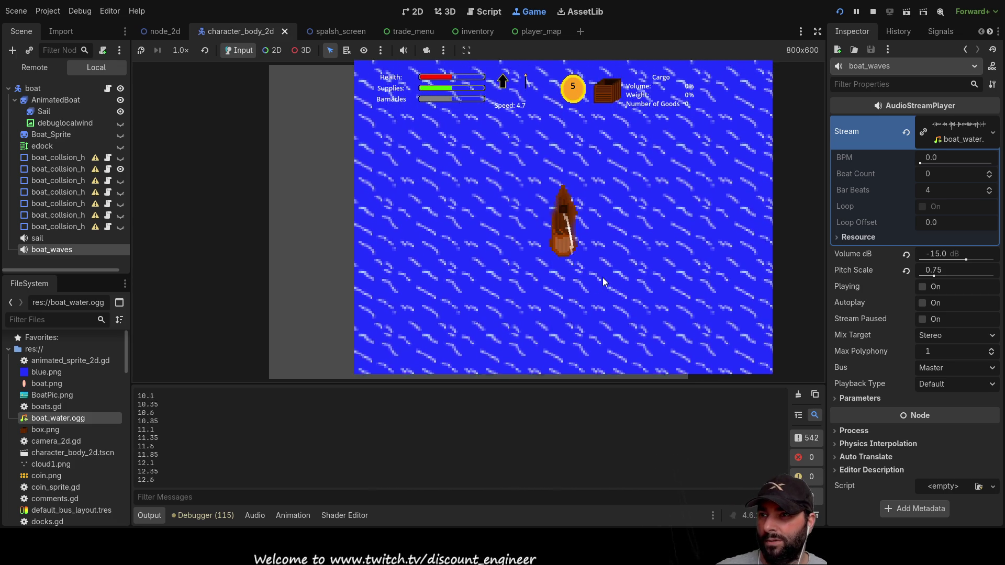
pyautogui.press('d')
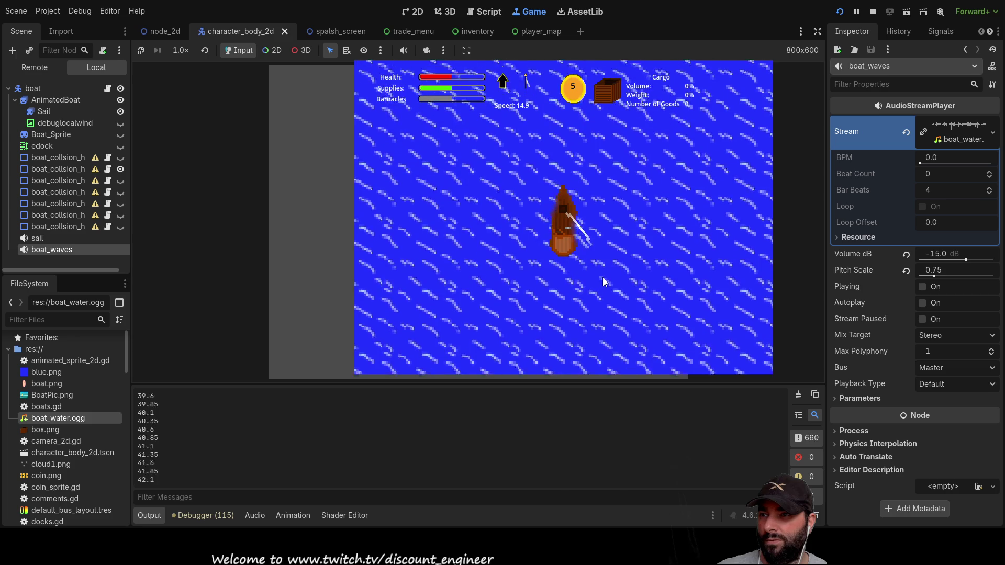
pyautogui.press('a')
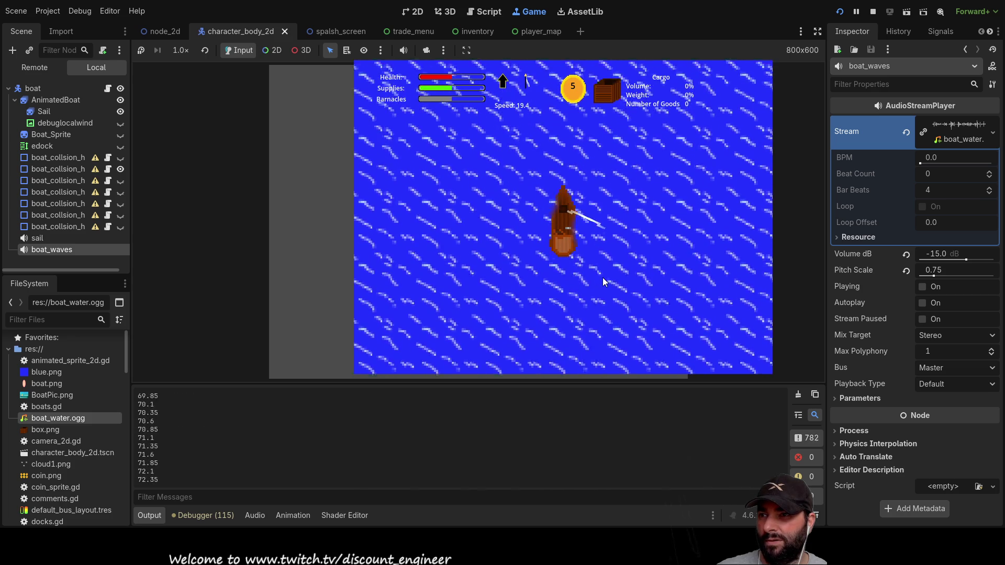
pyautogui.press('a')
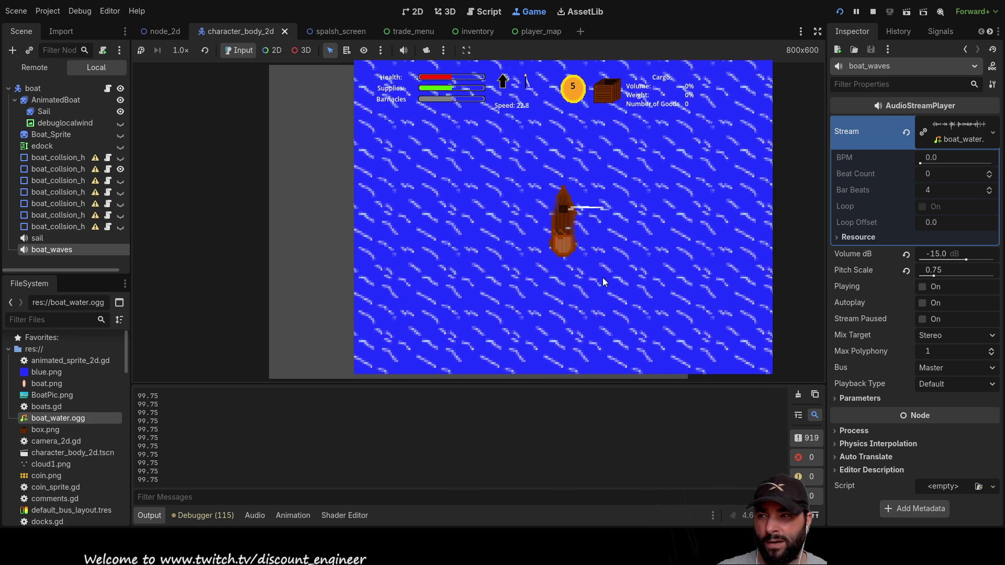
pyautogui.press('d')
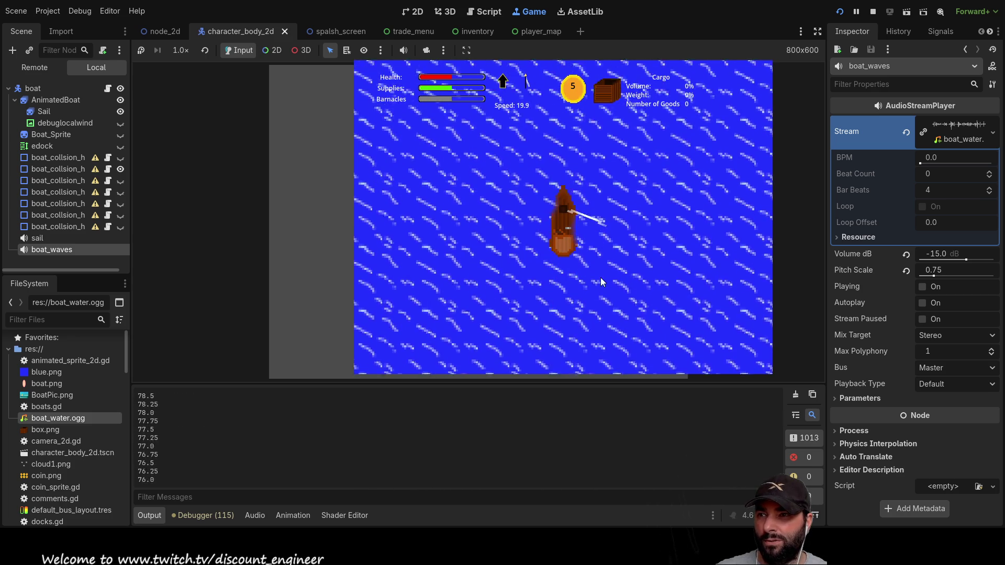
pyautogui.press('d')
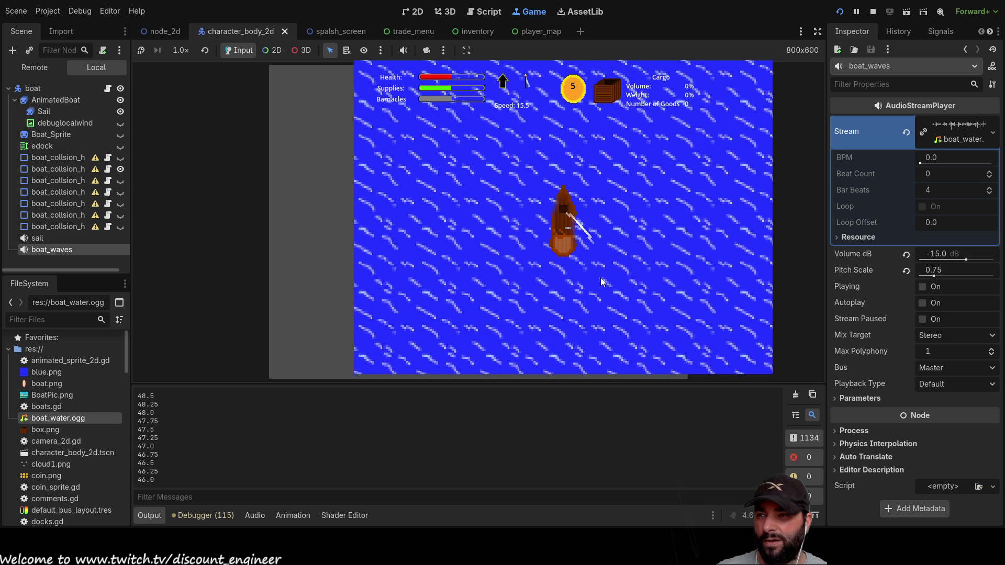
pyautogui.press('d')
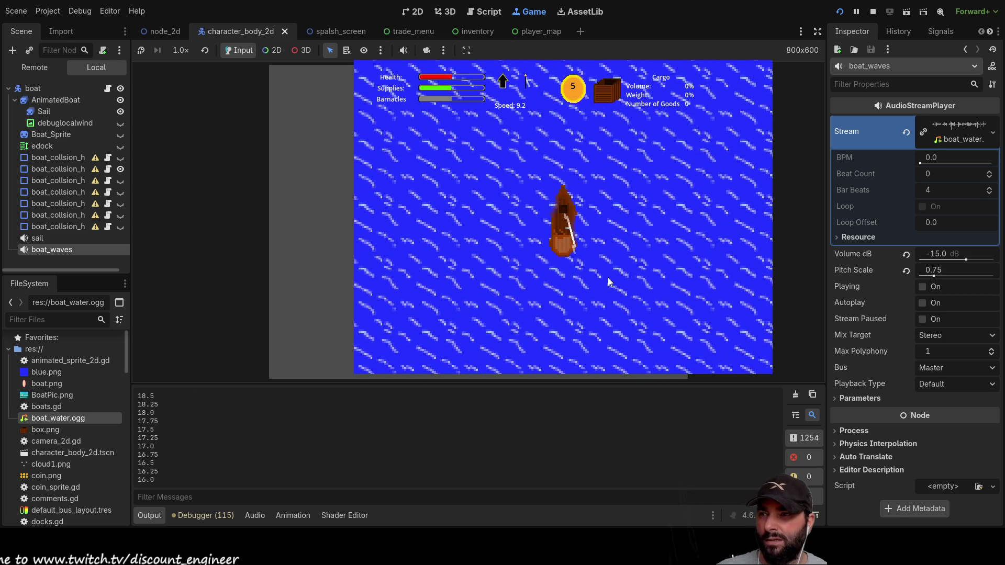
pyautogui.press('d')
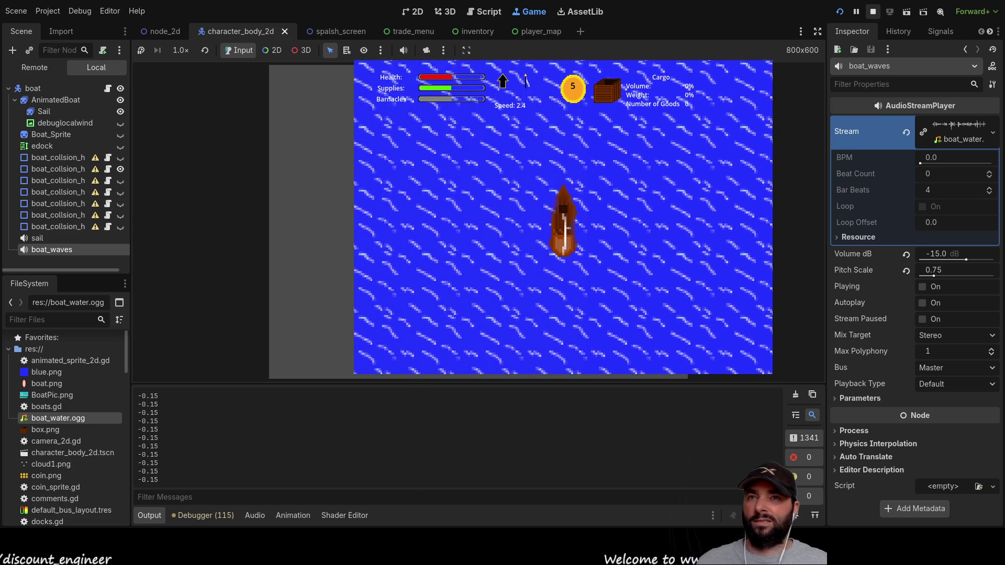
pyautogui.click(872, 12)
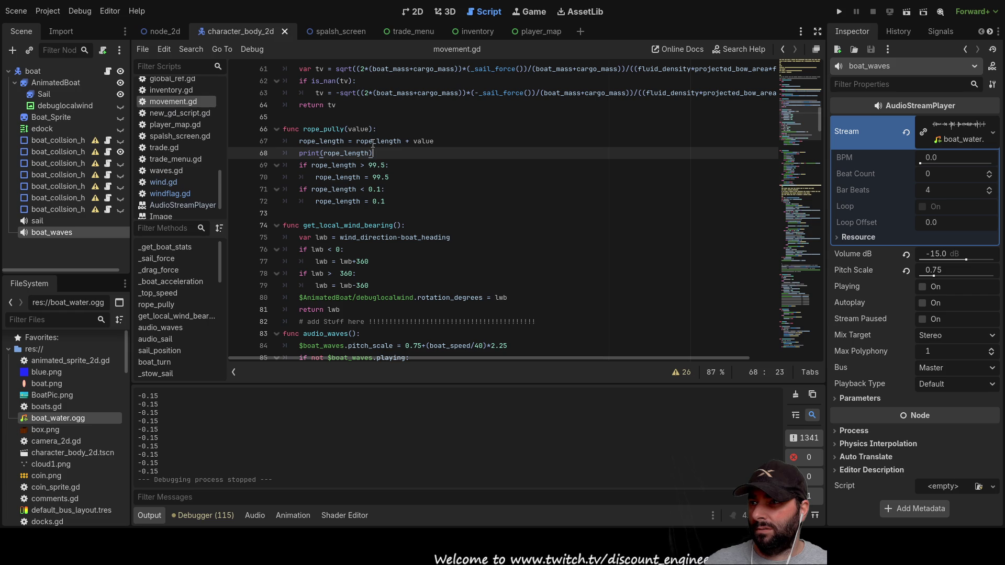
# Inspect rope_pully's value parameter, then locate the rope_pully(0.25) and rope_pully(-0.25) calls in _physics_process.
pyautogui.doubleClick(423, 141)
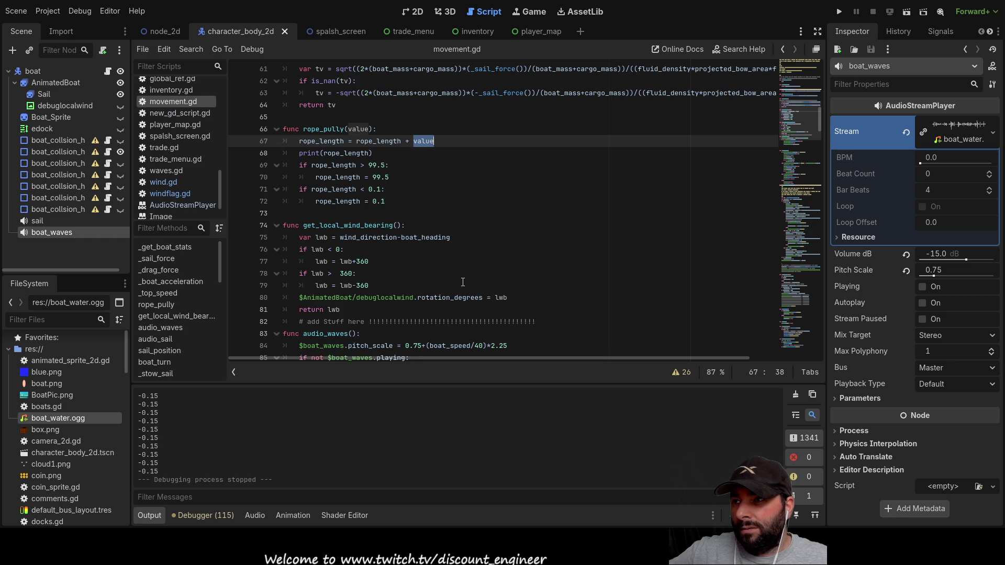
pyautogui.doubleClick(319, 127)
pyautogui.scroll(-15, 469, 257)
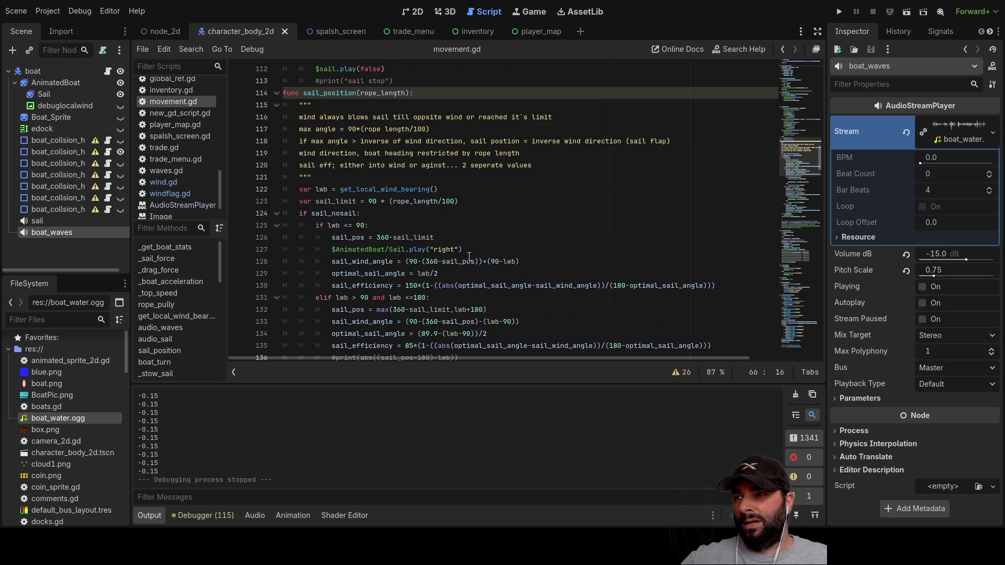
pyautogui.scroll(-20, 462, 253)
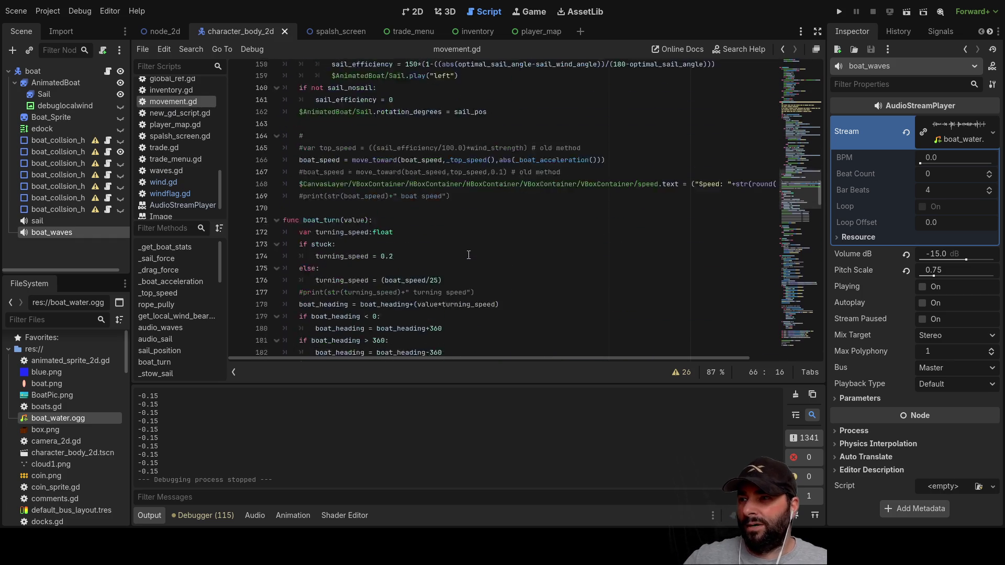
pyautogui.scroll(-20, 467, 250)
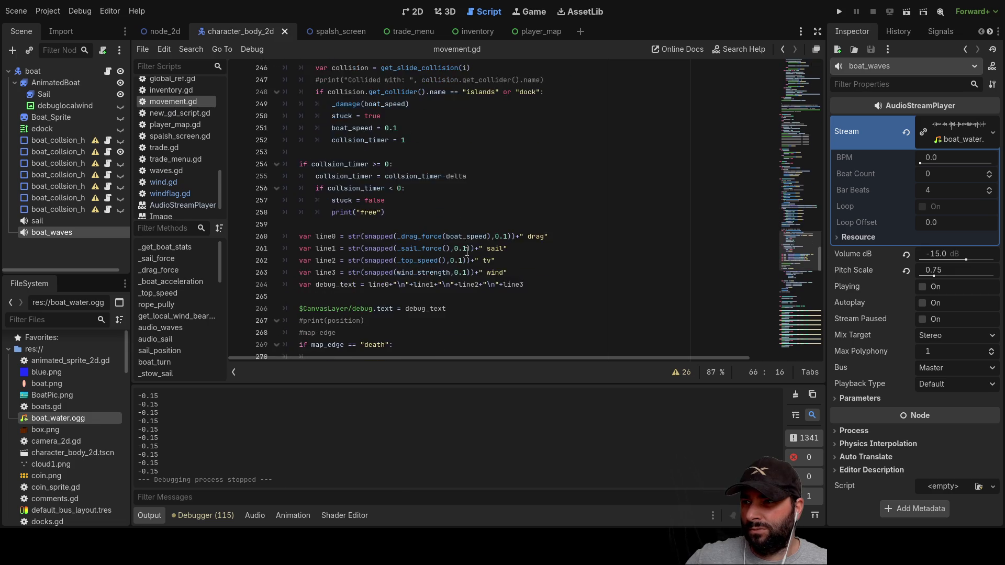
pyautogui.scroll(-12, 467, 252)
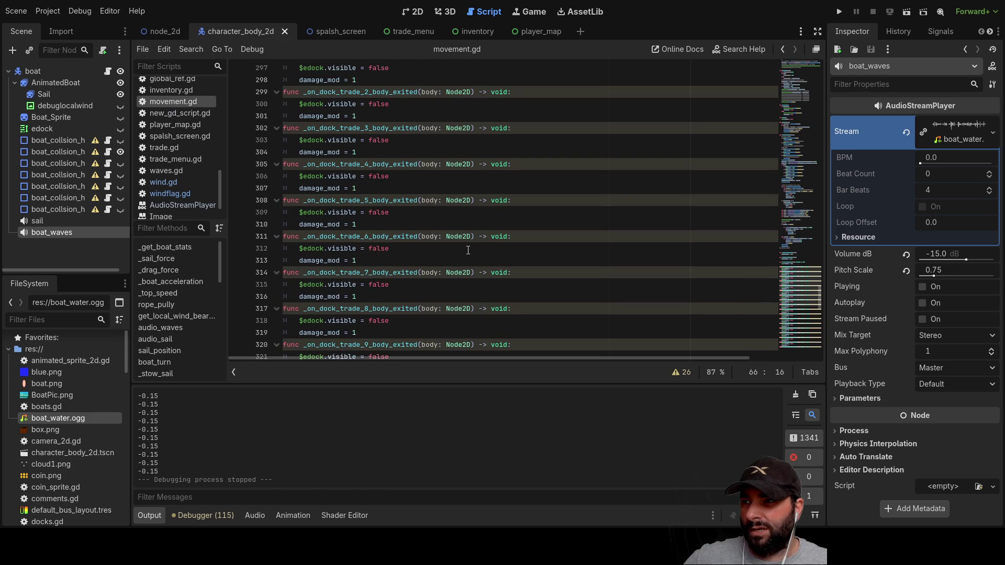
pyautogui.scroll(20, 468, 249)
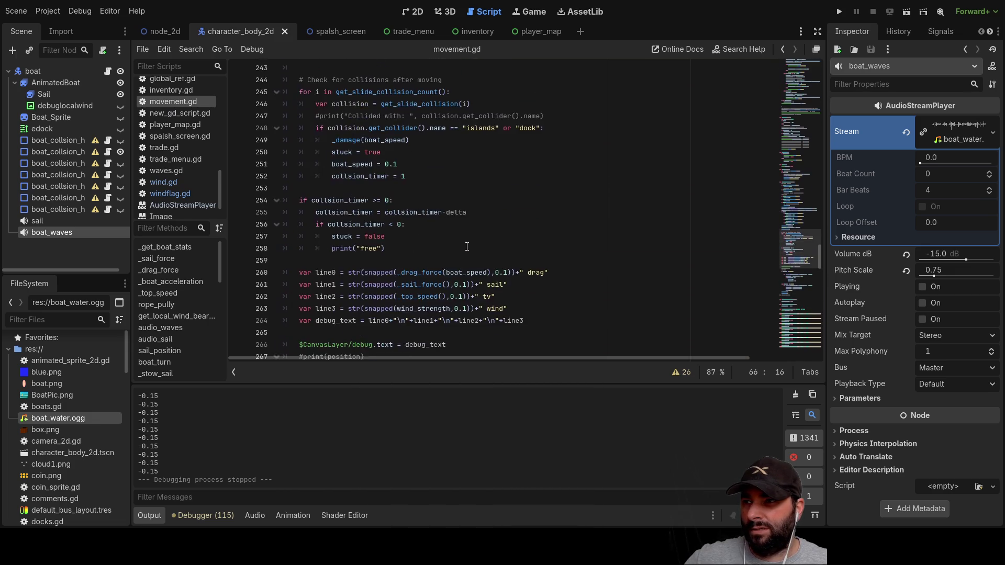
pyautogui.scroll(1, 467, 248)
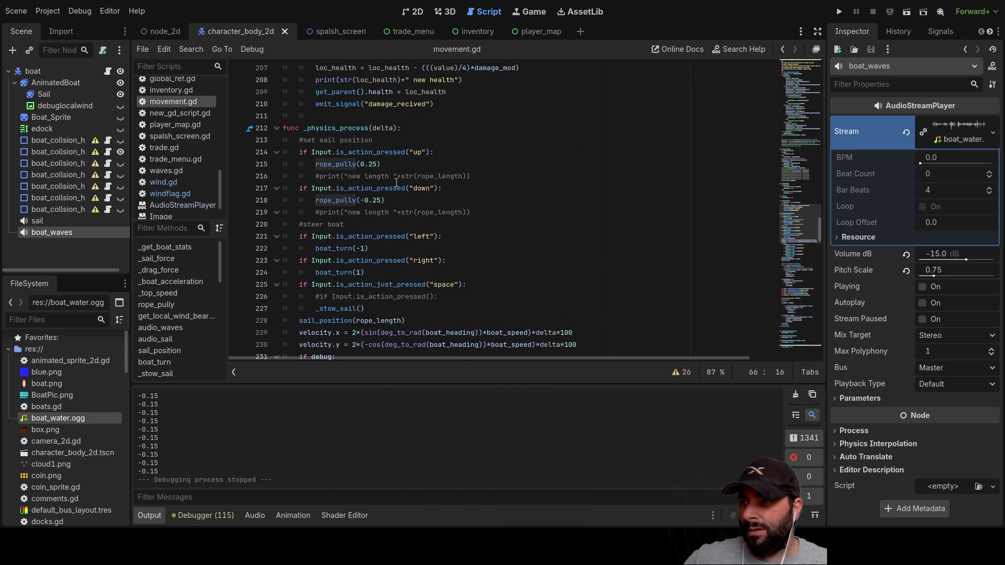
pyautogui.doubleClick(377, 200)
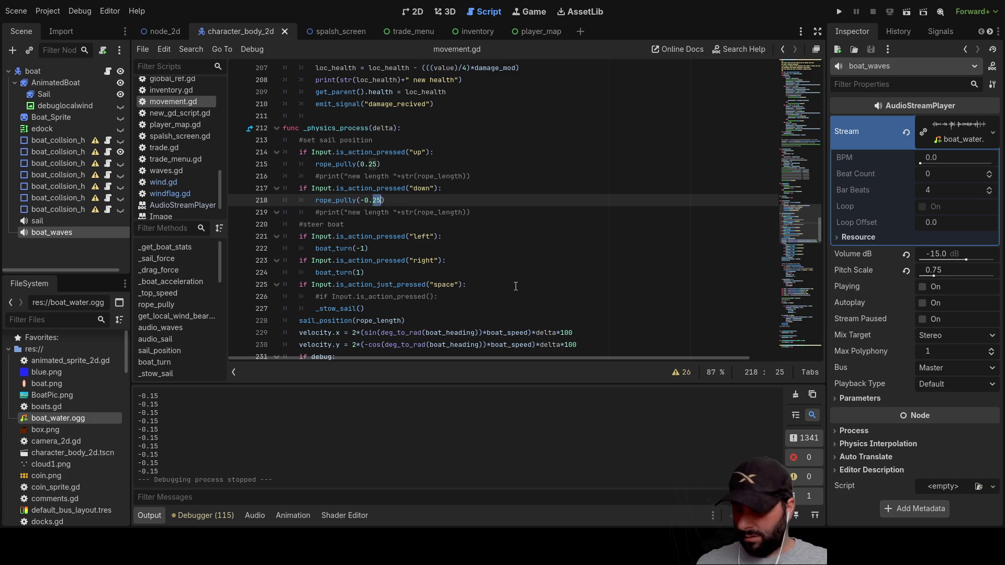
# Change the up-input call on line 215 to rope_pully(0.5) and run the project.
pyautogui.press('Up')
pyautogui.press('Up')
pyautogui.press('Up')
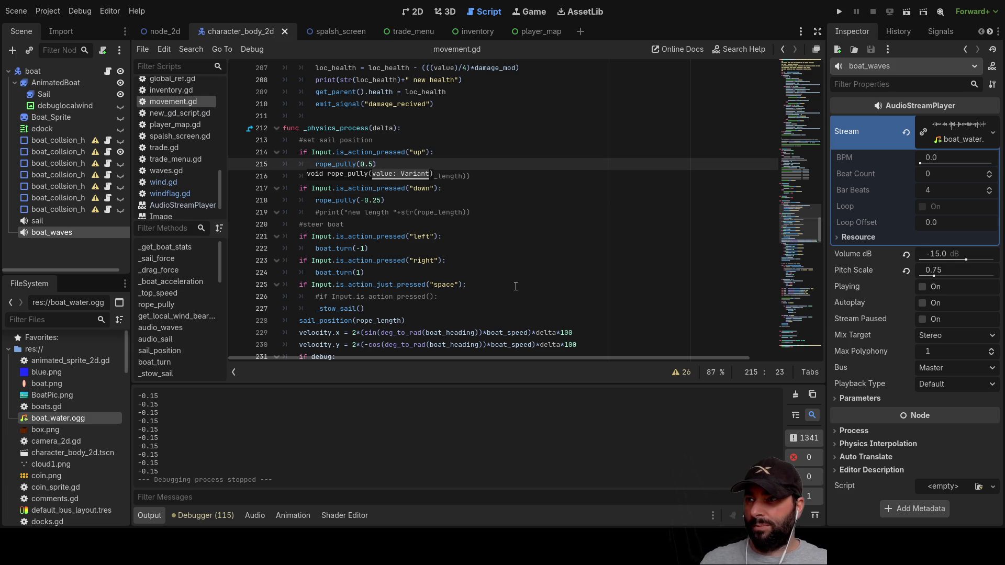
pyautogui.click(464, 157)
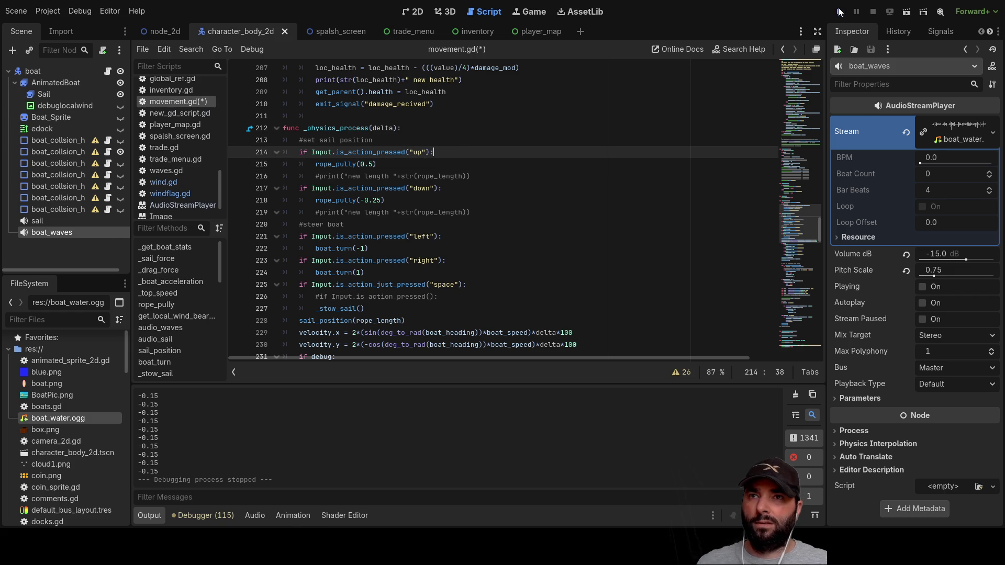
pyautogui.click(839, 12)
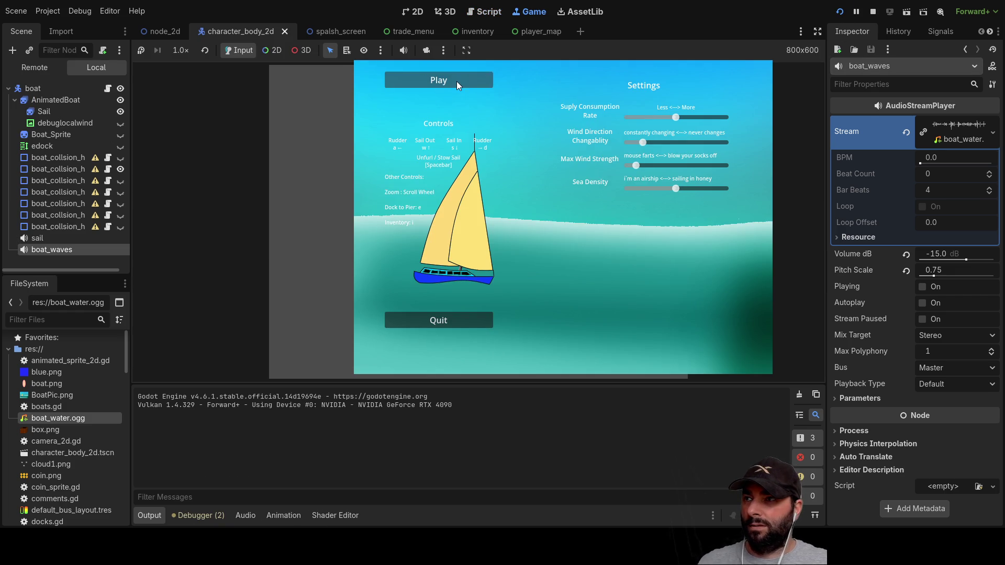
# Run a short sailing test, with rope length climbing in 0.5 steps to 100.0, then stop it.
pyautogui.click(457, 82)
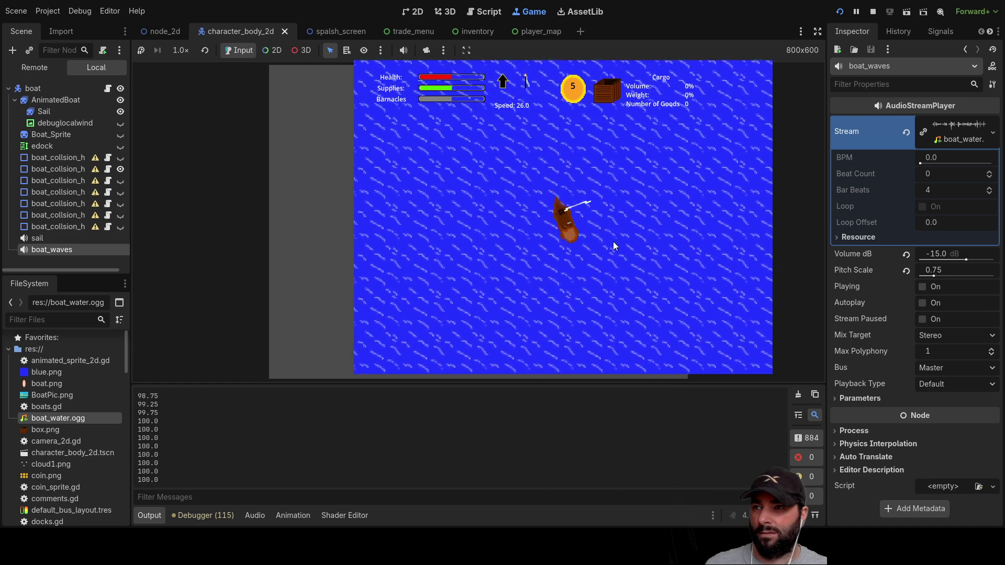
pyautogui.click(872, 11)
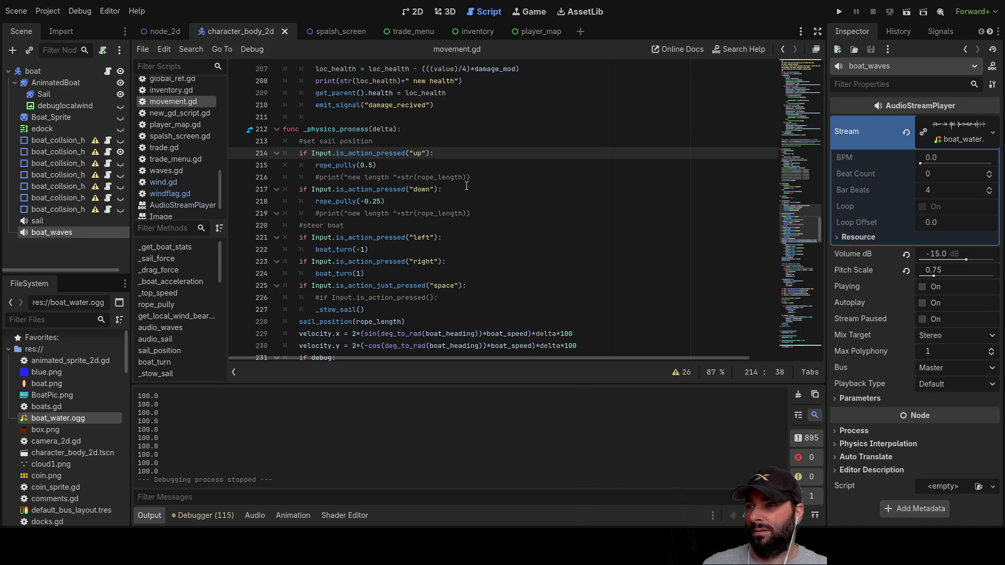
# Change line 215 to rope_pully(1) and relaunch the game.
pyautogui.click(376, 166)
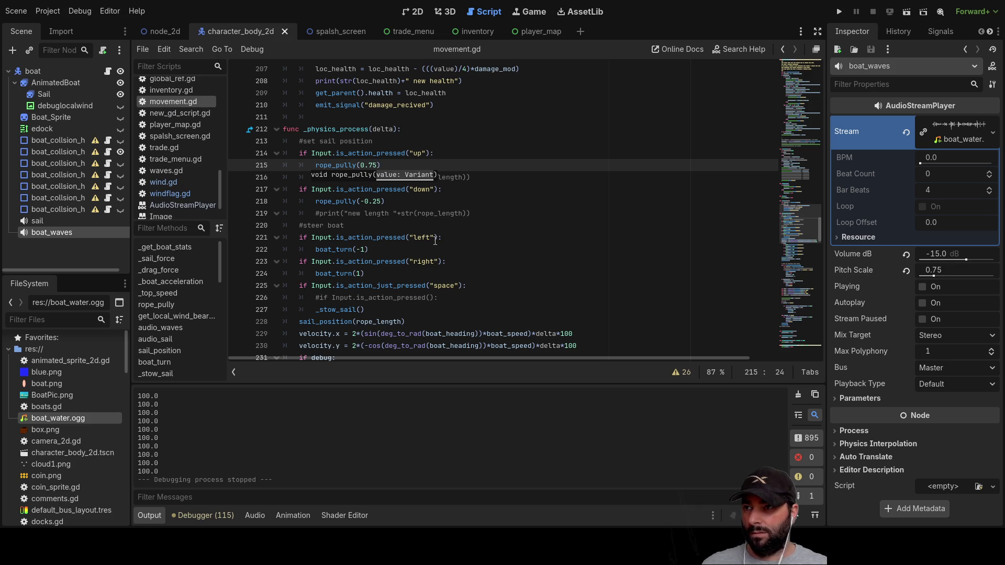
pyautogui.write('1')
pyautogui.click(427, 207)
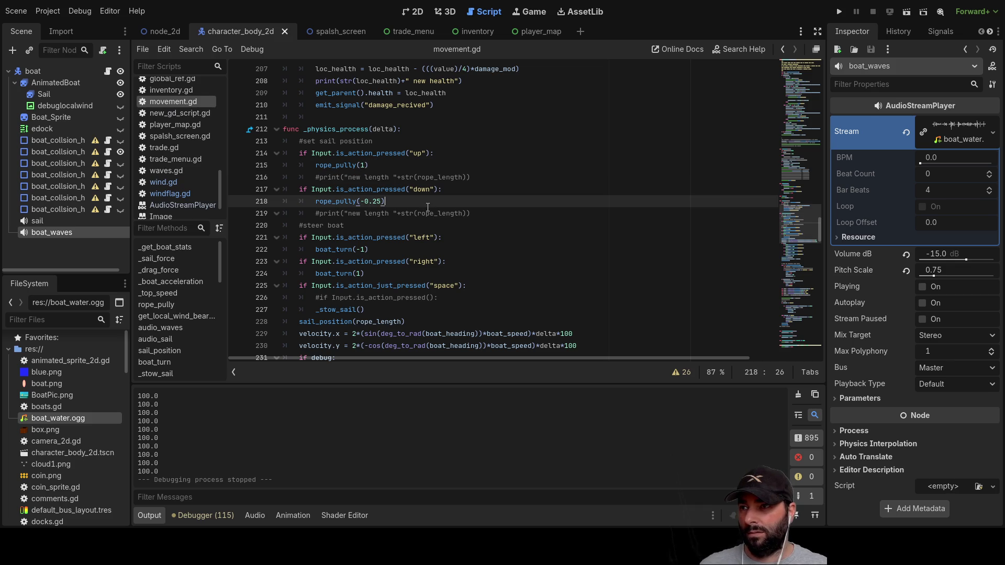
pyautogui.click(842, 11)
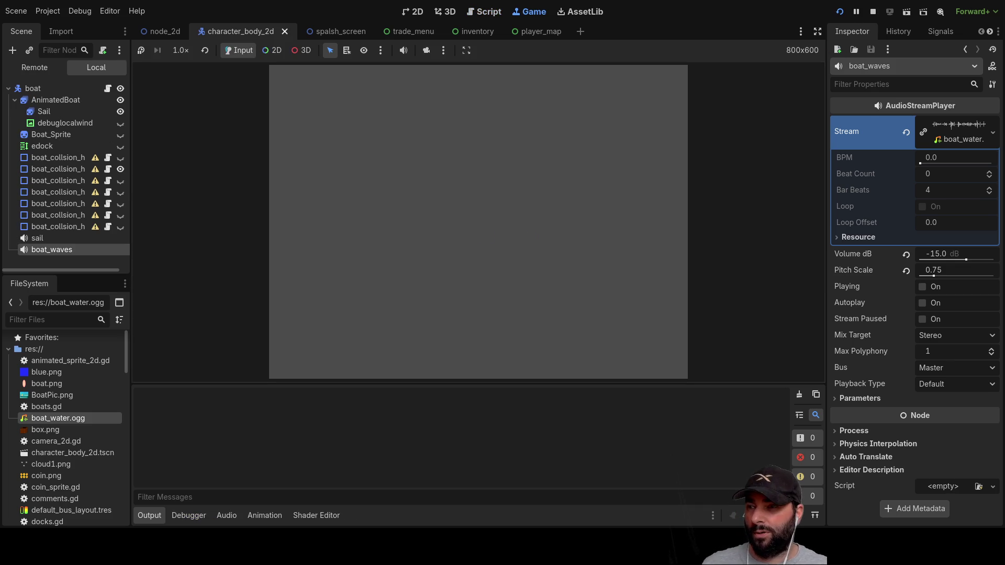
# Start sailing and steer the boat left, right, and back to pointing up.
pyautogui.click(462, 82)
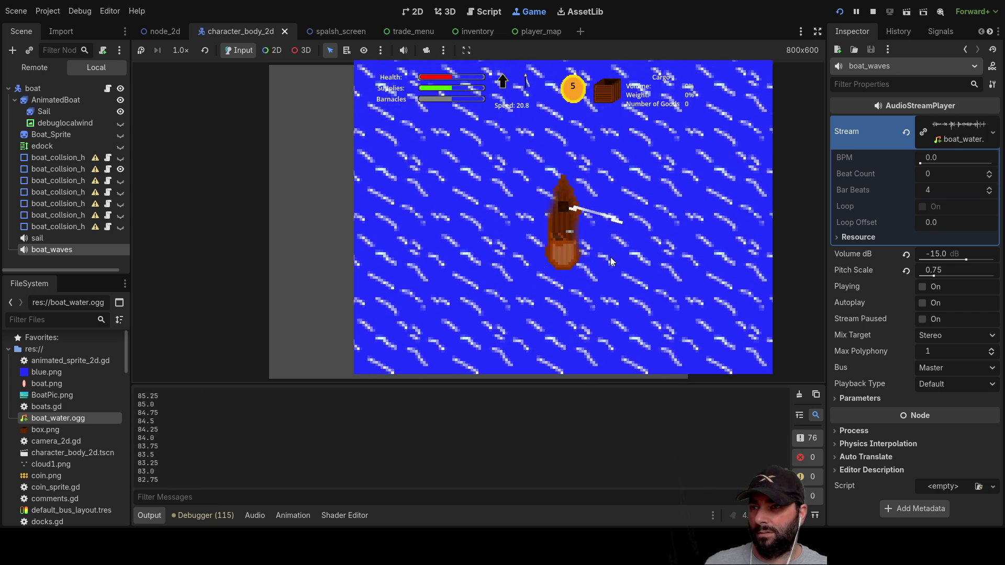
pyautogui.press('Left')
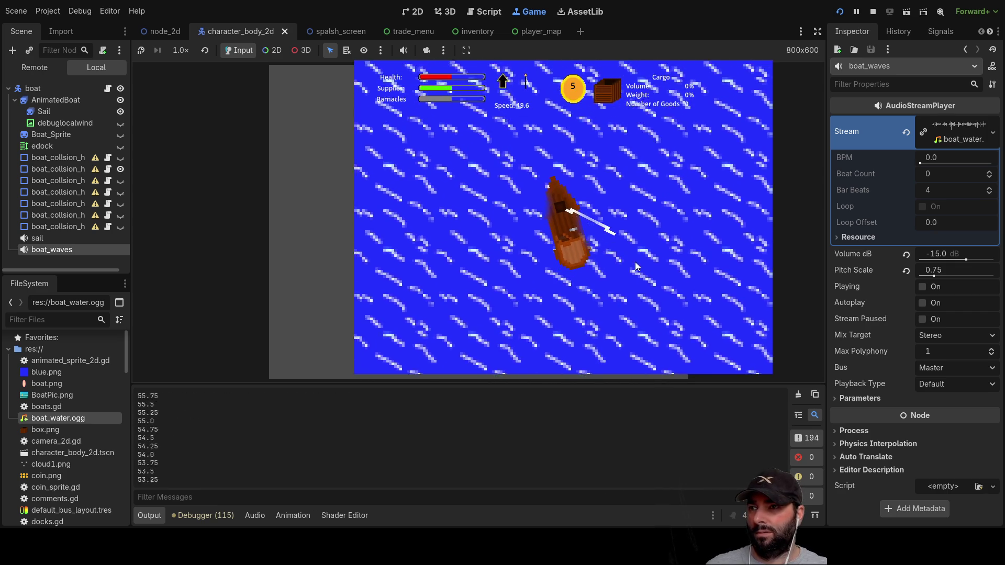
pyautogui.press('Left')
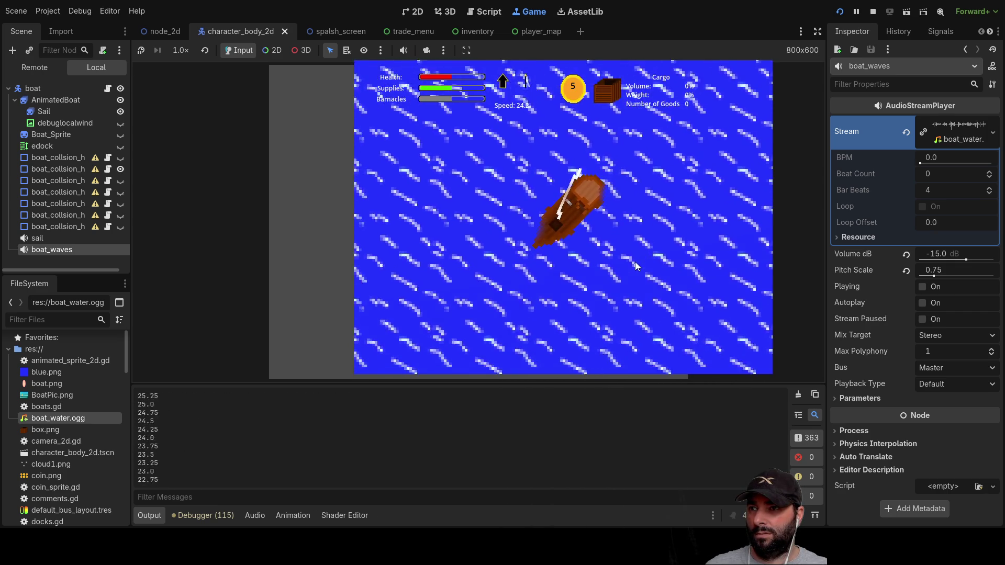
pyautogui.press('Right')
pyautogui.press('Left')
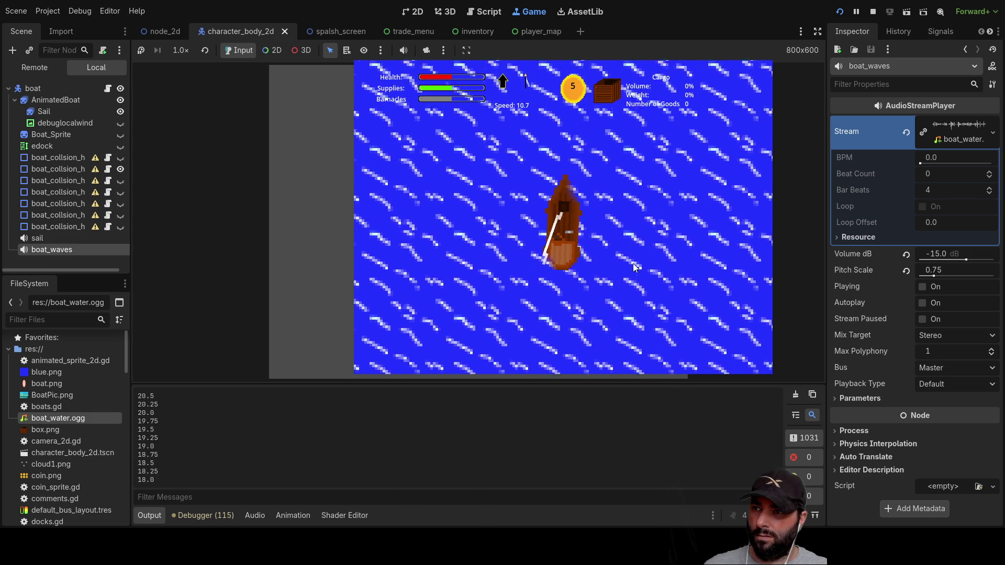
# Let the sail out, haul it in almost along the hull, then let it out fully.
pyautogui.press('Left')
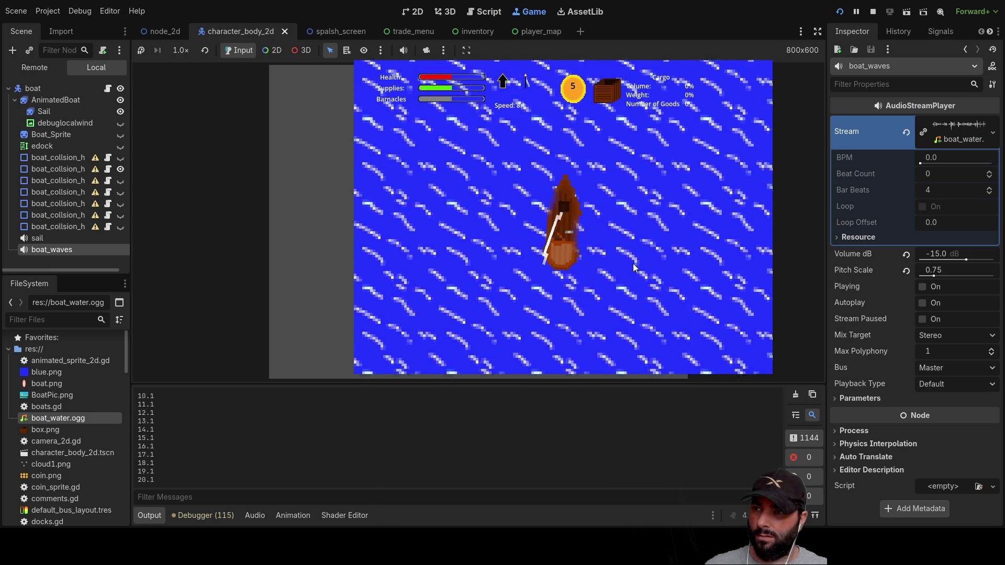
pyautogui.press('Right')
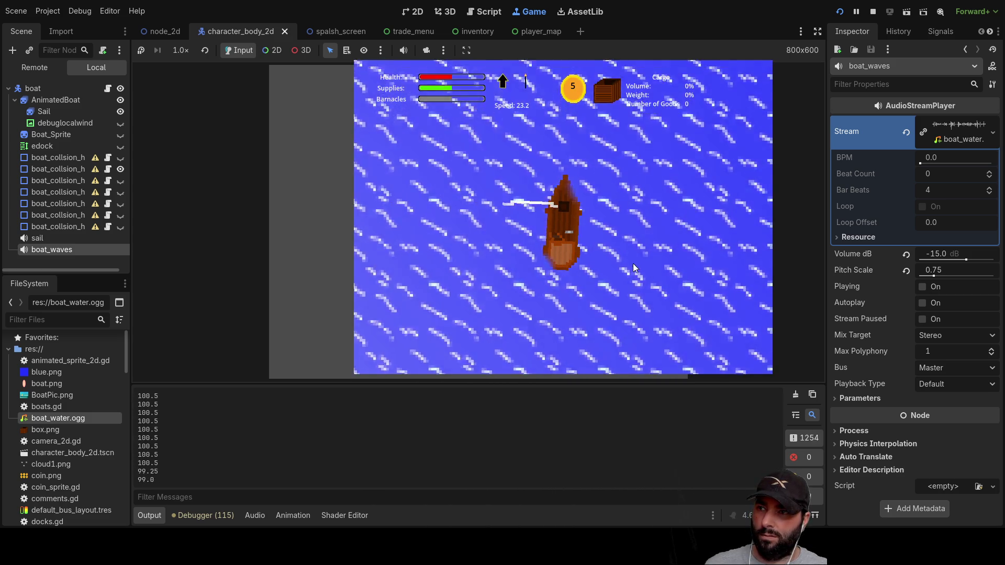
pyautogui.press('Right')
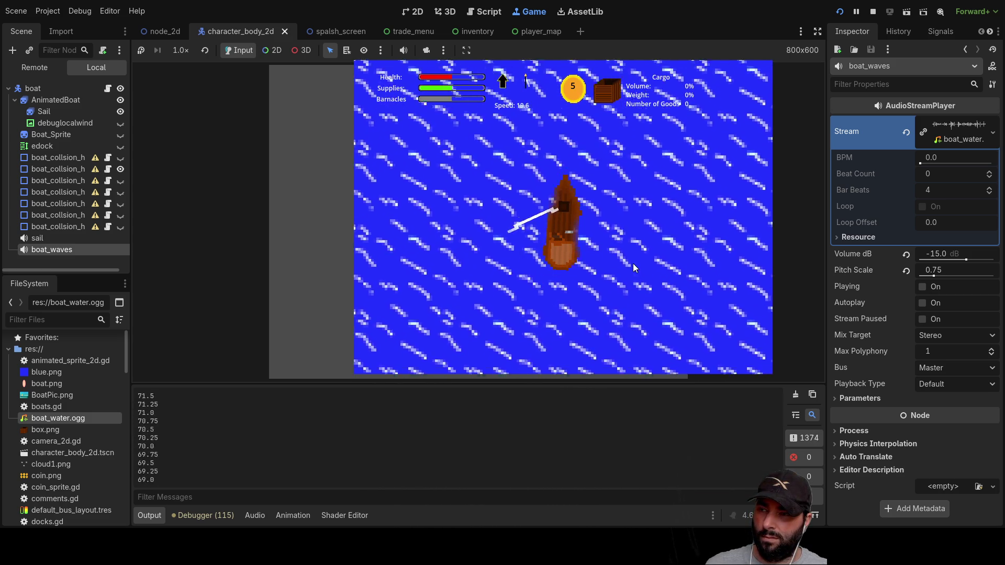
pyautogui.press('Right')
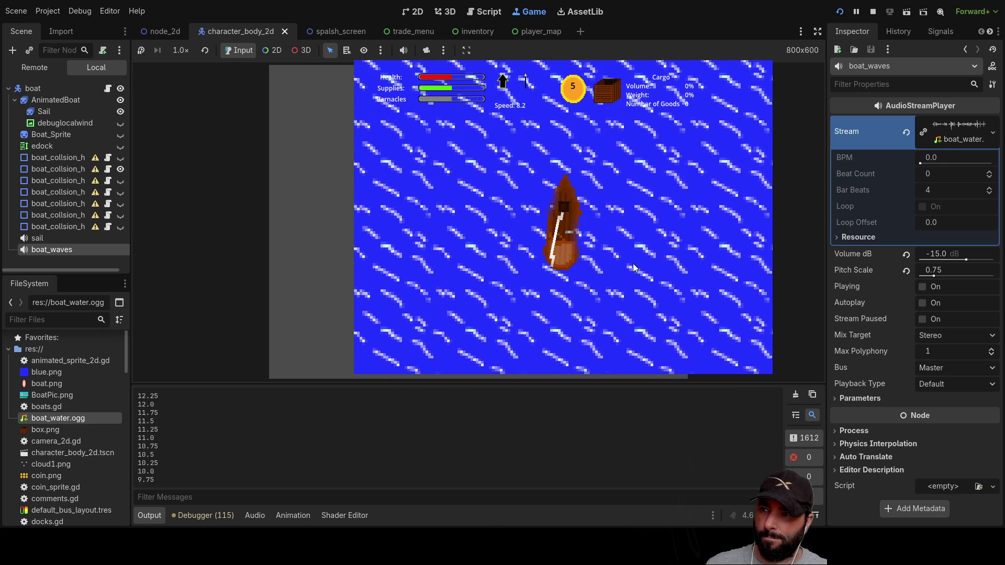
pyautogui.press('Left')
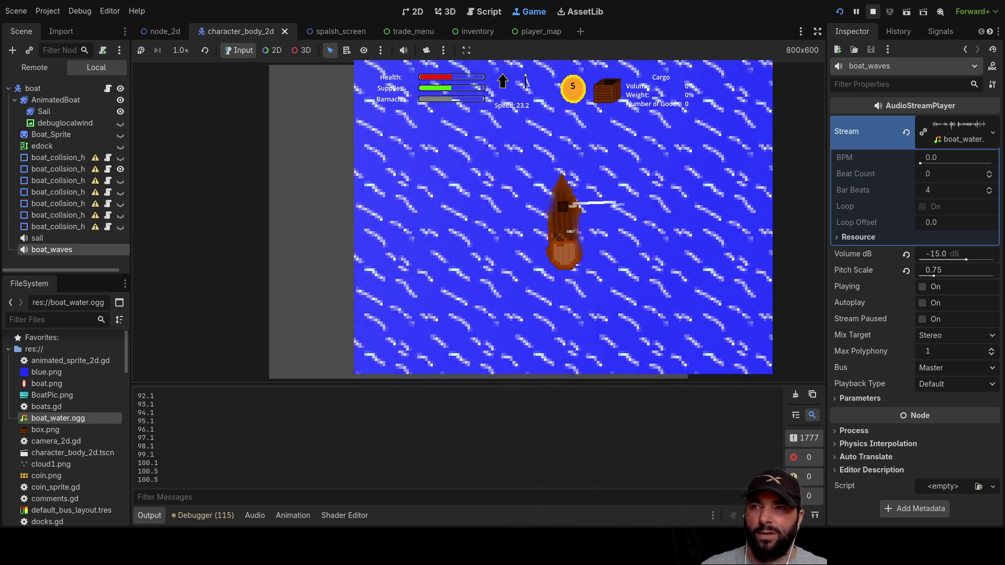
# Stop the game, change line 215 to rope_pully(1.25), and relaunch.
pyautogui.press('F8')
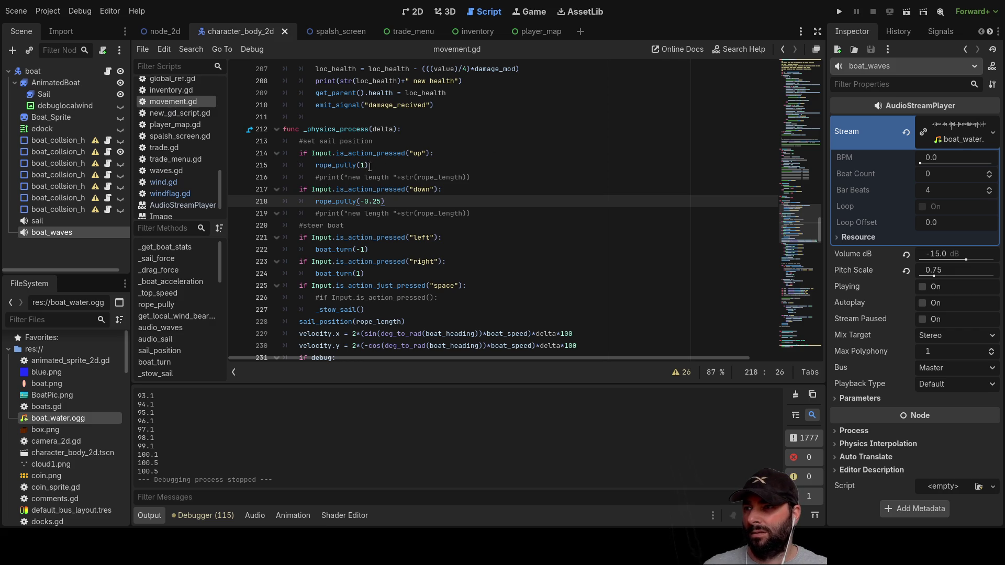
pyautogui.click(369, 166)
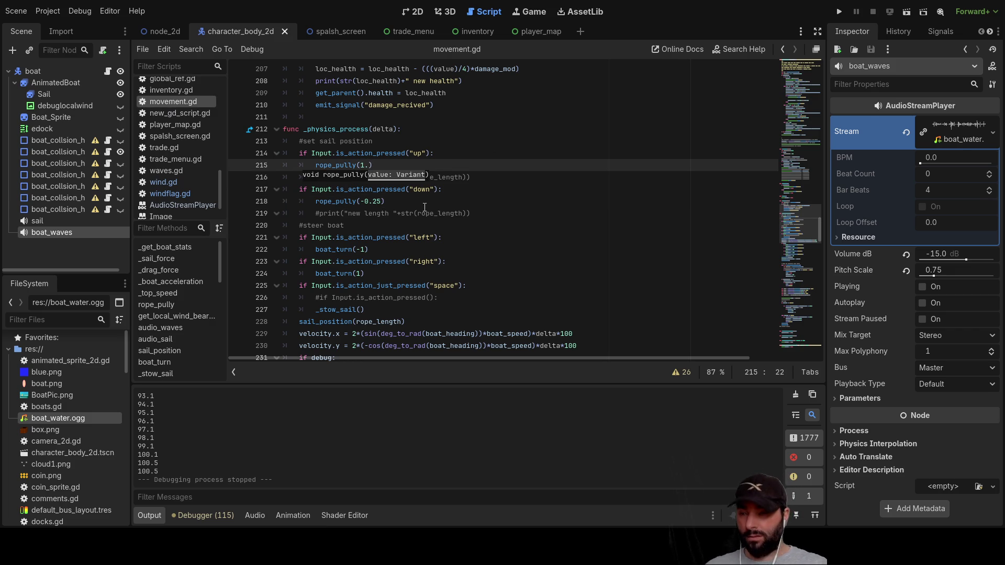
pyautogui.write('25')
pyautogui.click(443, 204)
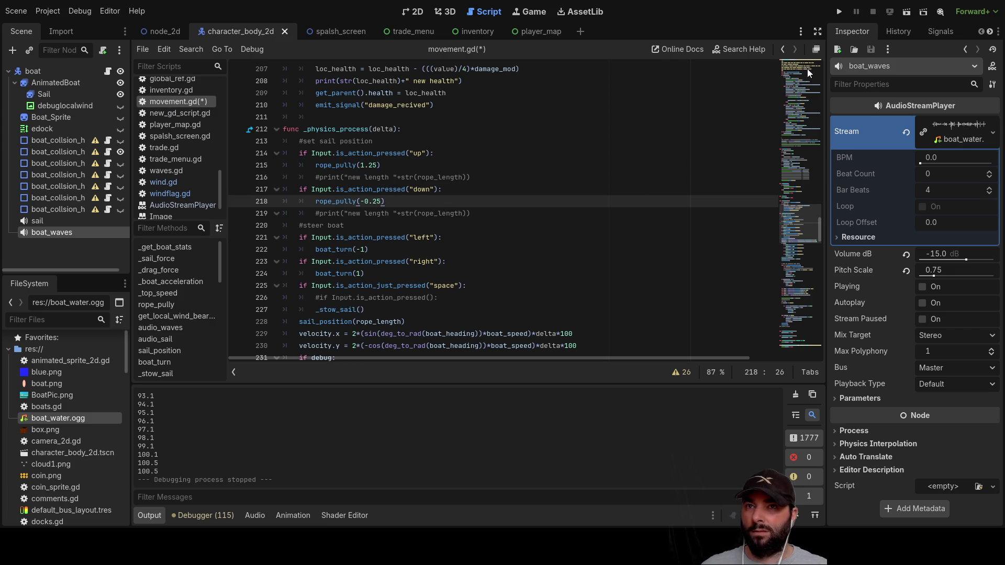
pyautogui.click(839, 13)
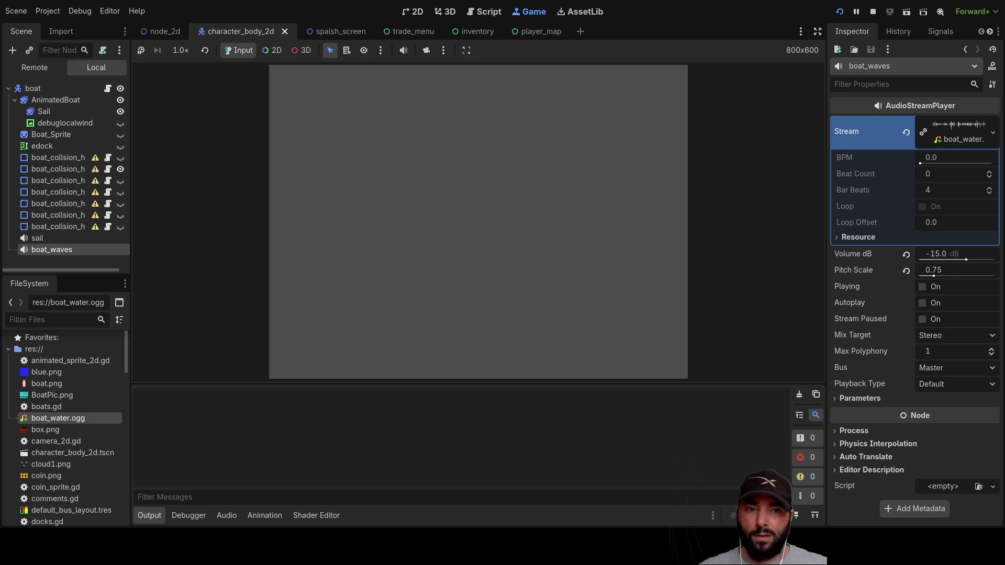
# Sail with the 1.25 pull rate, steering left and right, then stop the game with F8.
pyautogui.click(457, 74)
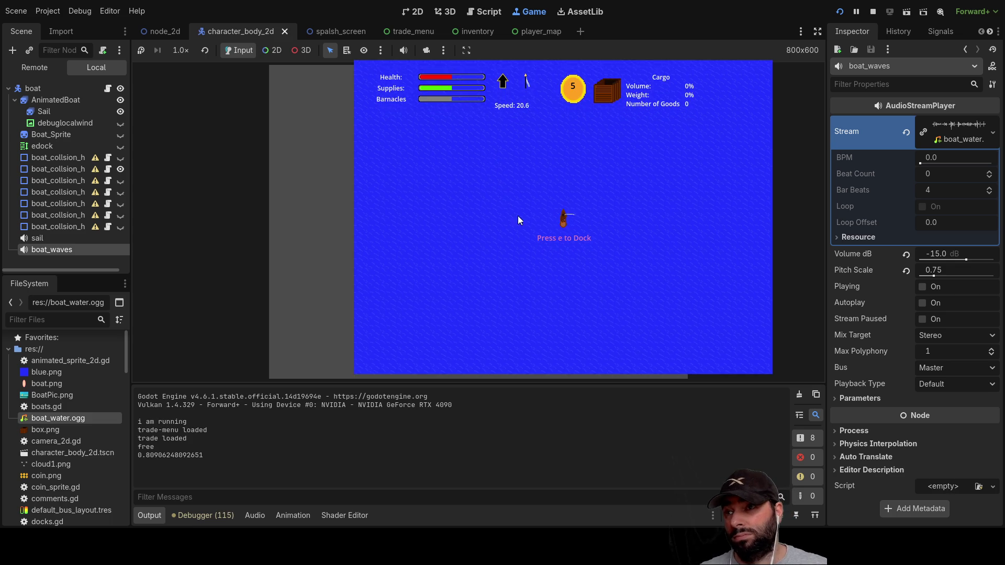
pyautogui.scroll(5, 610, 250)
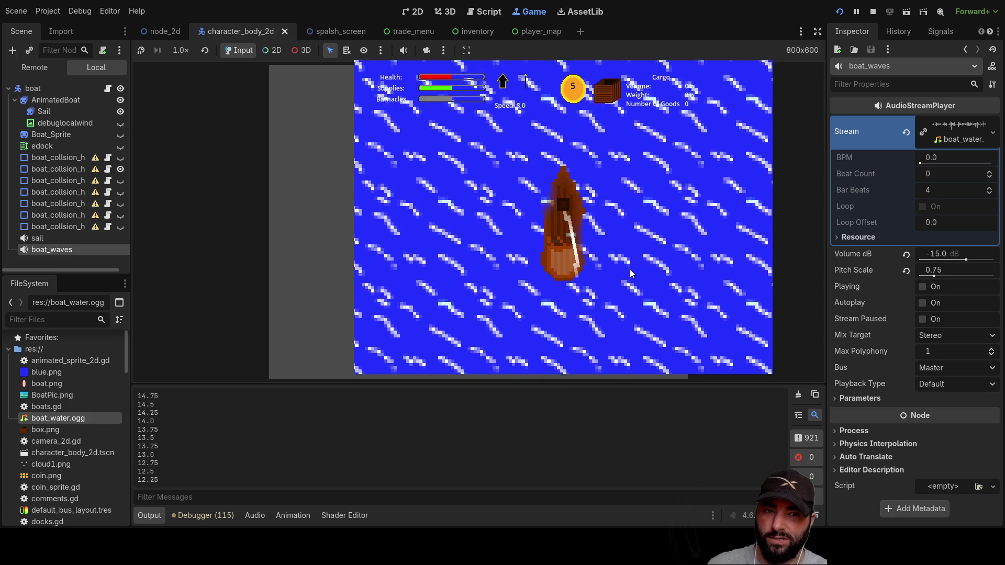
pyautogui.press('Left')
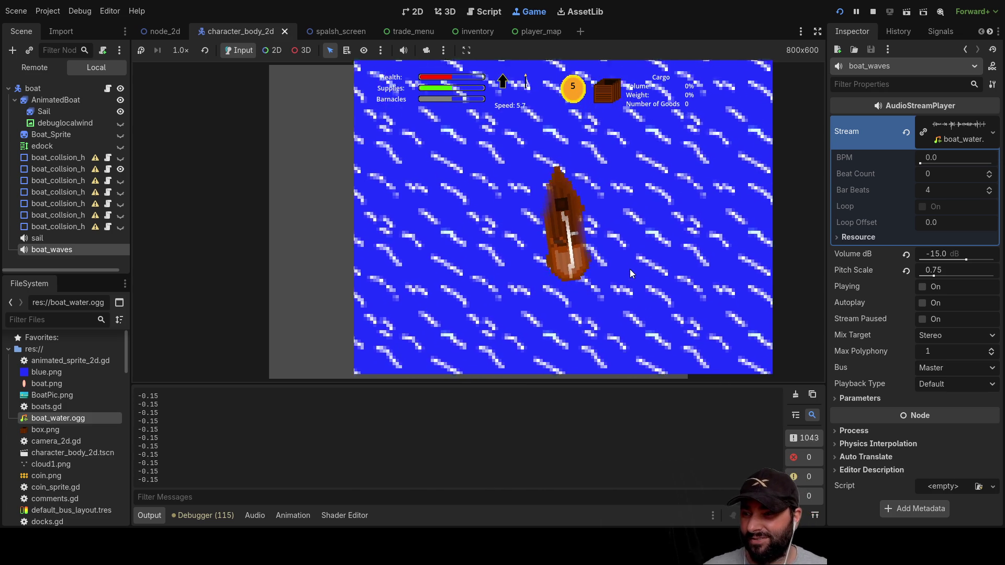
pyautogui.press('Right')
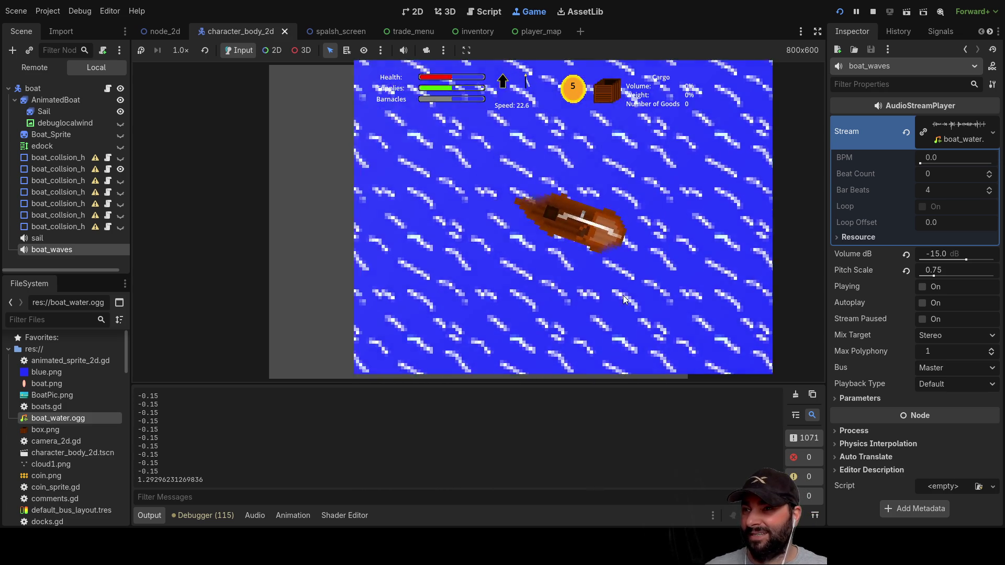
pyautogui.press('Left')
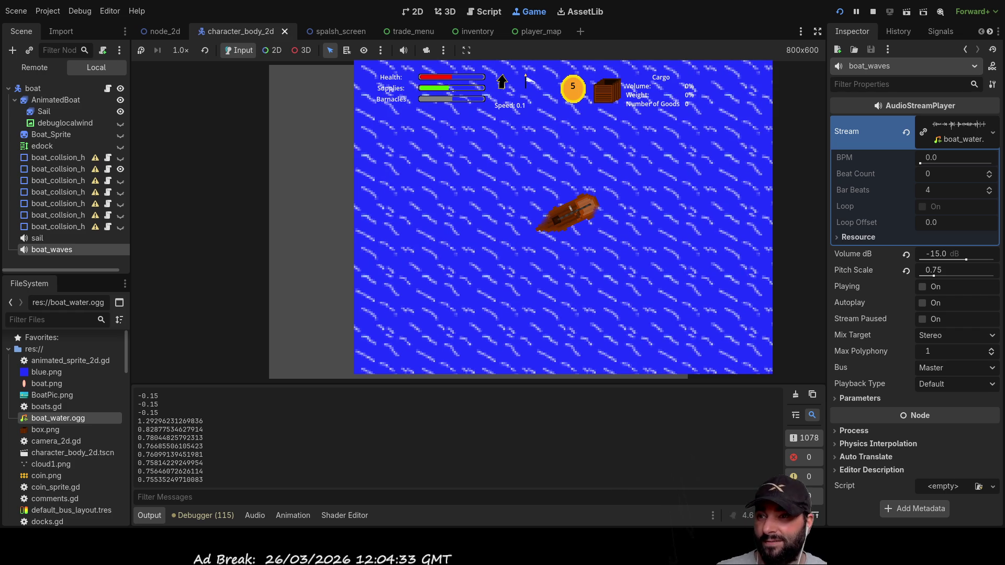
pyautogui.press('F8')
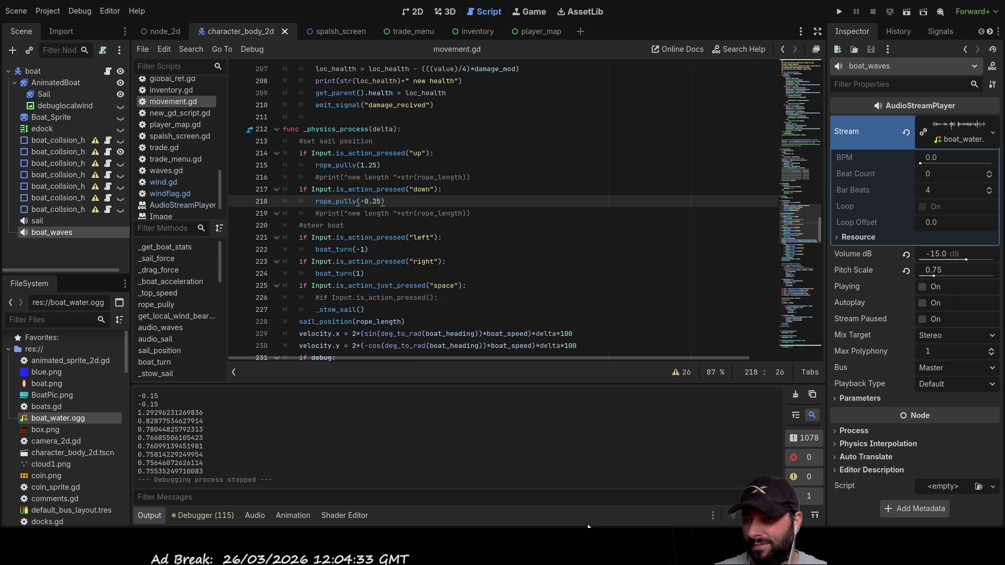
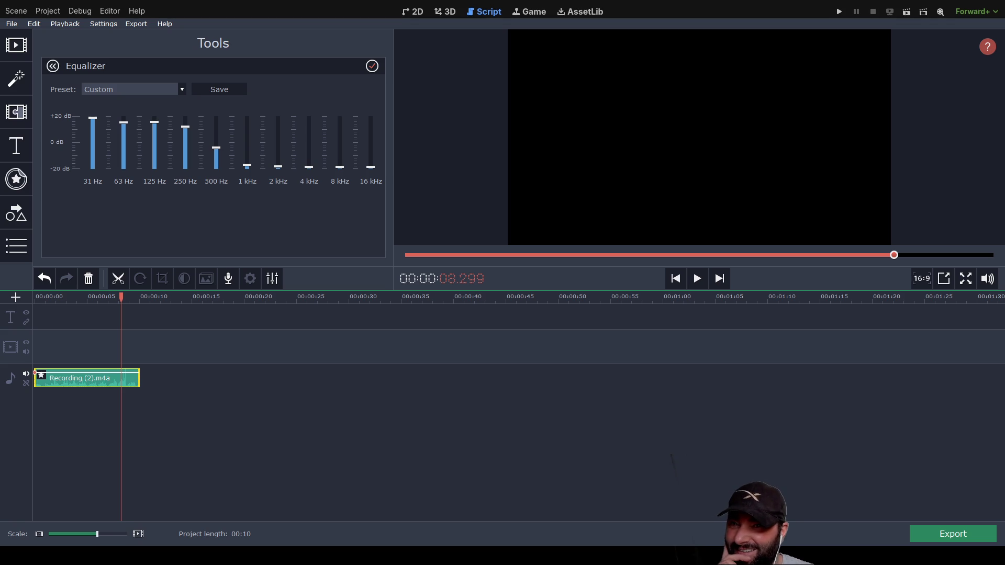
# Rewind the recording and play it briefly to hear the current equalizer.
pyautogui.click(675, 278)
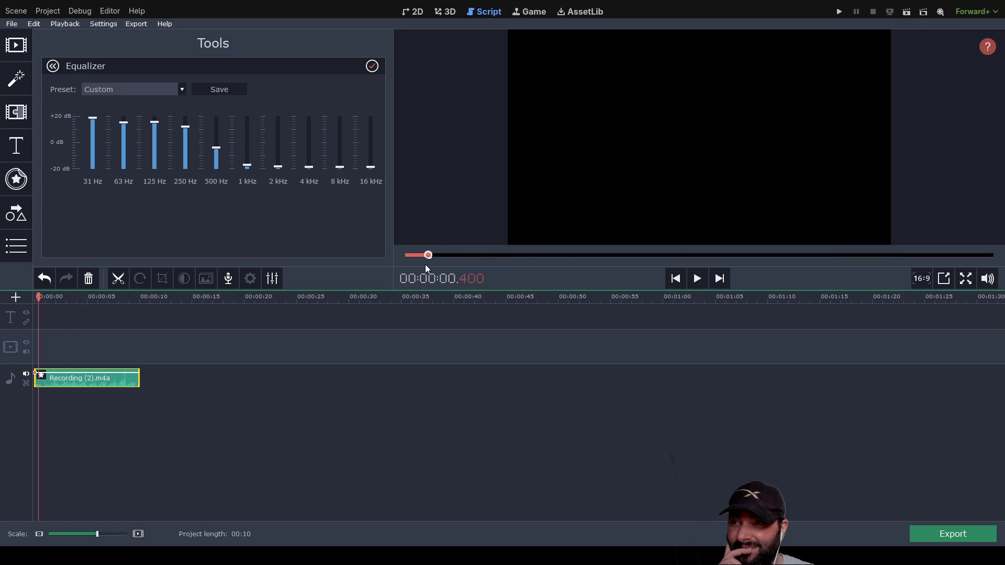
pyautogui.click(697, 280)
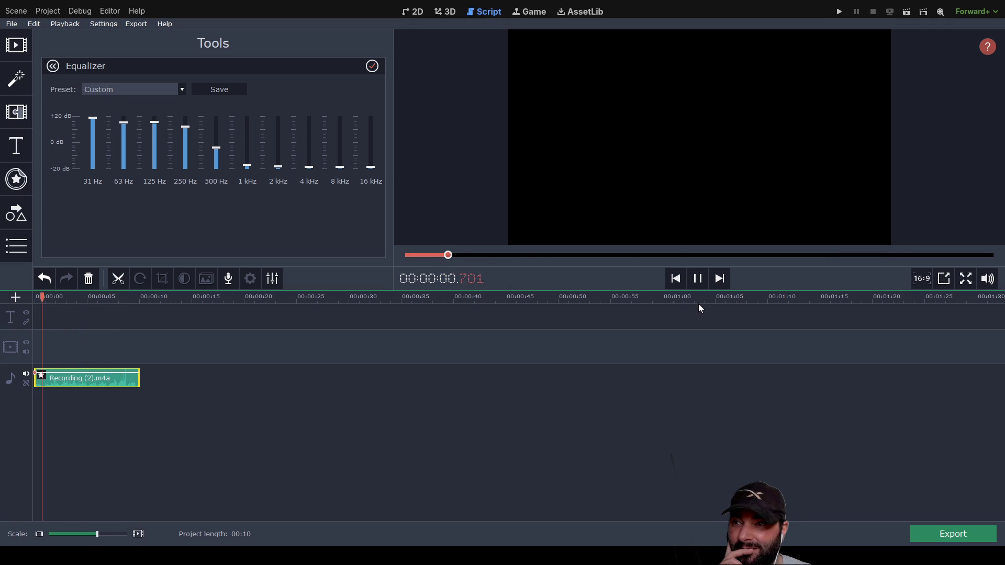
pyautogui.click(697, 279)
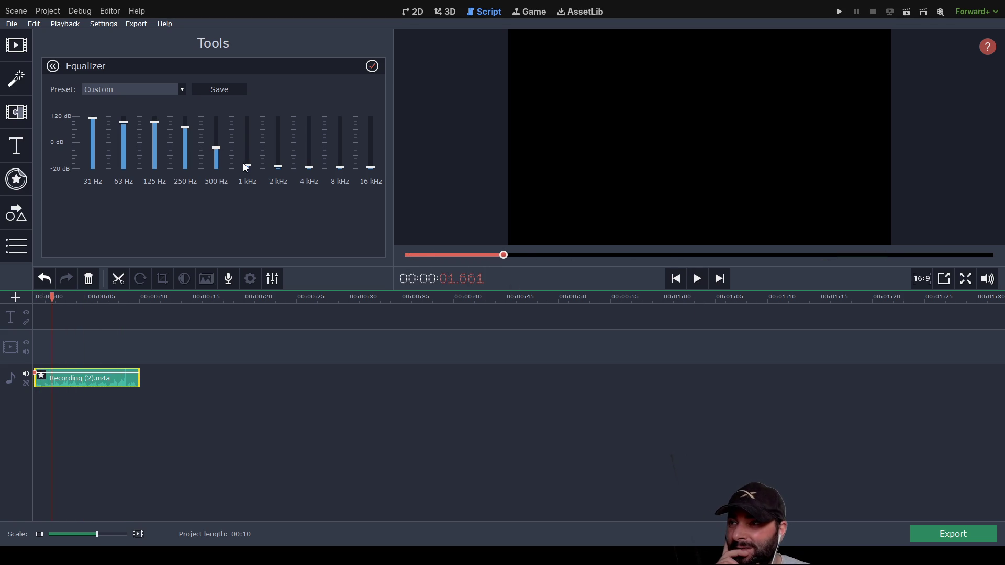
# Boost the 1 kHz, 2 kHz, 8 kHz, 16 kHz and remaining muted equalizer bands.
pyautogui.click(243, 139)
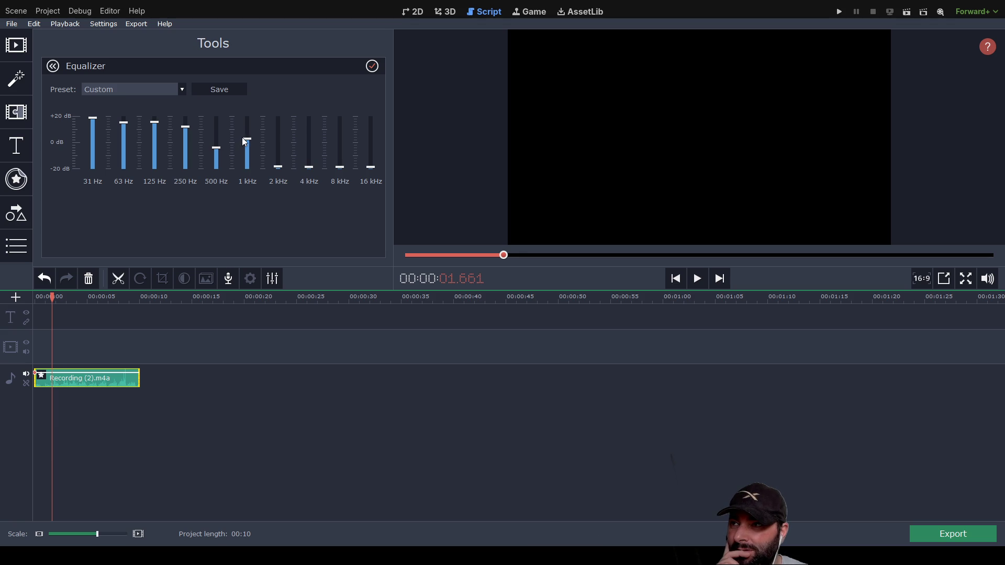
pyautogui.moveTo(278, 168); pyautogui.dragTo(281, 146)
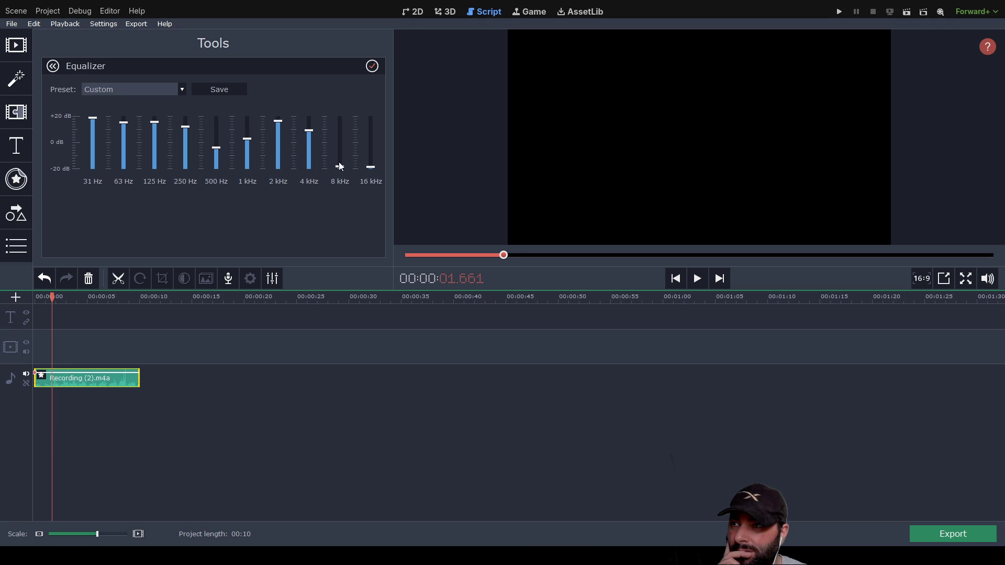
pyautogui.moveTo(339, 167); pyautogui.dragTo(341, 120)
pyautogui.moveTo(370, 165); pyautogui.dragTo(371, 121)
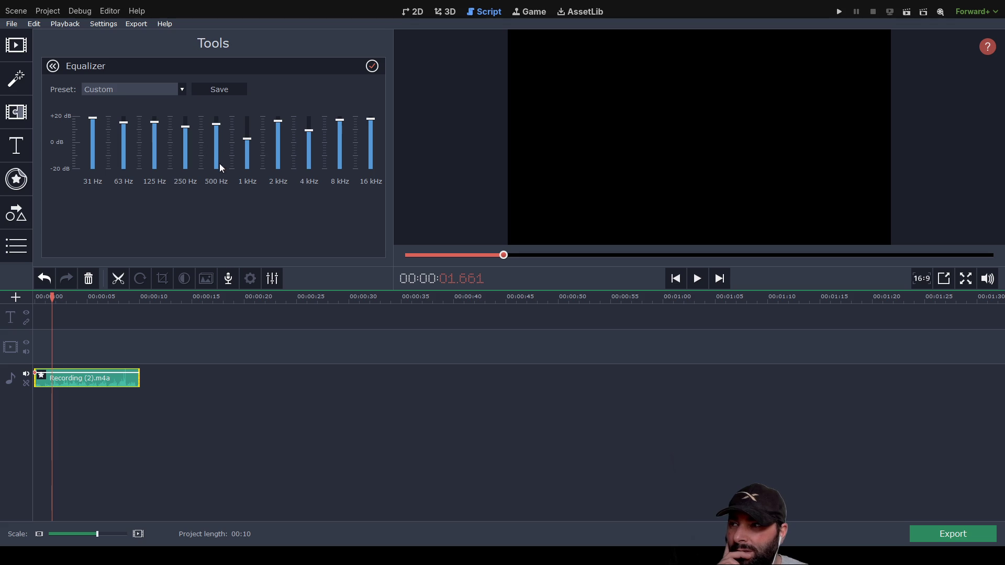
pyautogui.click(53, 66)
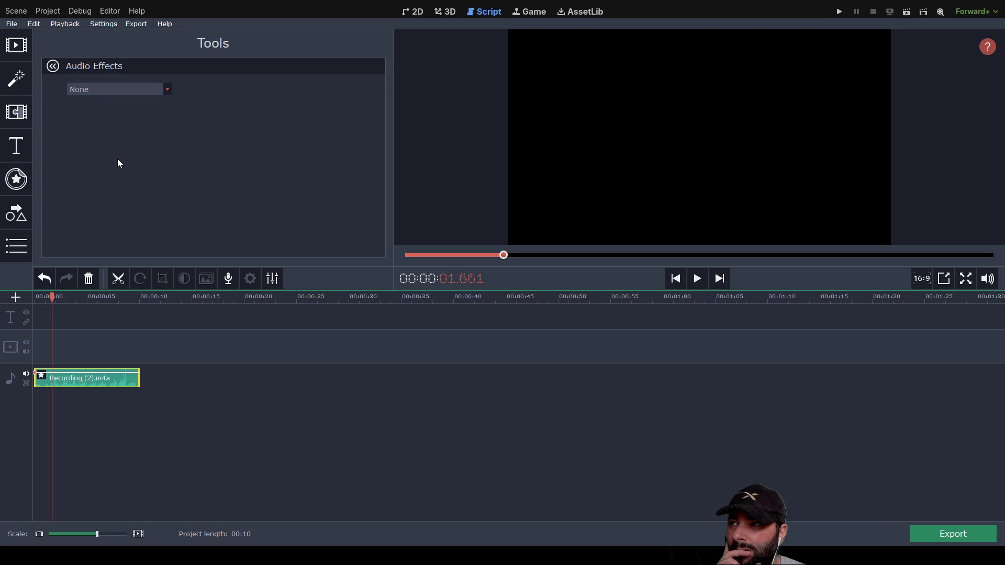
# Apply Low pitch, preview it from the start, then switch the effect to Robot.
pyautogui.press('Down')
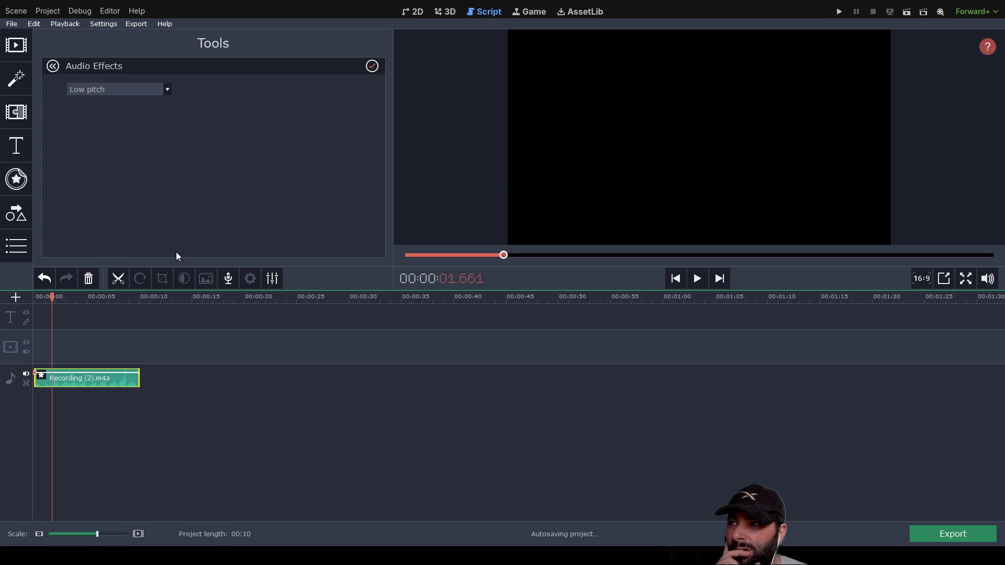
pyautogui.click(697, 278)
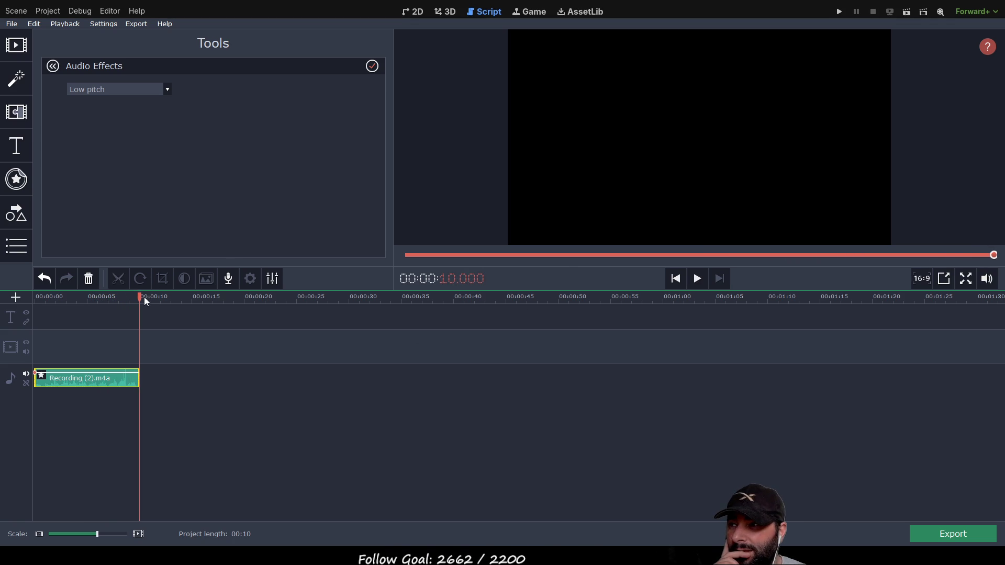
pyautogui.moveTo(139, 297); pyautogui.dragTo(25, 297)
pyautogui.click(696, 278)
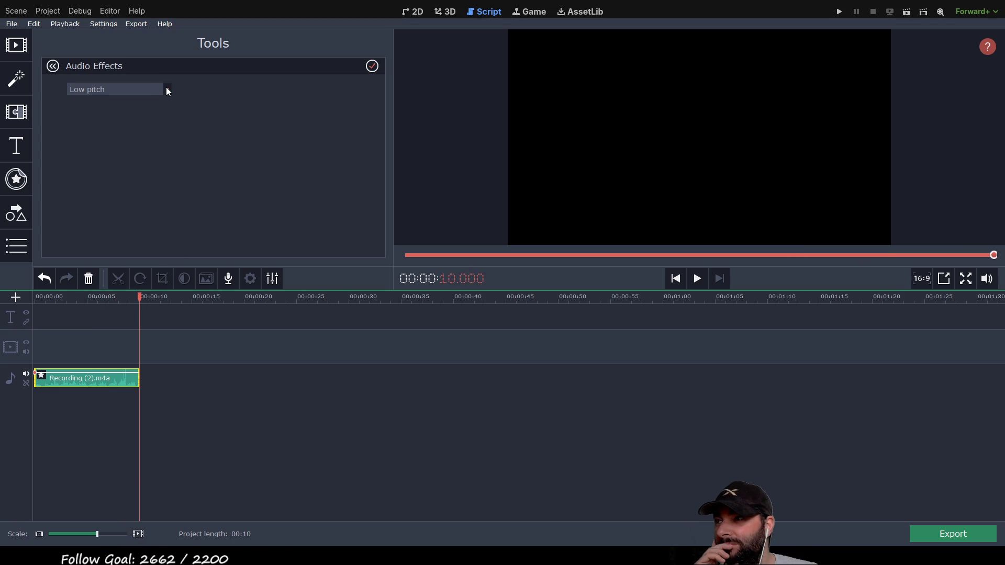
pyautogui.press('Down')
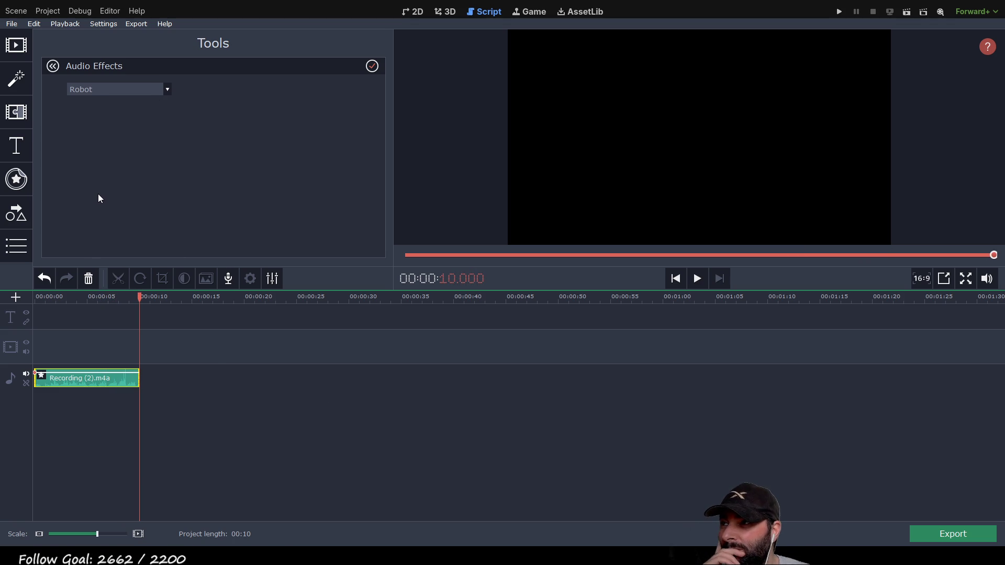
# Preview Robot, then Telephone, and finally switch to Echo and play it.
pyautogui.click(697, 278)
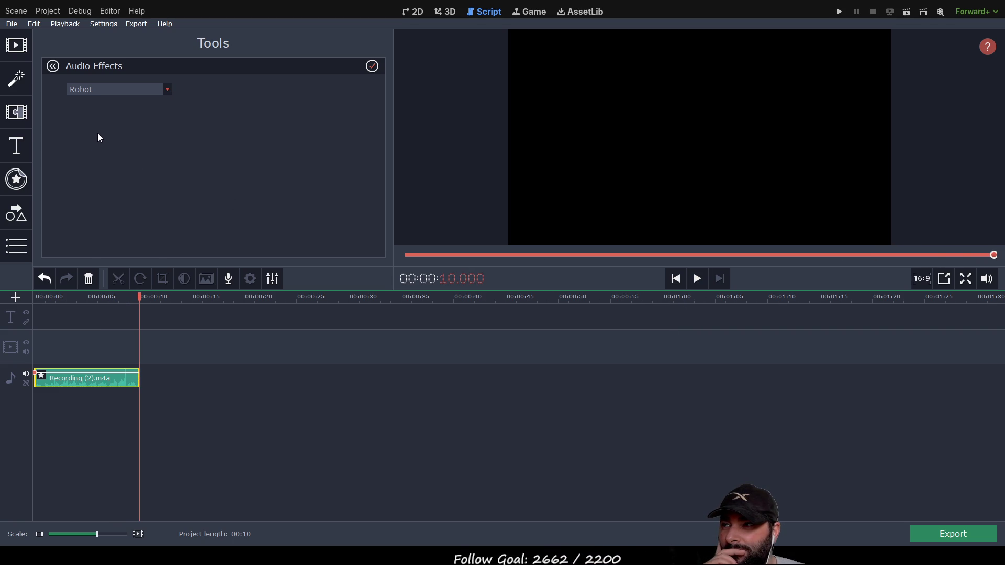
pyautogui.press('Down')
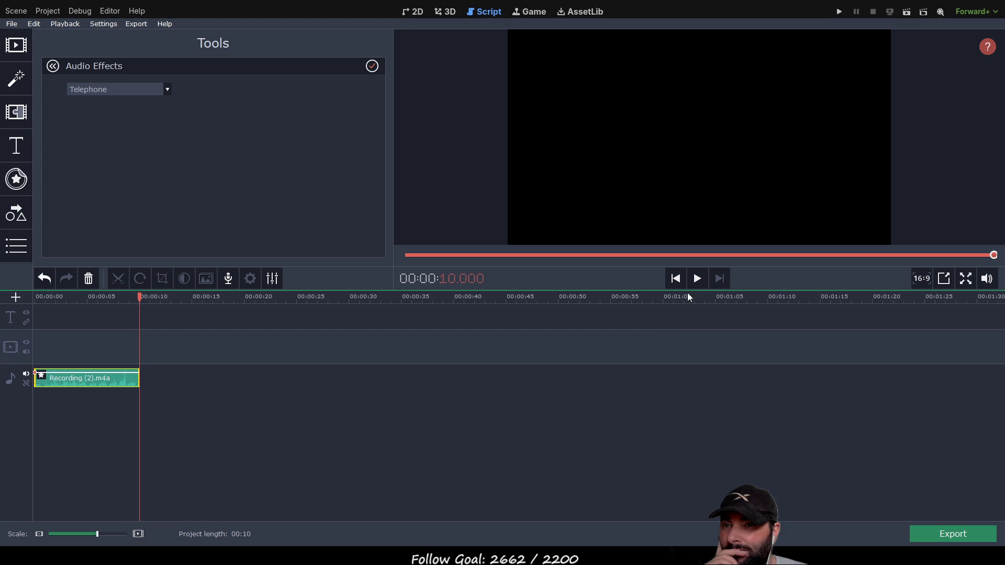
pyautogui.click(697, 279)
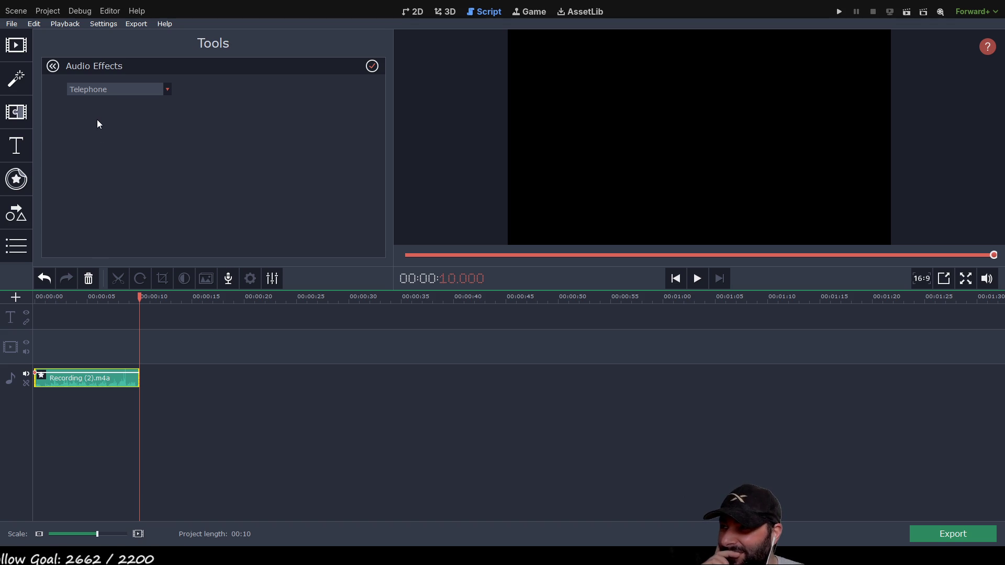
pyautogui.press('Up')
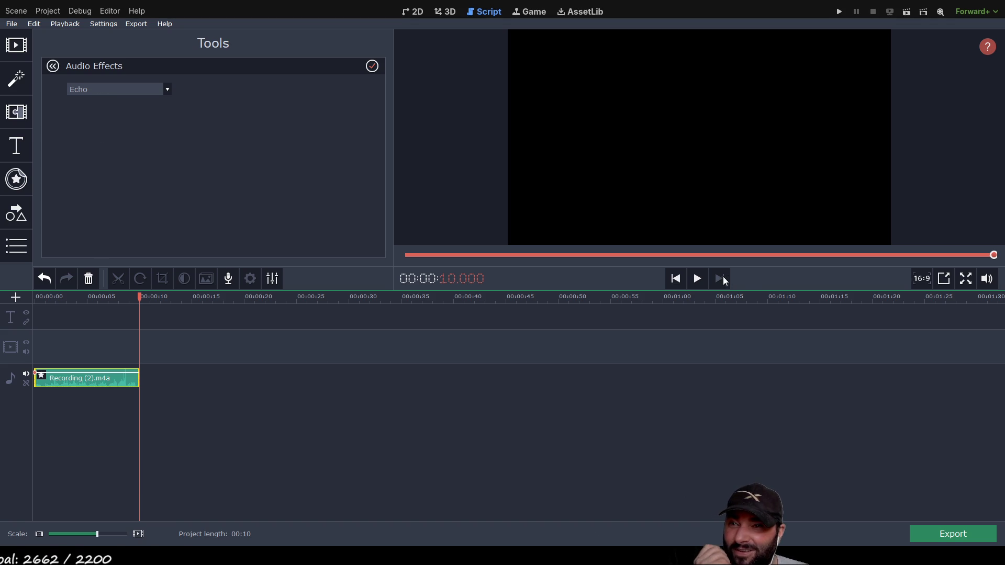
pyautogui.click(697, 277)
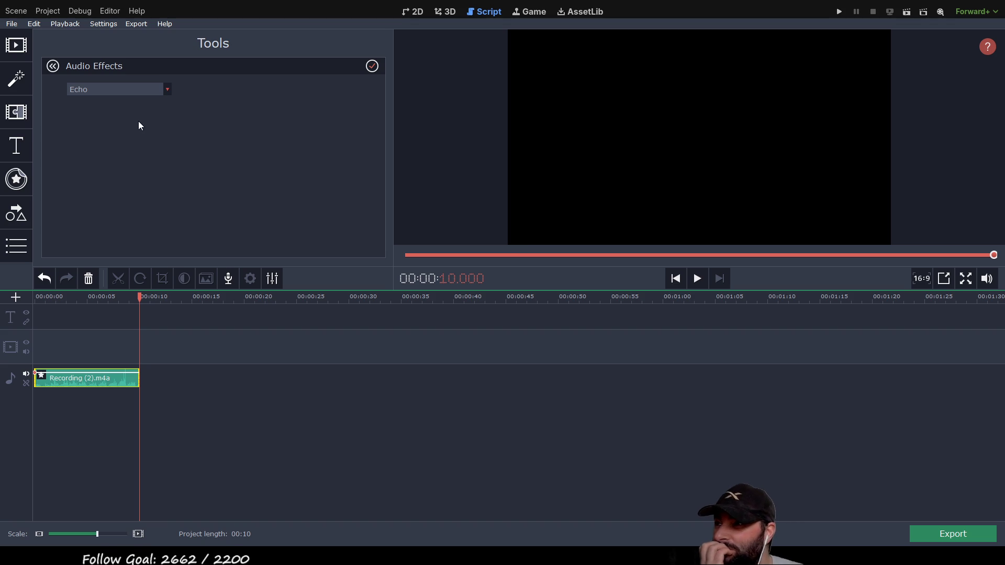
# Switch to High pitch, preview it, then return the effect to Low pitch.
pyautogui.press('Down')
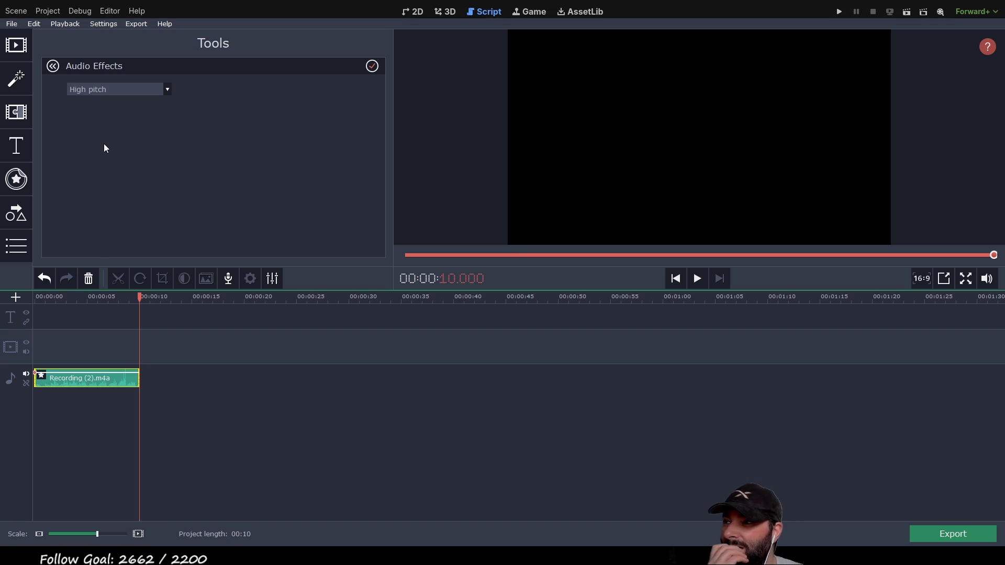
pyautogui.click(697, 278)
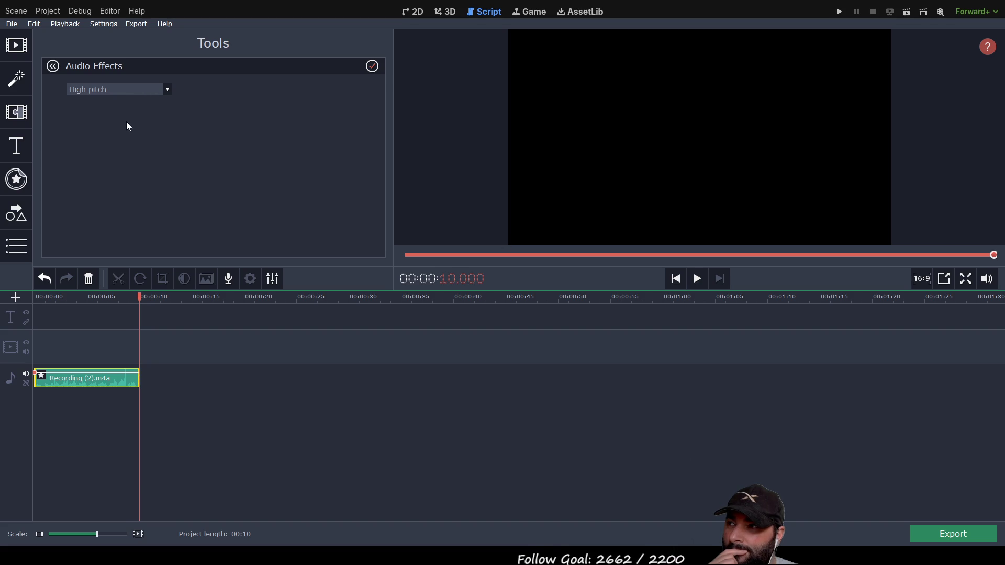
pyautogui.press('Down')
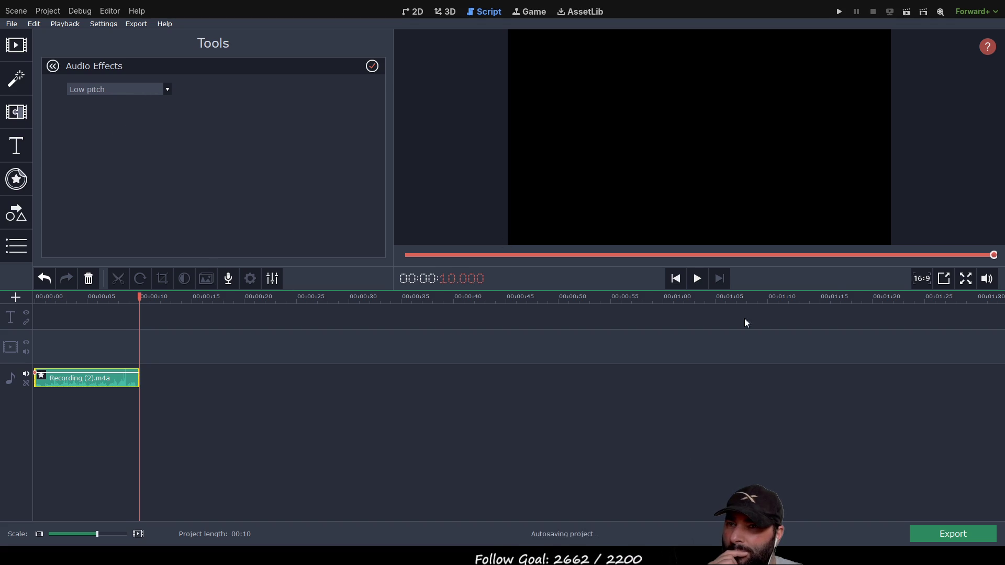
# Replay Low pitch, then switch to Muffled and preview it from the start before pausing.
pyautogui.click(699, 277)
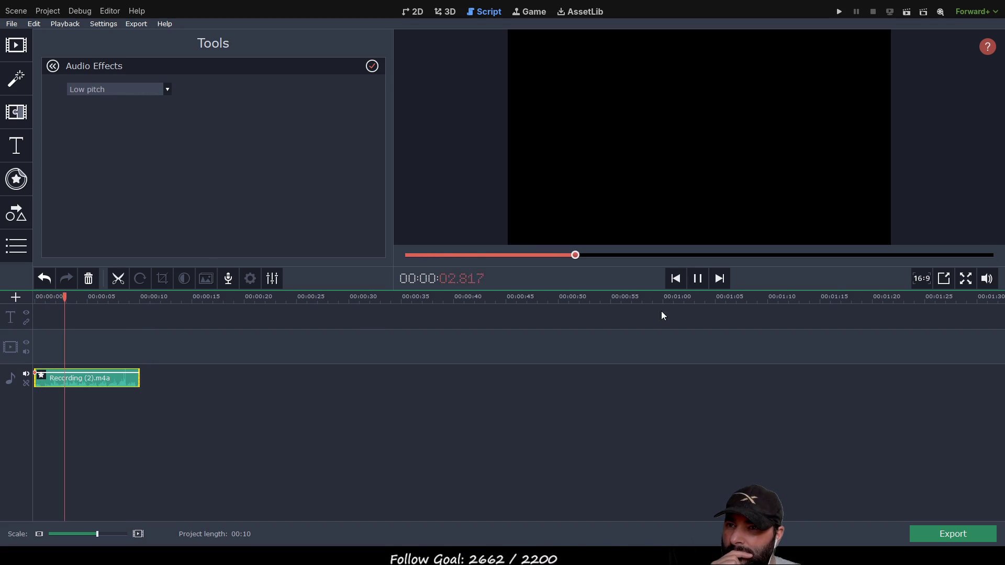
pyautogui.click(693, 280)
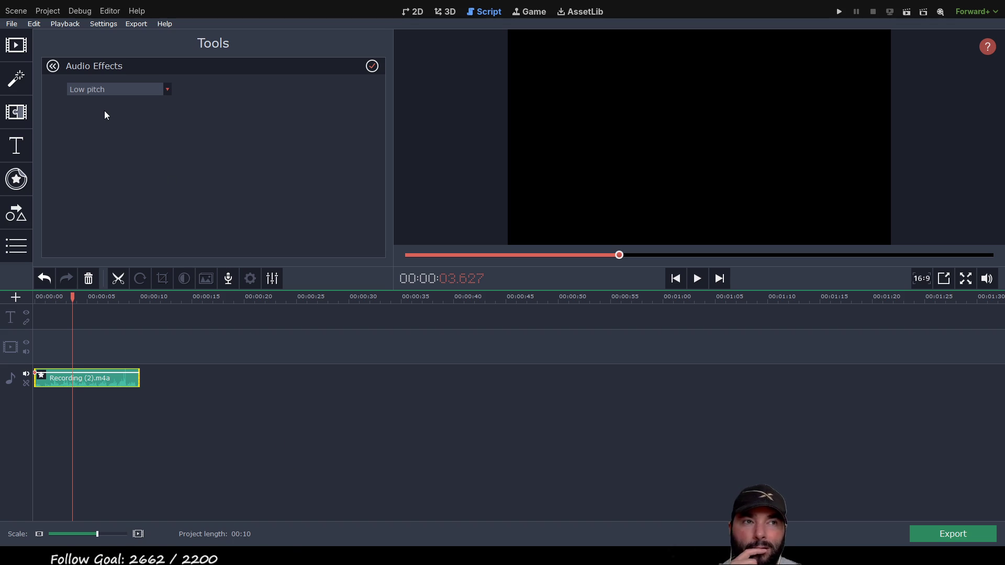
pyautogui.press('Down')
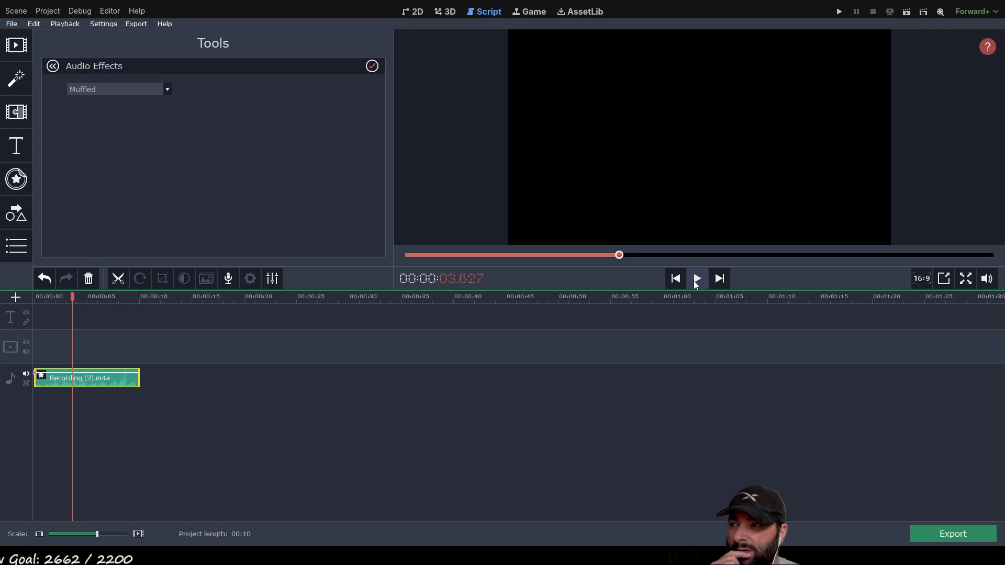
pyautogui.click(696, 279)
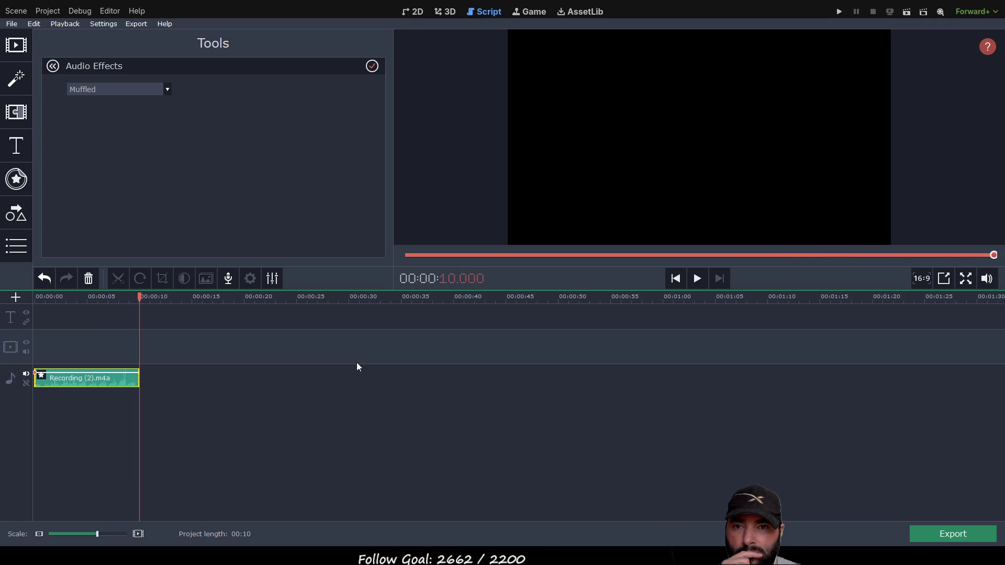
pyautogui.moveTo(139, 298)
pyautogui.mouseDown()
pyautogui.moveTo(33, 298)
pyautogui.moveTo(148, 307)
pyautogui.moveTo(3, 308)
pyautogui.moveTo(258, 310)
pyautogui.moveTo(96, 297)
pyautogui.moveTo(25, 304)
pyautogui.mouseUp()
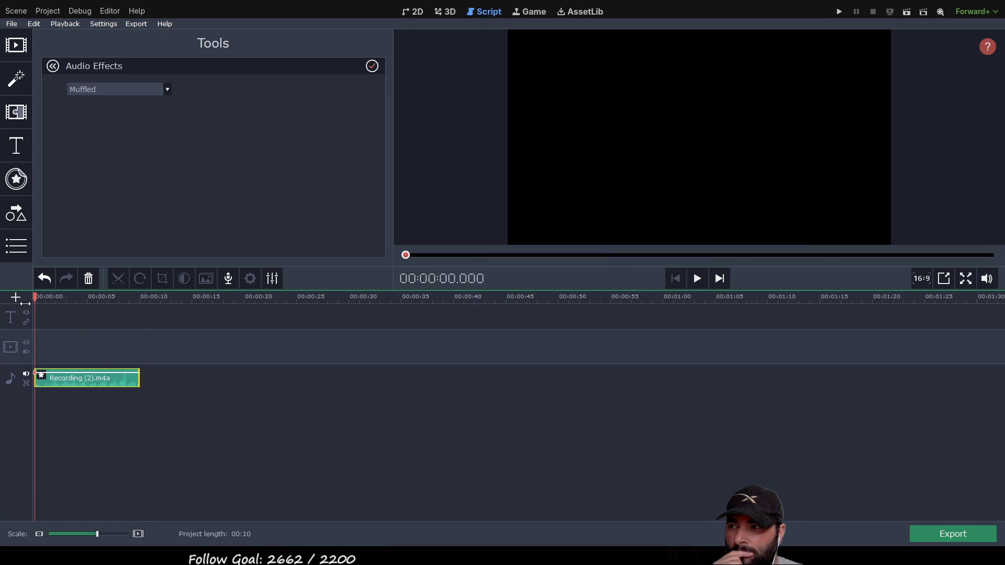
pyautogui.click(696, 280)
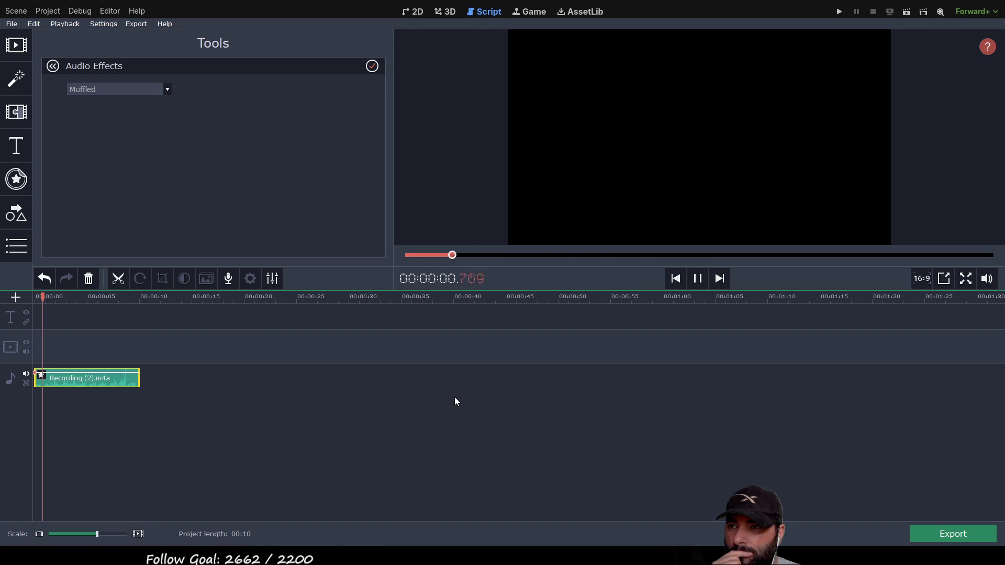
pyautogui.click(698, 281)
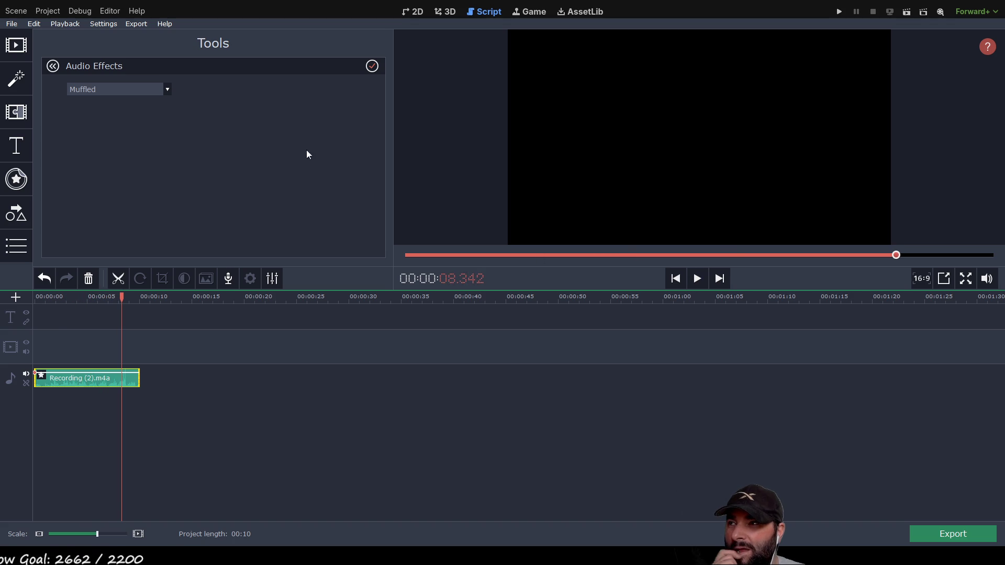
# Preview the Telephone effect, then switch to Very low pitch and stop playback.
pyautogui.click(102, 139)
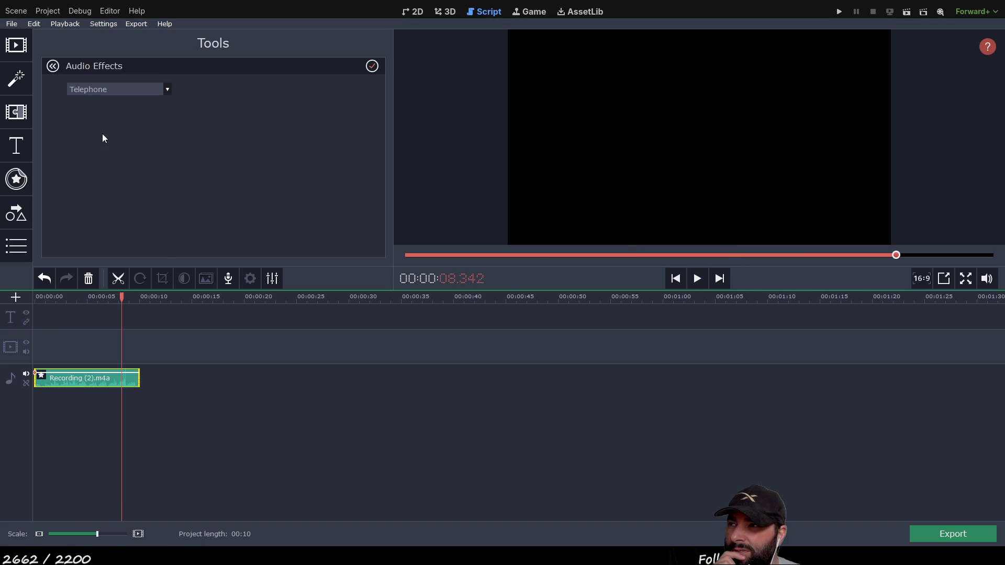
pyautogui.click(698, 280)
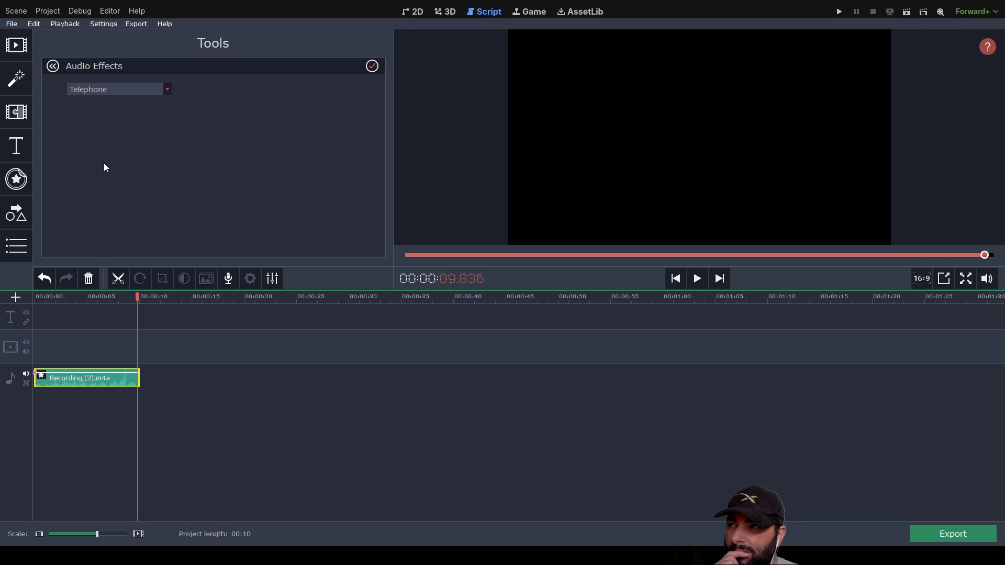
pyautogui.press('Down')
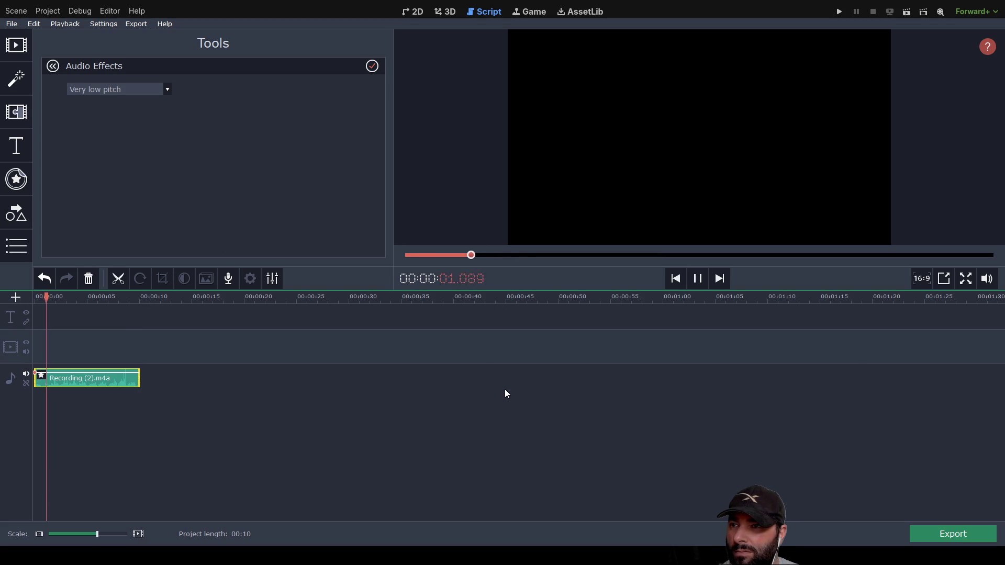
pyautogui.click(700, 281)
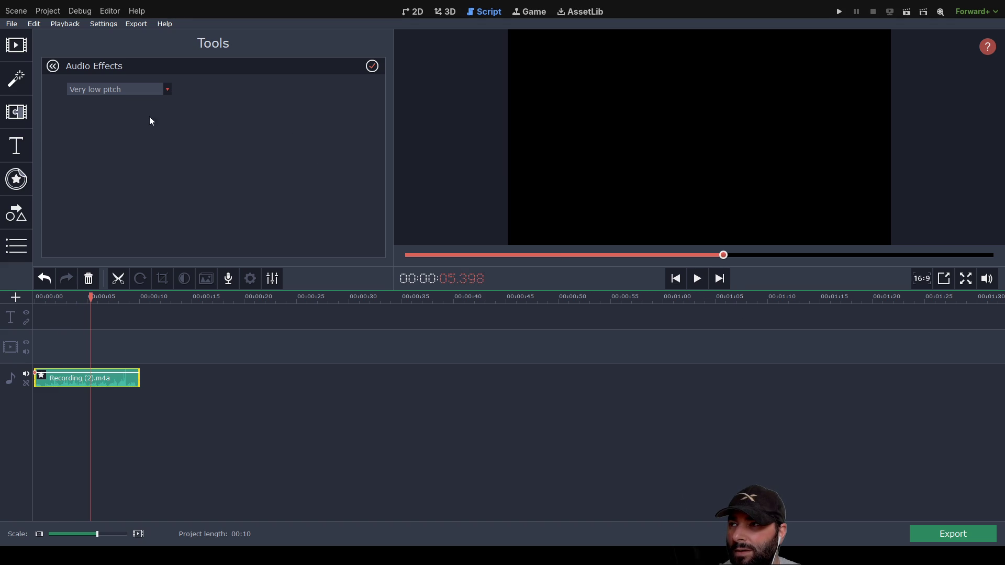
# Preview the Radio effect, then settle on Low pitch and start playing it.
pyautogui.press('Down')
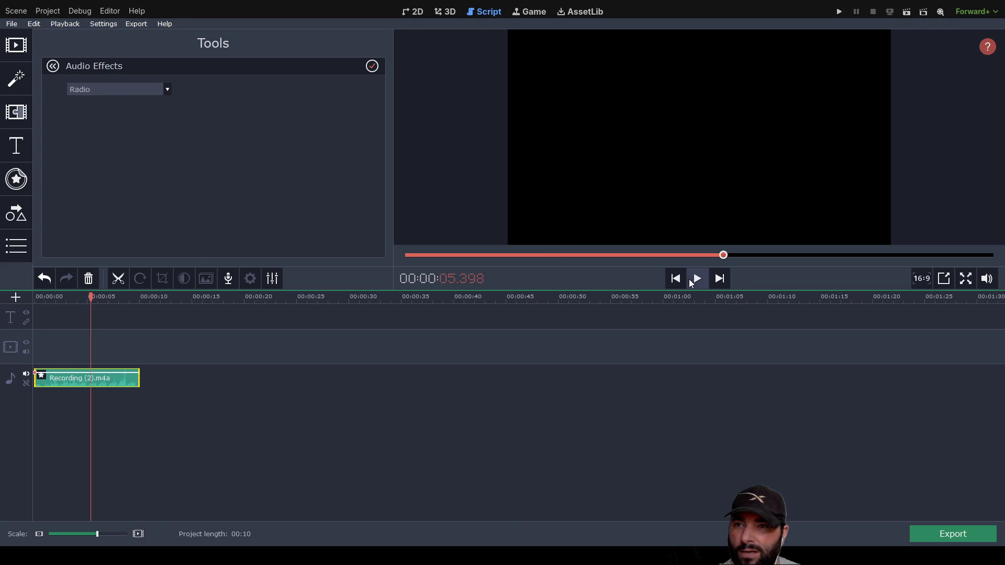
pyautogui.click(695, 278)
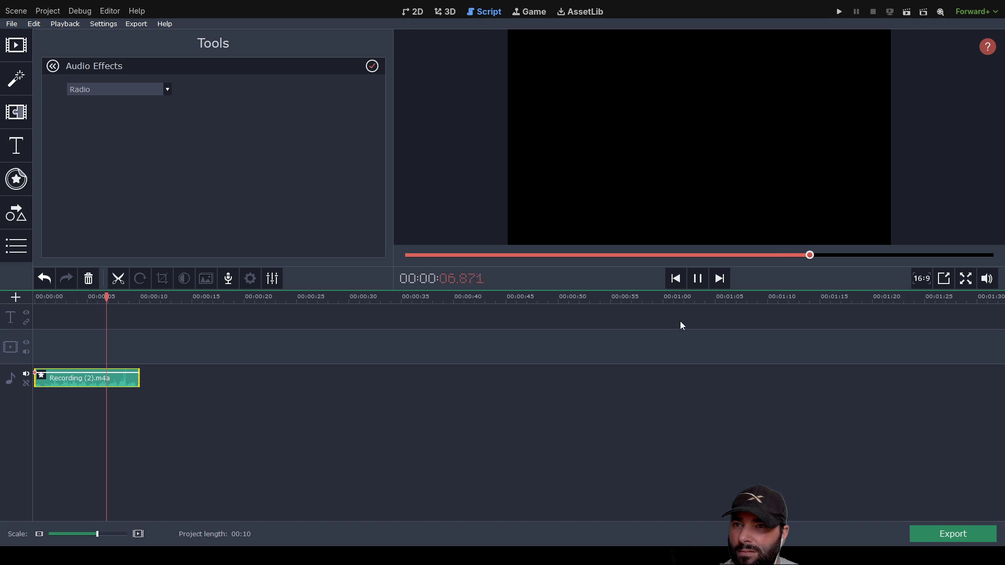
pyautogui.click(699, 281)
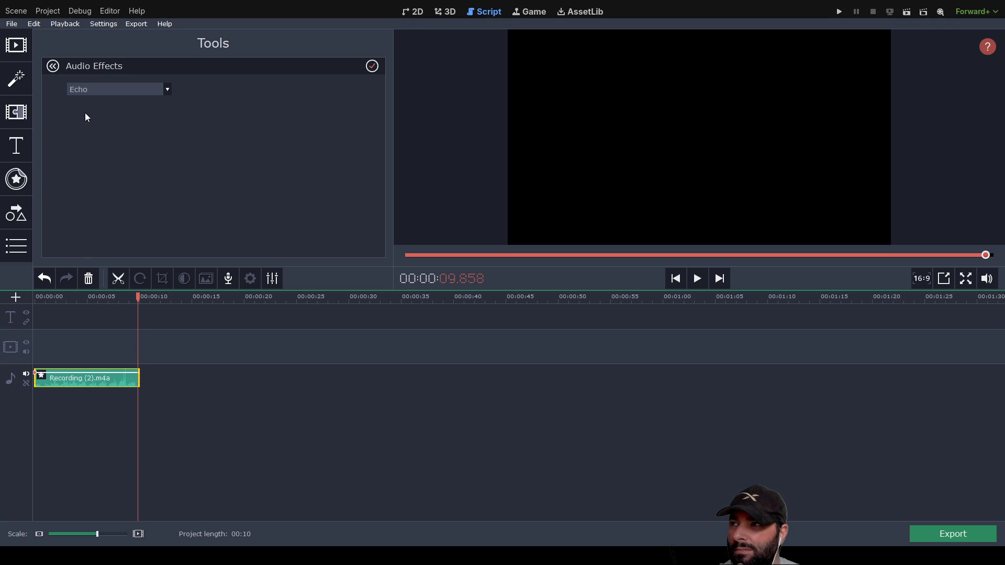
pyautogui.click(700, 279)
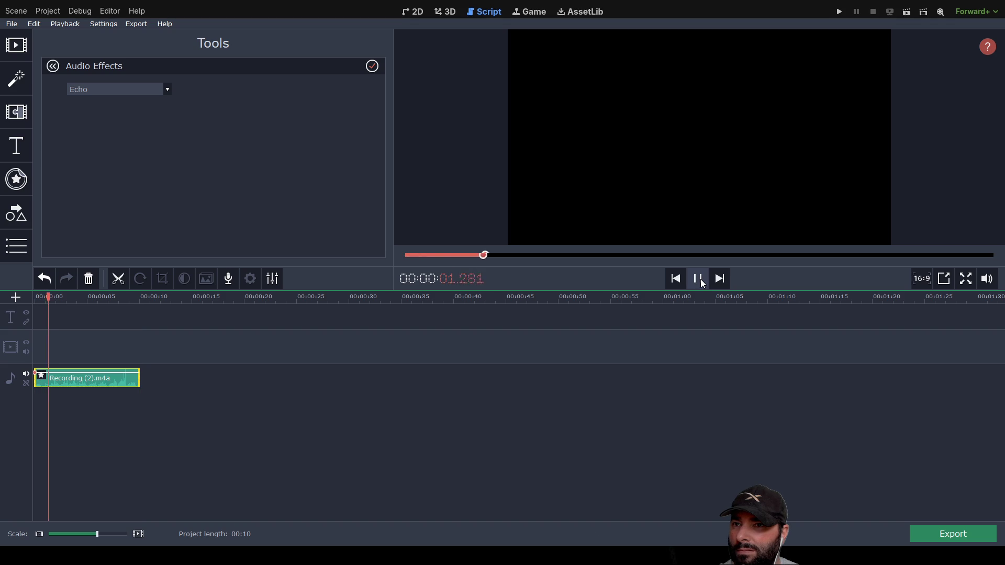
pyautogui.click(700, 278)
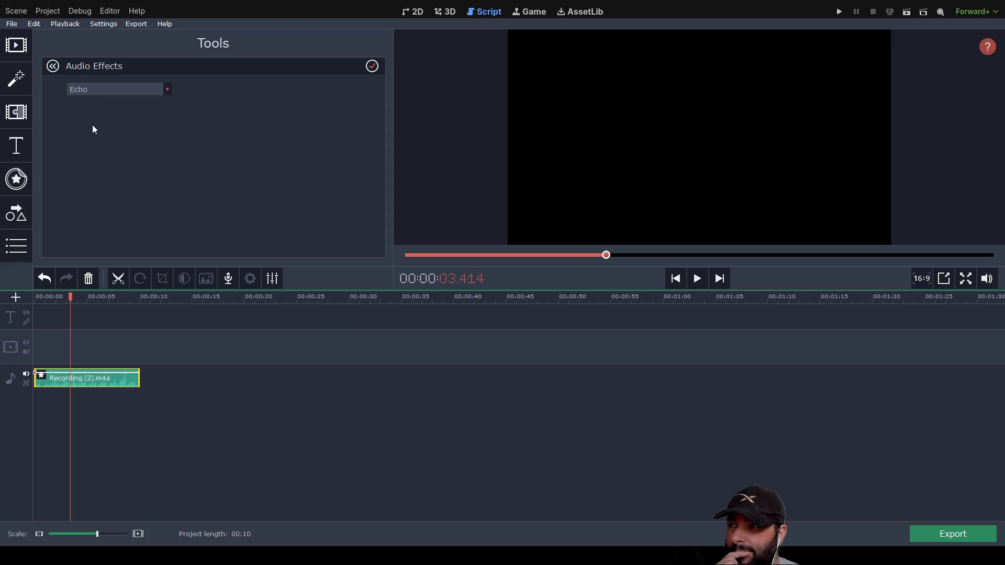
pyautogui.click(96, 155)
pyautogui.click(697, 278)
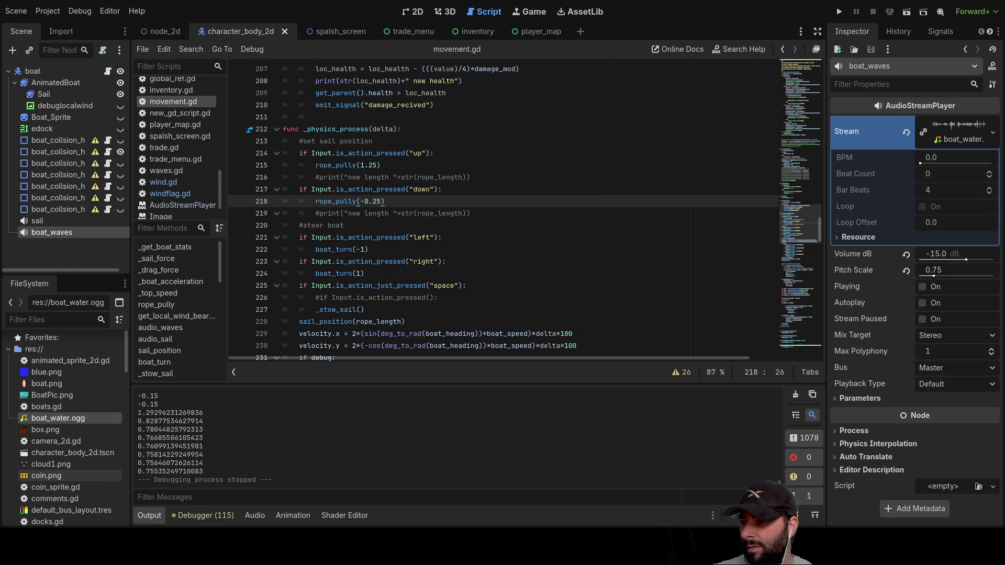
# Select rope.ogg in the FileSystem dock and show the Audio bus layout panel.
pyautogui.scroll(-8, 68, 418)
pyautogui.scroll(-6, 68, 406)
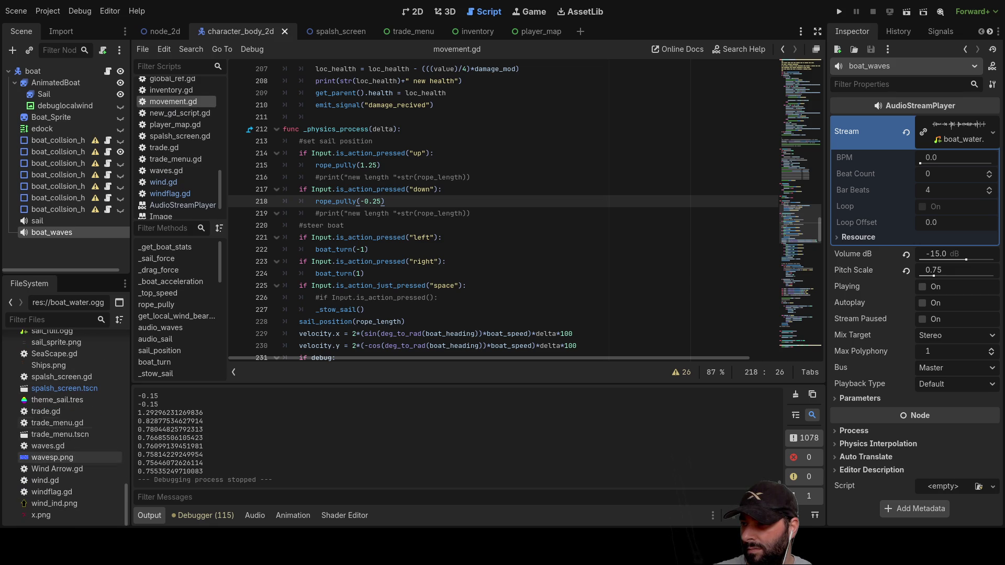
pyautogui.scroll(3, 53, 419)
pyautogui.click(52, 378)
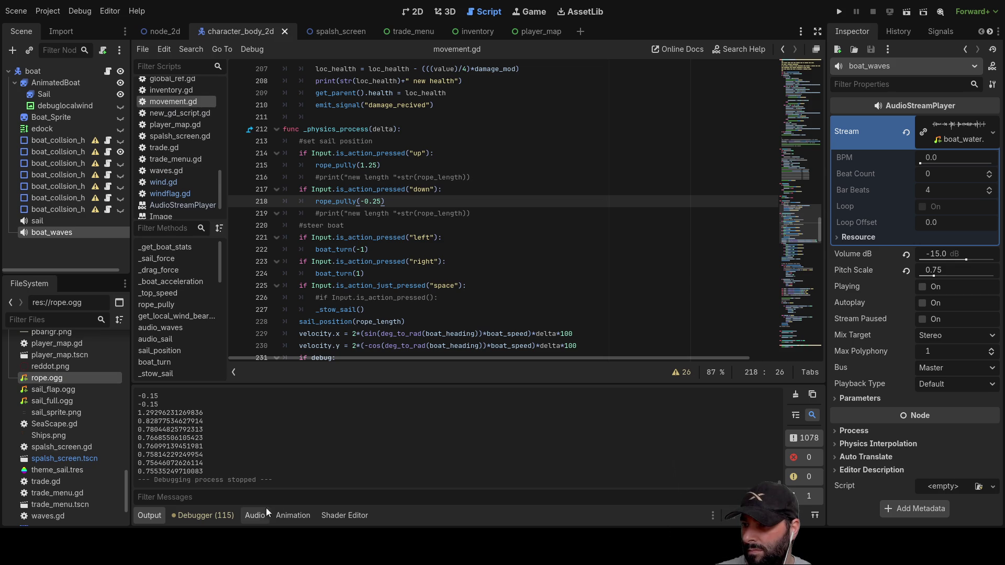
pyautogui.click(255, 515)
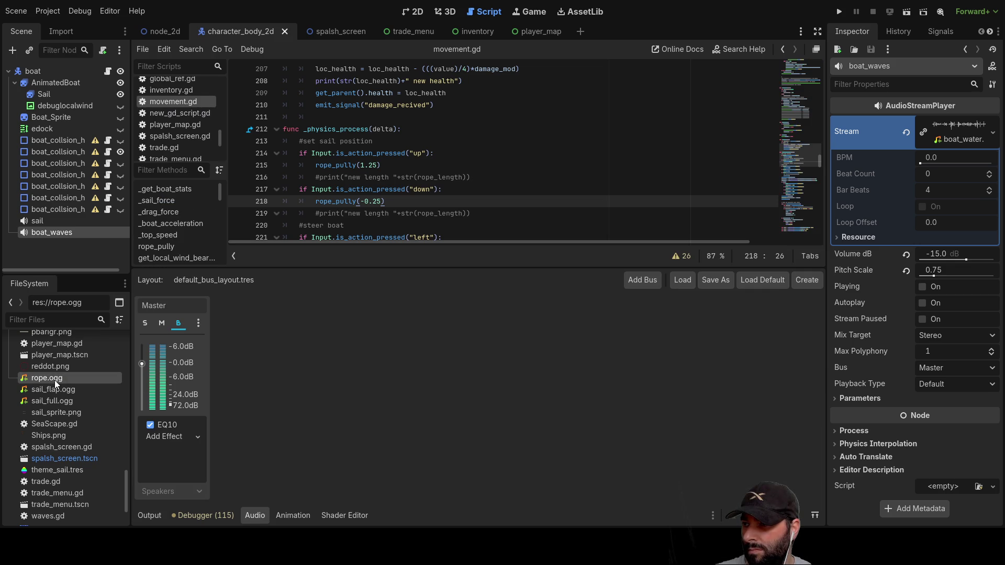
# Open the rope.ogg import preview with its loop settings and waveform.
pyautogui.moveTo(55, 380); pyautogui.dragTo(317, 378)
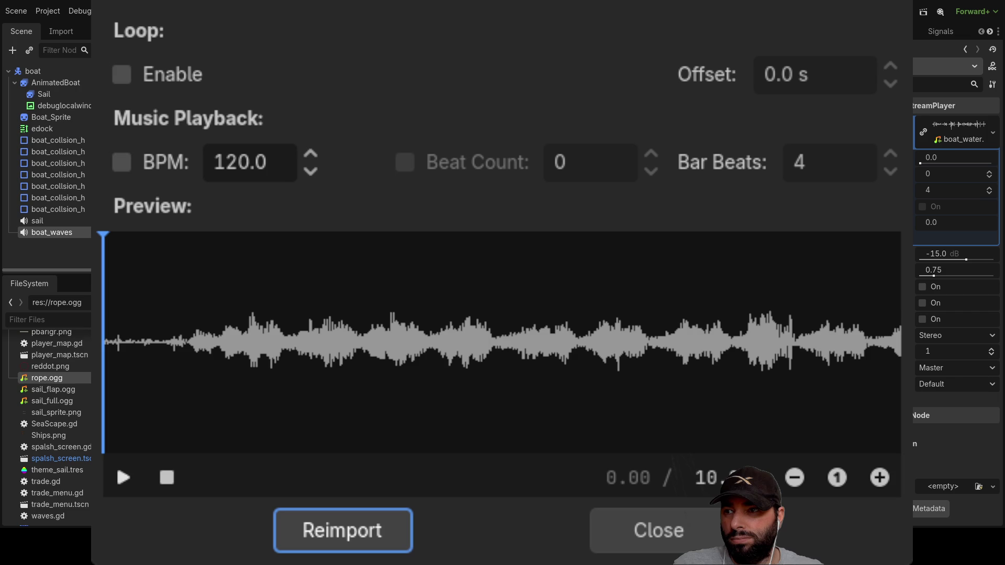
# Preview the rope sound, enable looping with a 1.0 s offset, and play it.
pyautogui.click(126, 478)
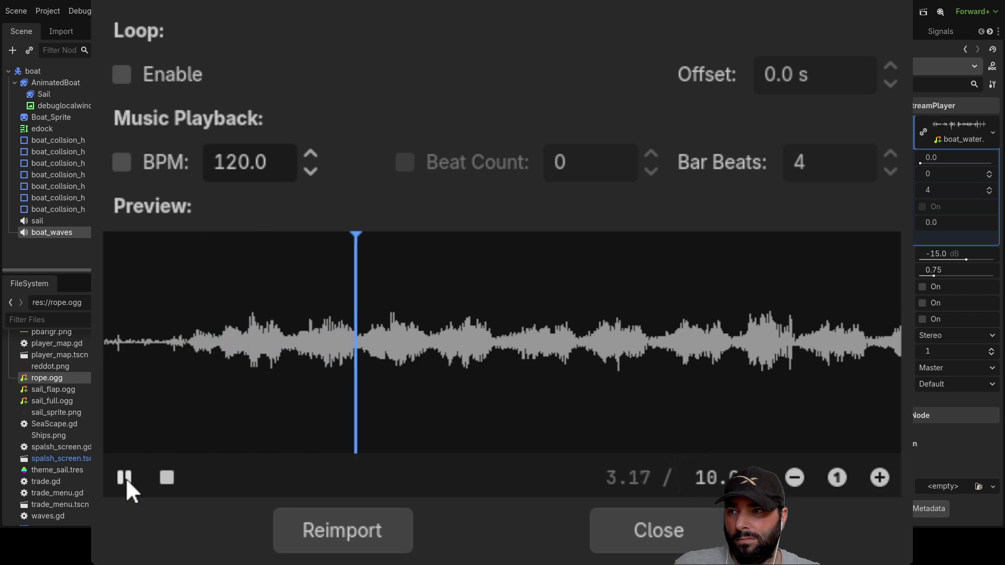
pyautogui.click(164, 479)
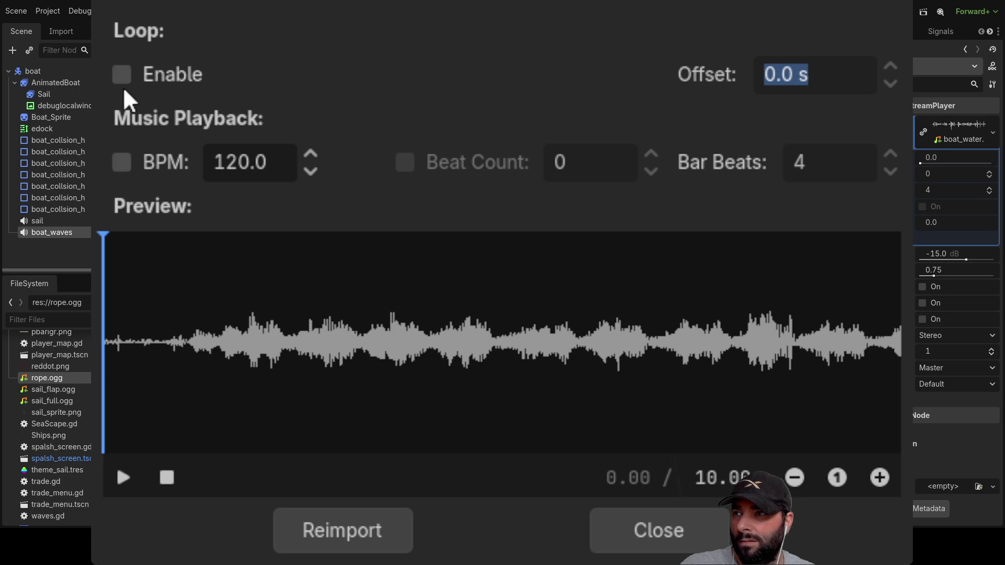
pyautogui.click(126, 71)
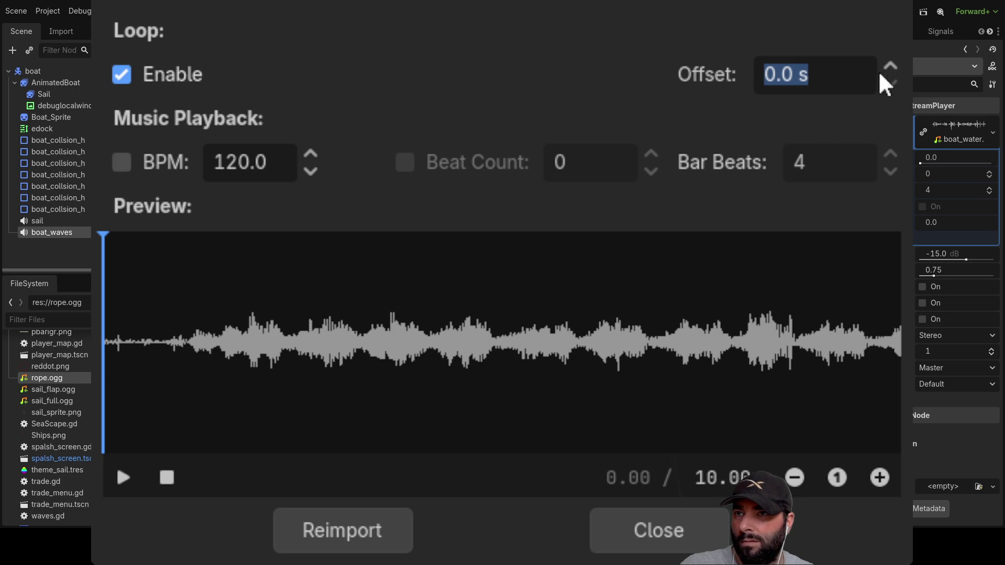
pyautogui.click(897, 59)
pyautogui.click(897, 58)
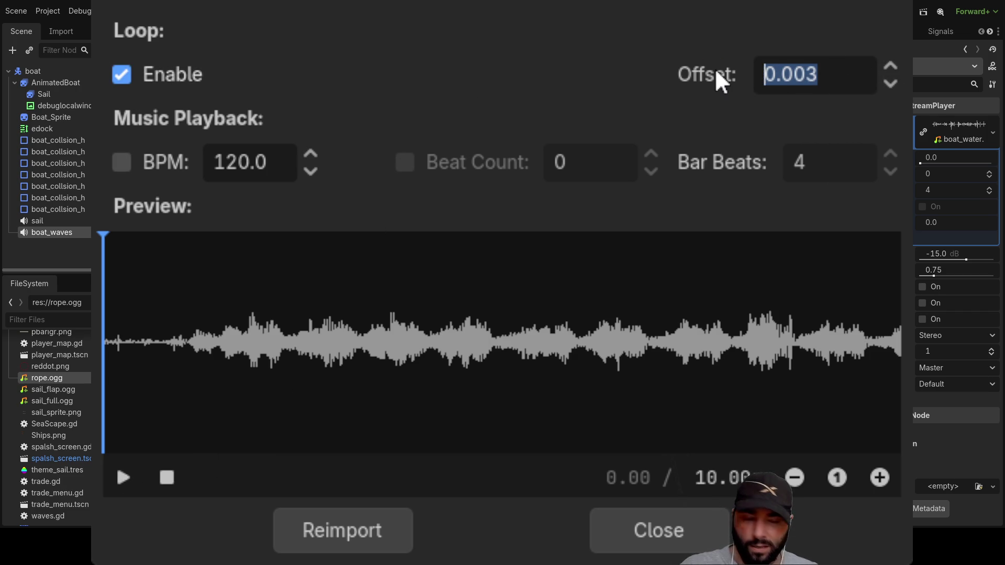
pyautogui.write('1')
pyautogui.press('Return')
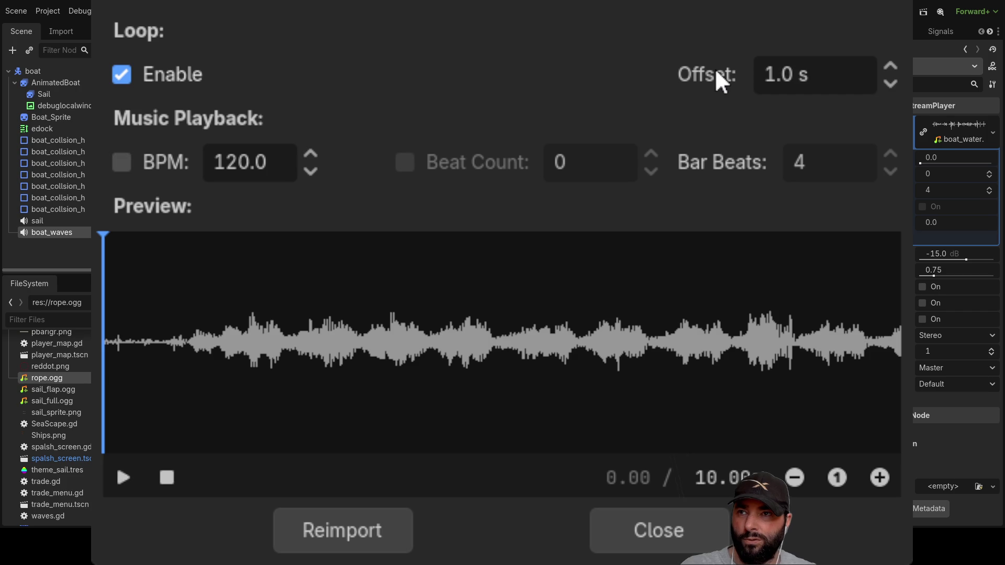
pyautogui.click(120, 477)
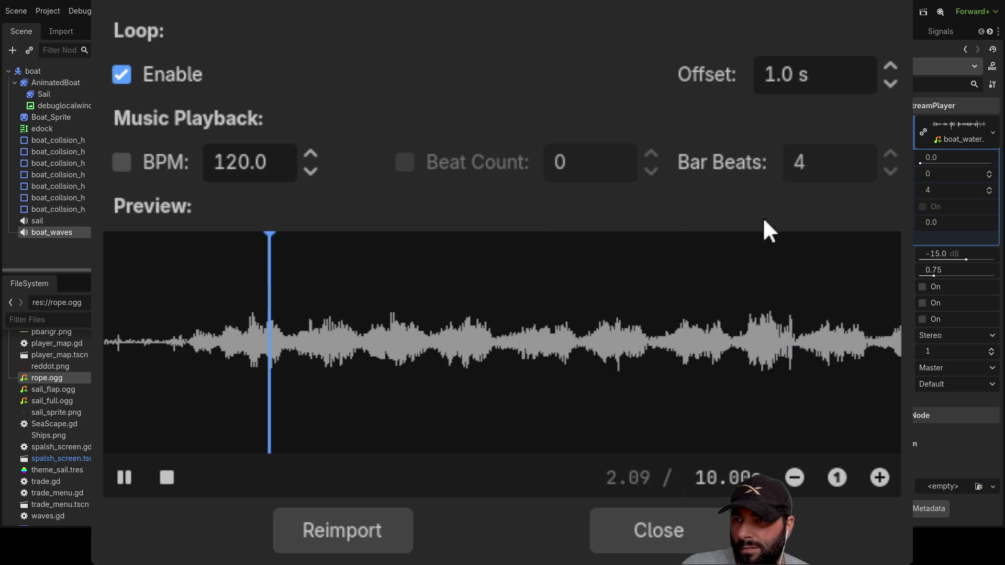
# Try a 1.2 s loop offset, settle on 1.1 s, and close the preview.
pyautogui.click(800, 74)
pyautogui.press('BackSpace')
pyautogui.write('2')
pyautogui.press('Return')
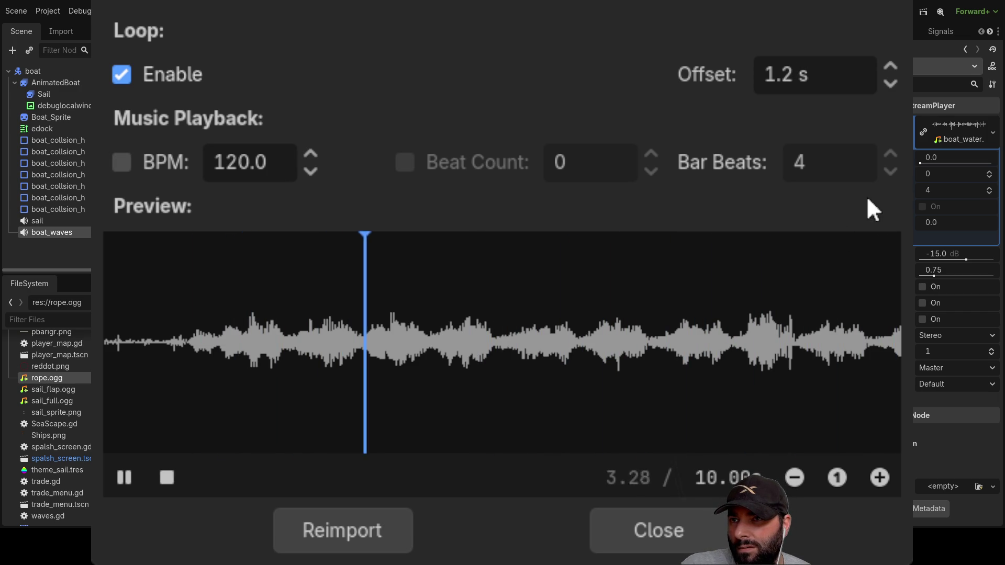
pyautogui.click(789, 84)
pyautogui.press('BackSpace')
pyautogui.write('1')
pyautogui.press('Return')
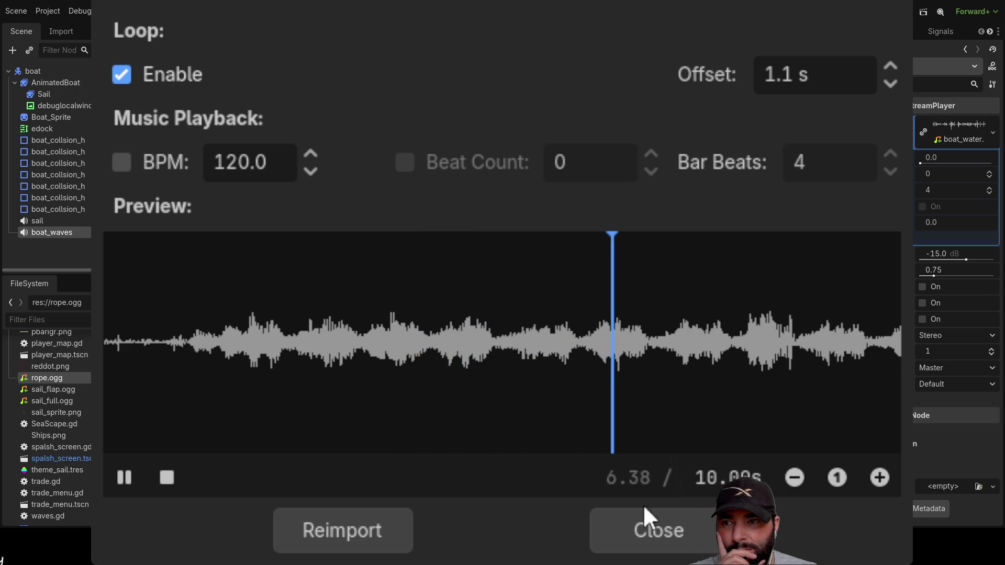
pyautogui.click(657, 528)
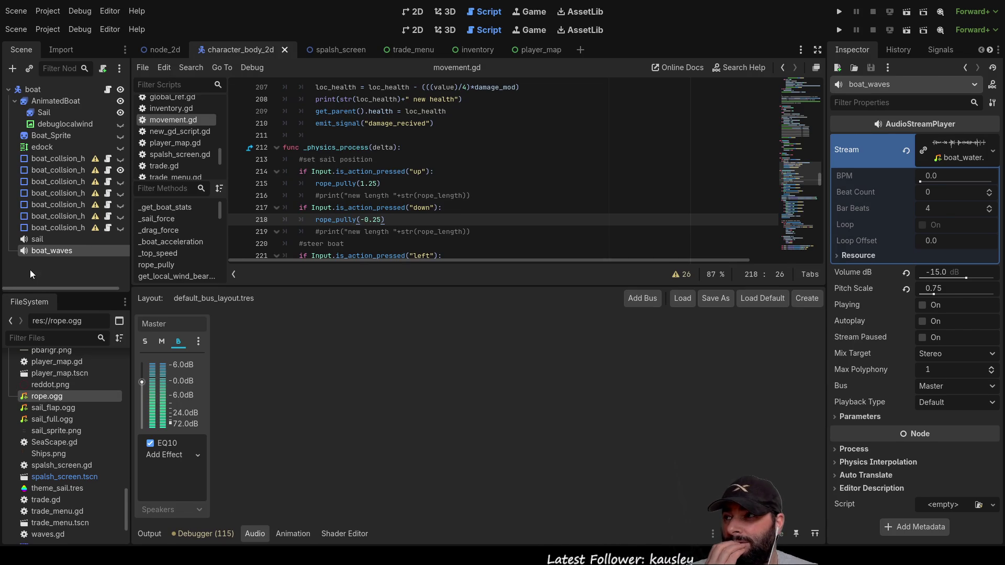
# Add an AudioStreamPlayer named rope_pull_in under boat and set its Stream to rope_in.ogg.
pyautogui.click(33, 90)
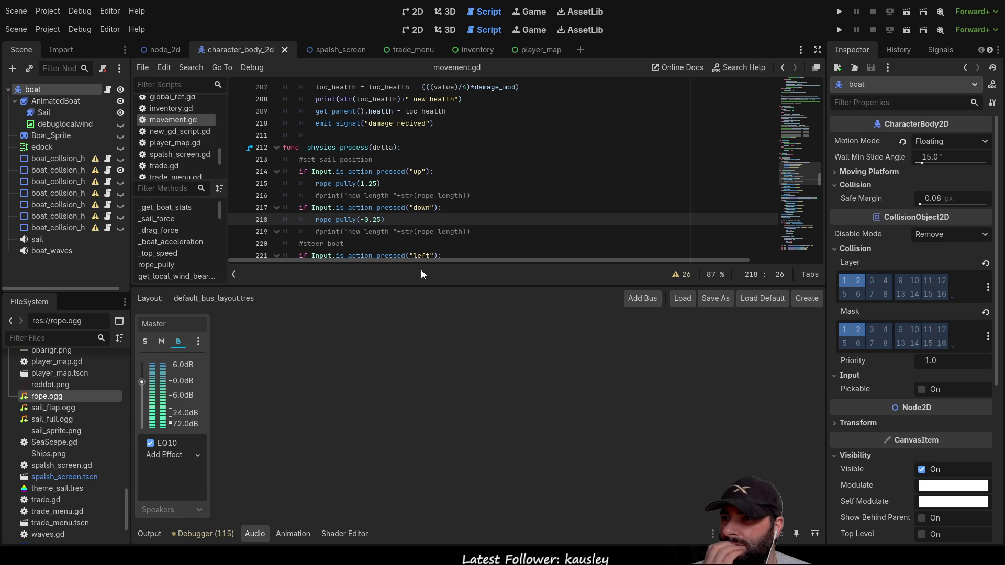
pyautogui.press('Return')
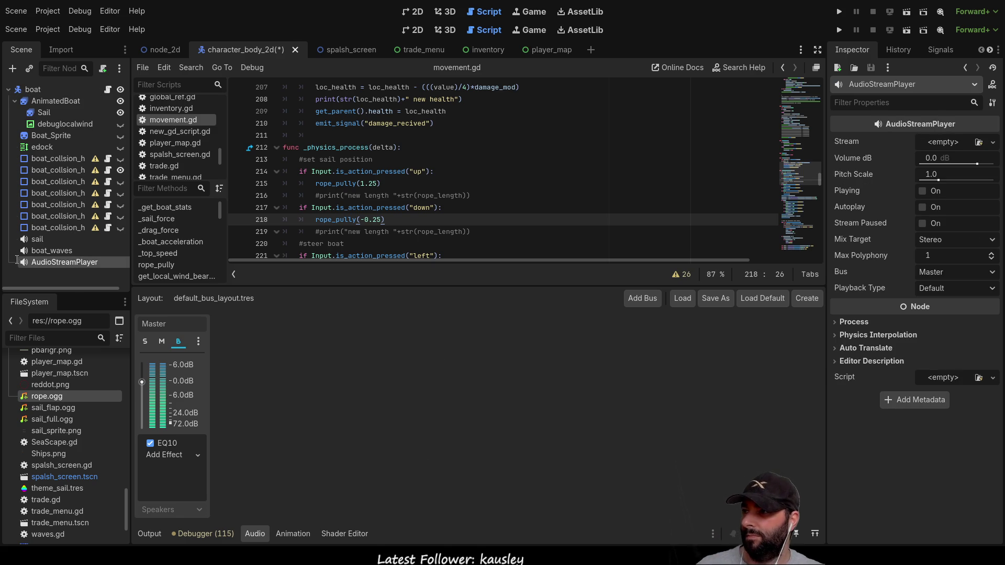
pyautogui.press('F2')
pyautogui.write('rope')
pyautogui.press('Return')
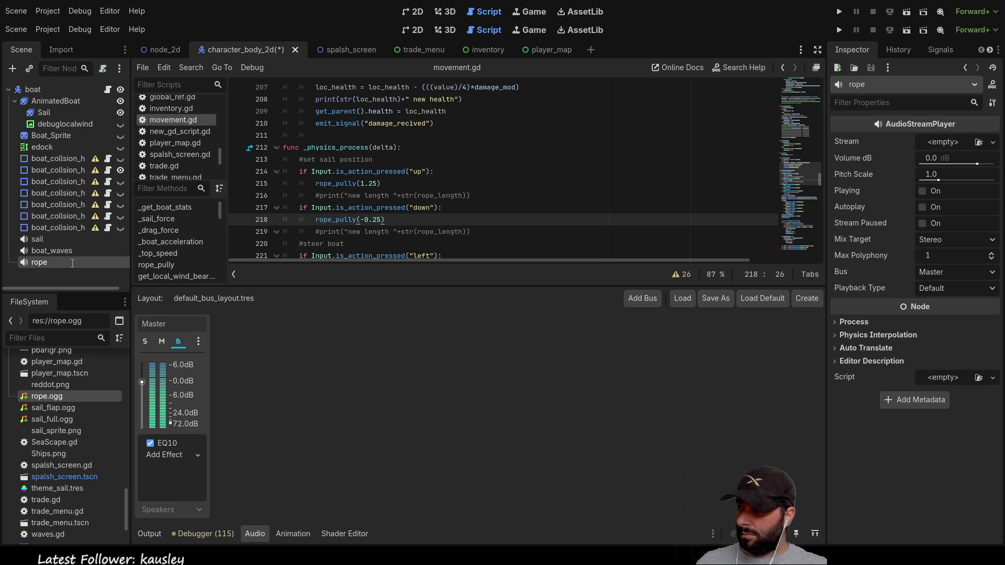
pyautogui.write('_pull_in')
pyautogui.press('Return')
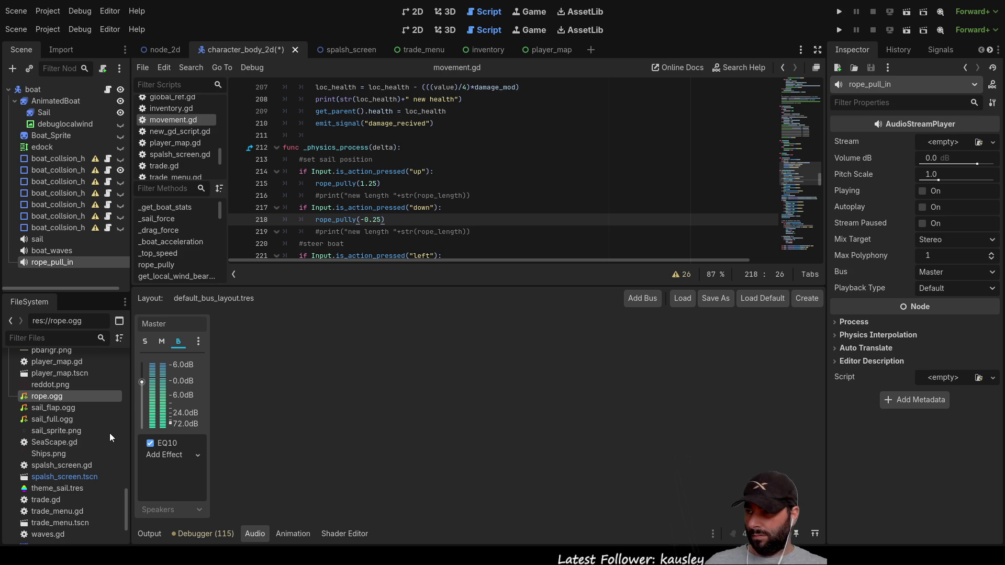
pyautogui.moveTo(43, 402)
pyautogui.mouseDown()
pyautogui.moveTo(758, 251)
pyautogui.moveTo(973, 143)
pyautogui.moveTo(957, 144)
pyautogui.mouseUp()
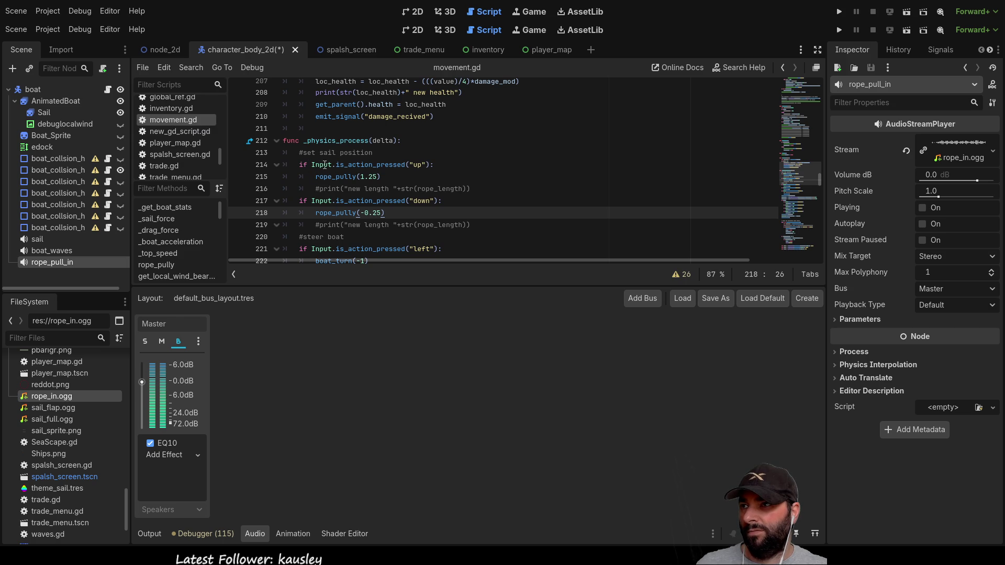
# Select the rope_pully call in _physics_process of movement.gd and scroll up toward its definition.
pyautogui.click(312, 189)
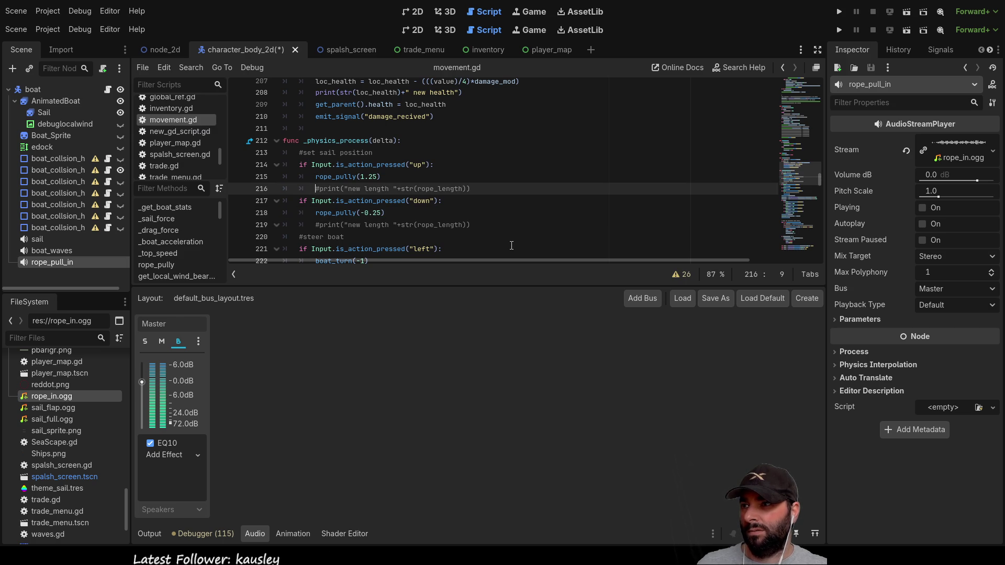
pyautogui.press('Up')
pyautogui.press('Up')
pyautogui.press('Up')
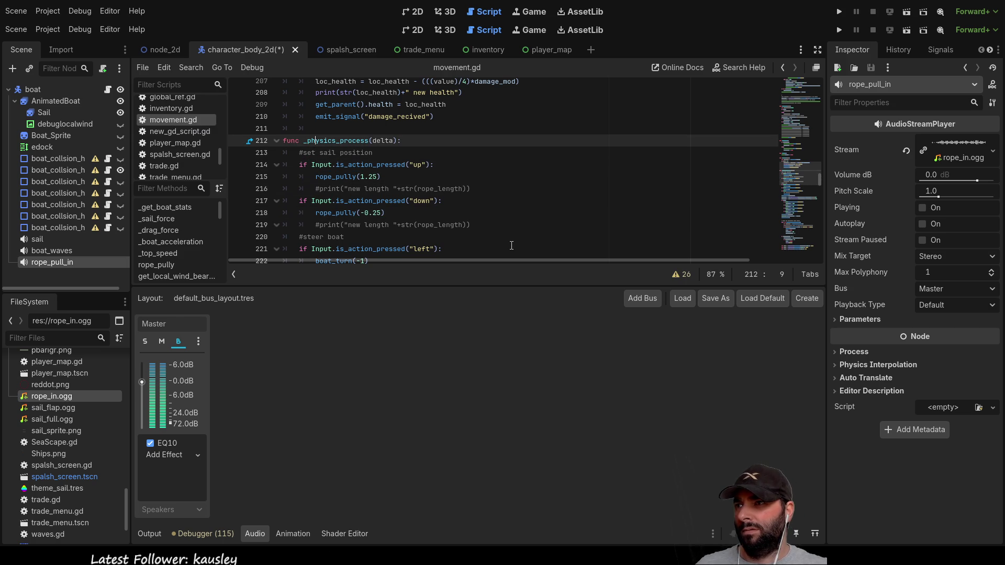
pyautogui.doubleClick(341, 176)
pyautogui.scroll(19, 472, 208)
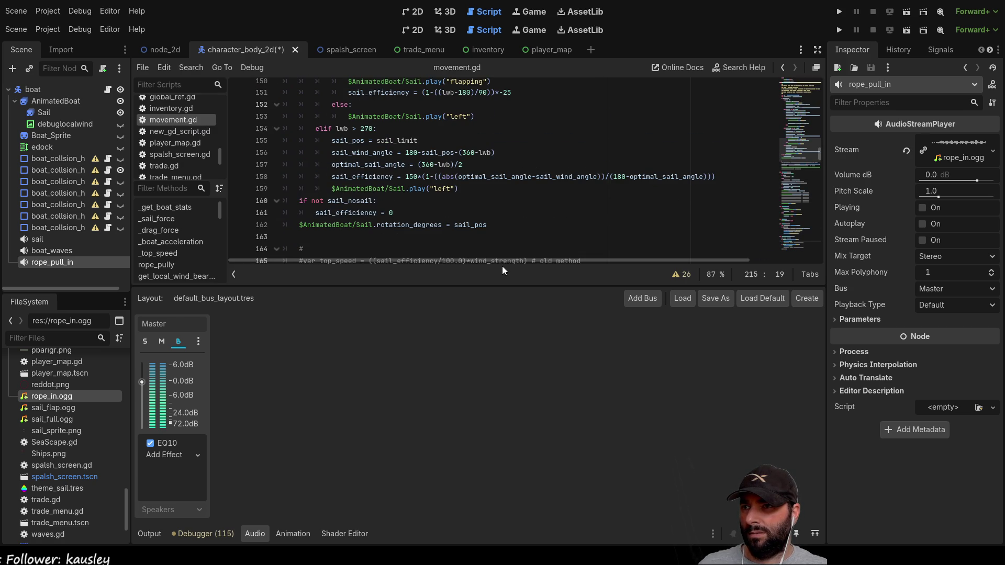
# Enlarge the script editor over the audio panel and place the caret at print(rope_length) in rope_pully.
pyautogui.moveTo(502, 288); pyautogui.dragTo(508, 543)
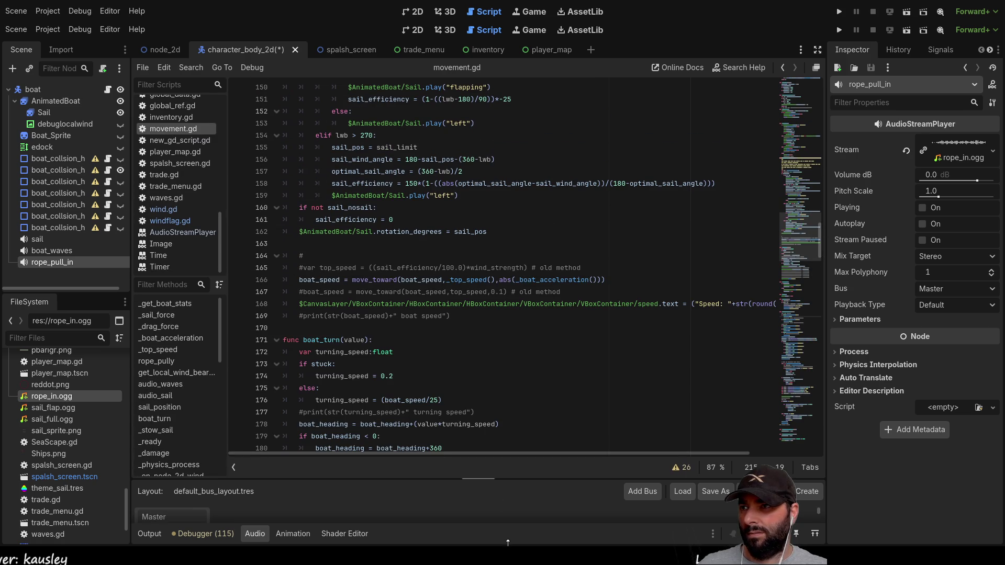
pyautogui.scroll(4, 403, 296)
pyautogui.scroll(13, 408, 299)
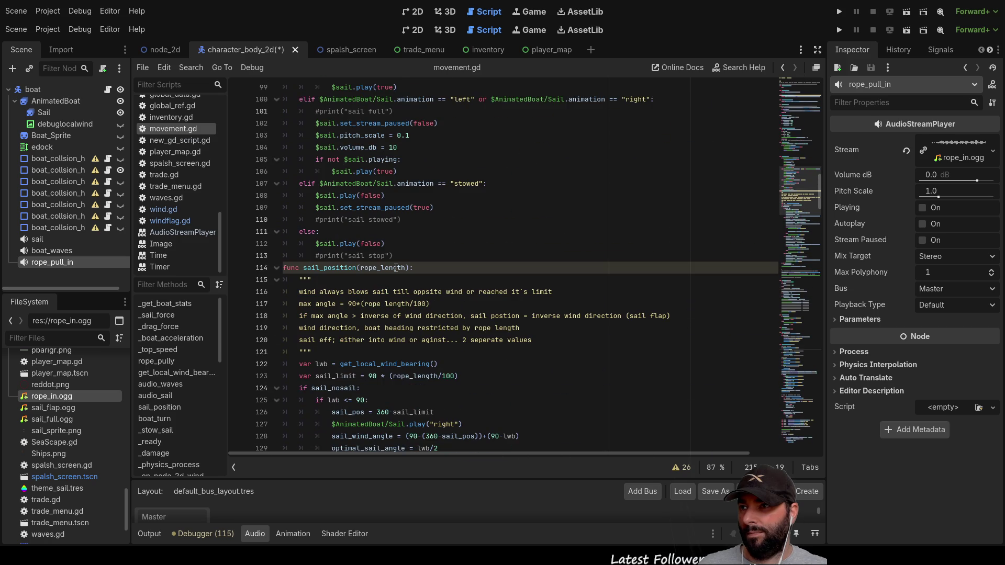
pyautogui.scroll(8, 397, 269)
pyautogui.scroll(9, 421, 279)
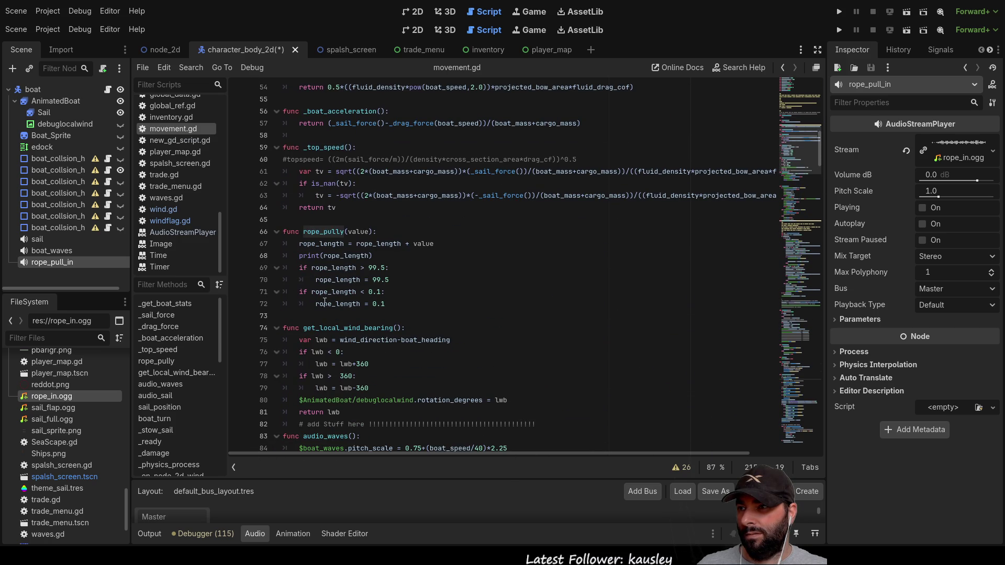
pyautogui.click(306, 313)
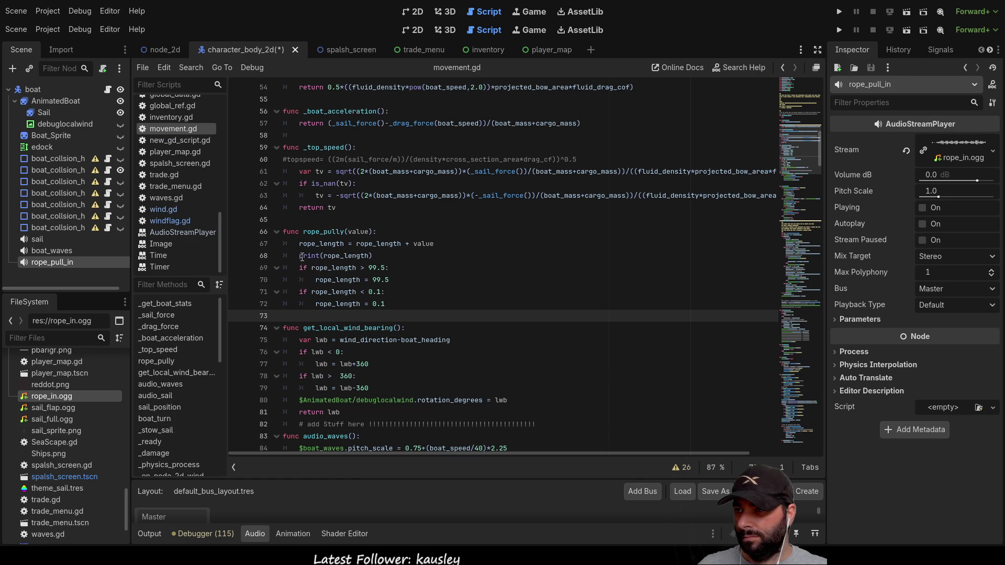
pyautogui.click(299, 256)
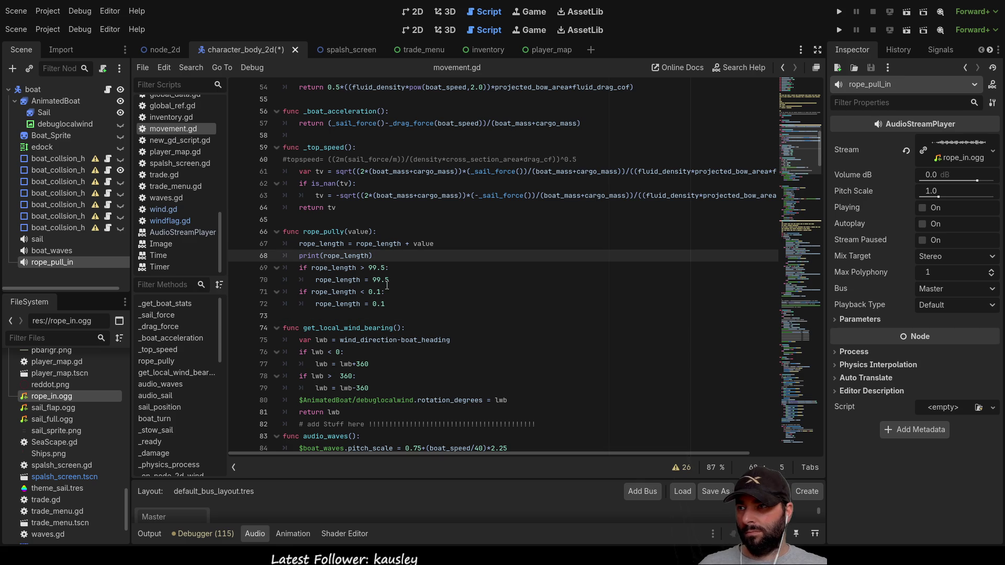
# Comment out print(rope_length) and write an 'if value < 0:' condition in rope_pully.
pyautogui.press('Return')
pyautogui.press('Return')
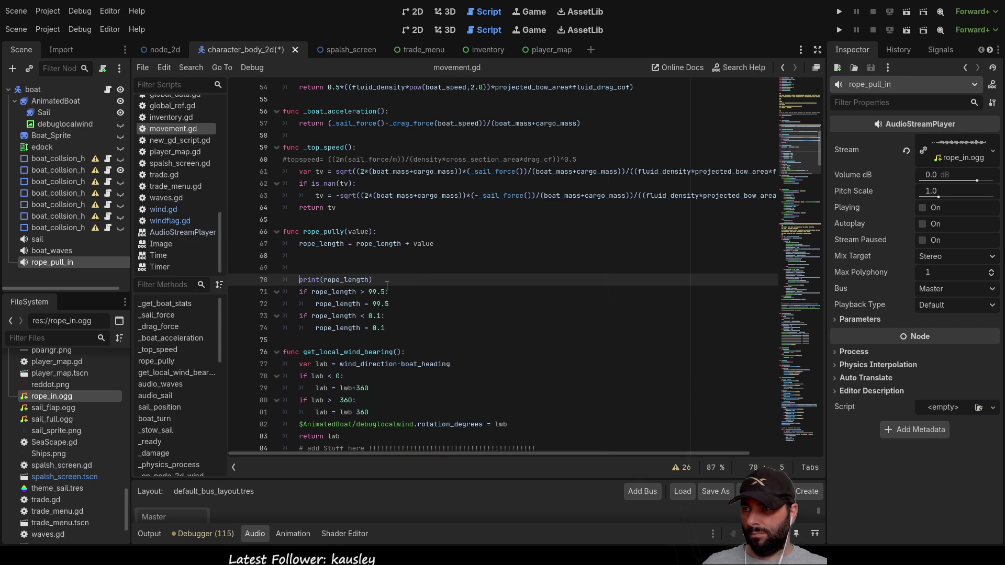
pyautogui.hotkey('ctrl', 'k')
pyautogui.press('Up')
pyautogui.press('Up')
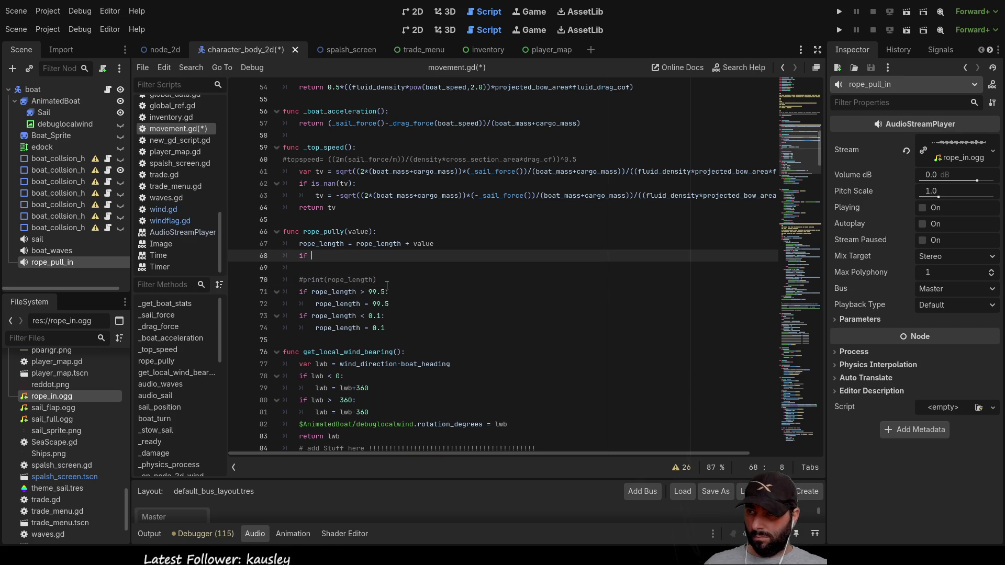
pyautogui.write('value <0')
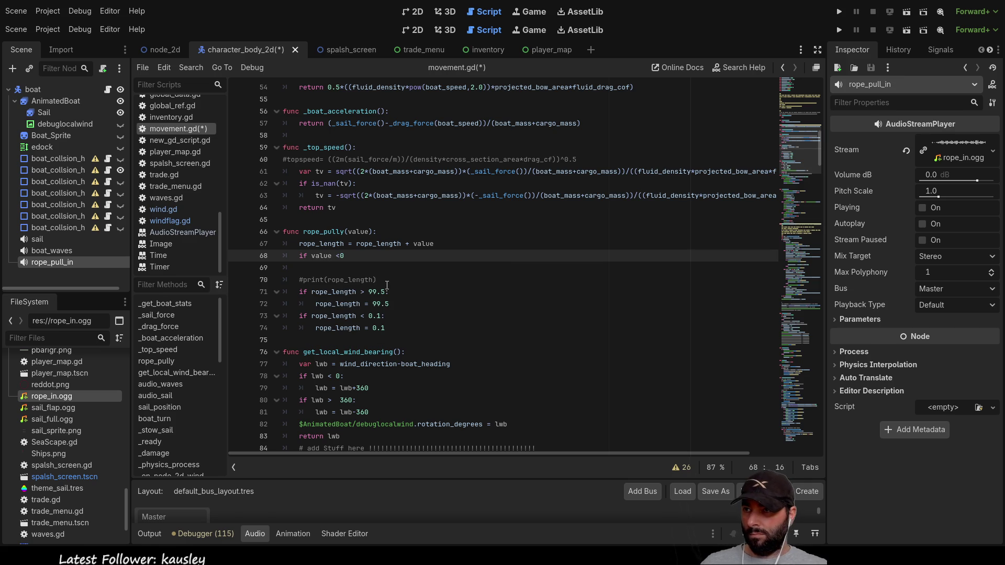
pyautogui.press('Return')
pyautogui.press('Up')
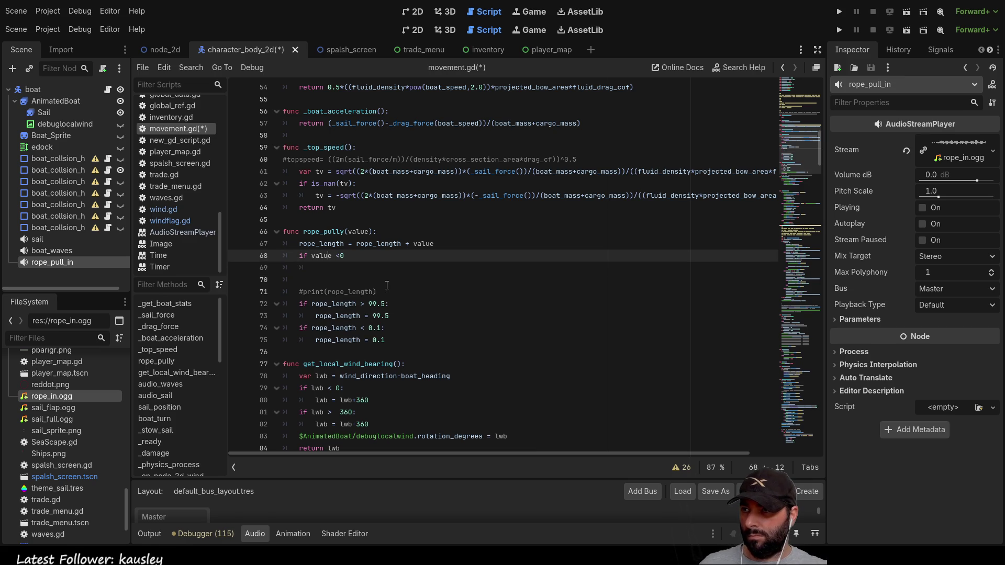
pyautogui.press('Right')
pyautogui.press('Right')
pyautogui.press('Right')
pyautogui.press('Down')
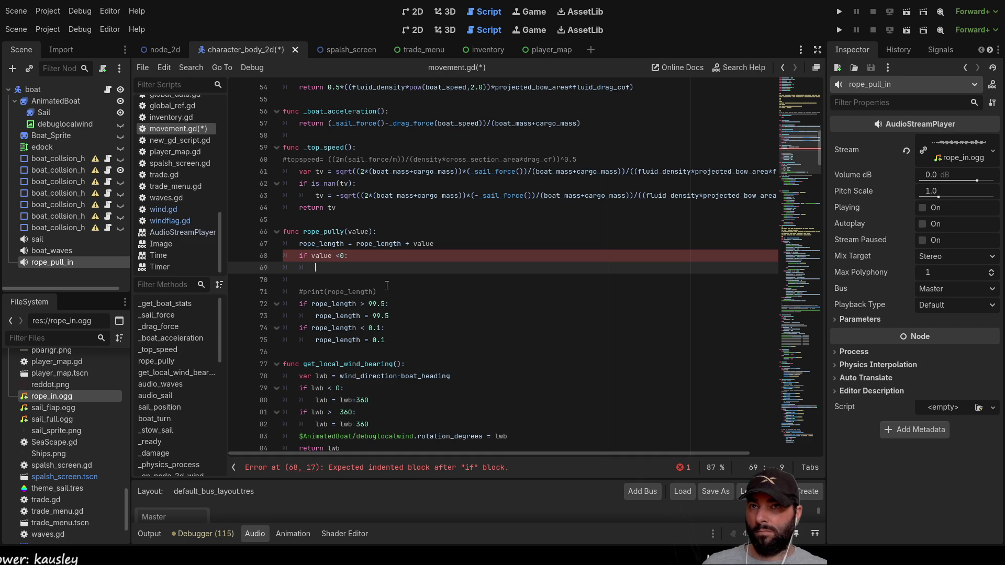
# Add $rope_pull_in.play(true) under the condition, copying true from the waves code.
pyautogui.moveTo(52, 264)
pyautogui.mouseDown()
pyautogui.moveTo(337, 270)
pyautogui.moveTo(317, 268)
pyautogui.mouseUp()
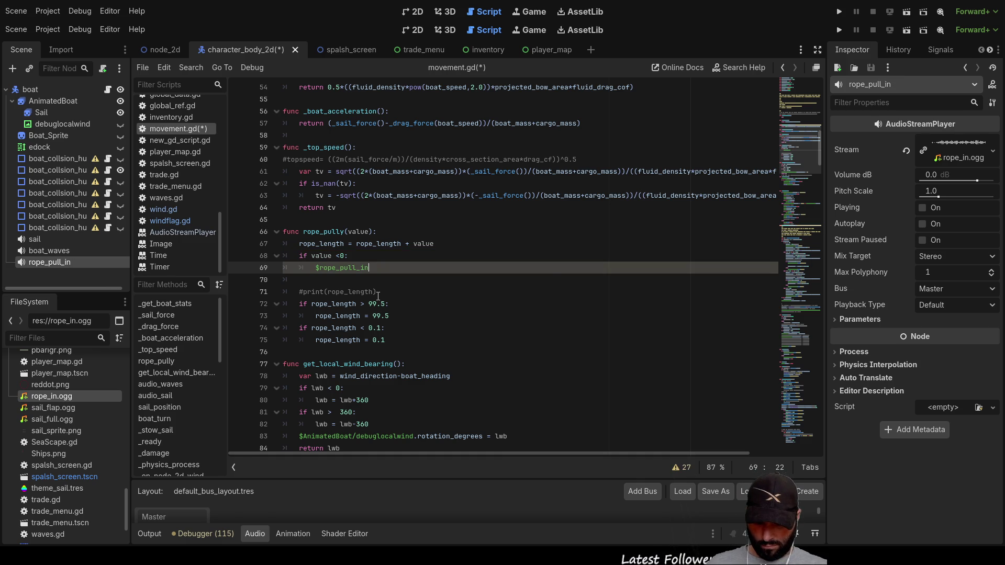
pyautogui.write('.play')
pyautogui.press('Return')
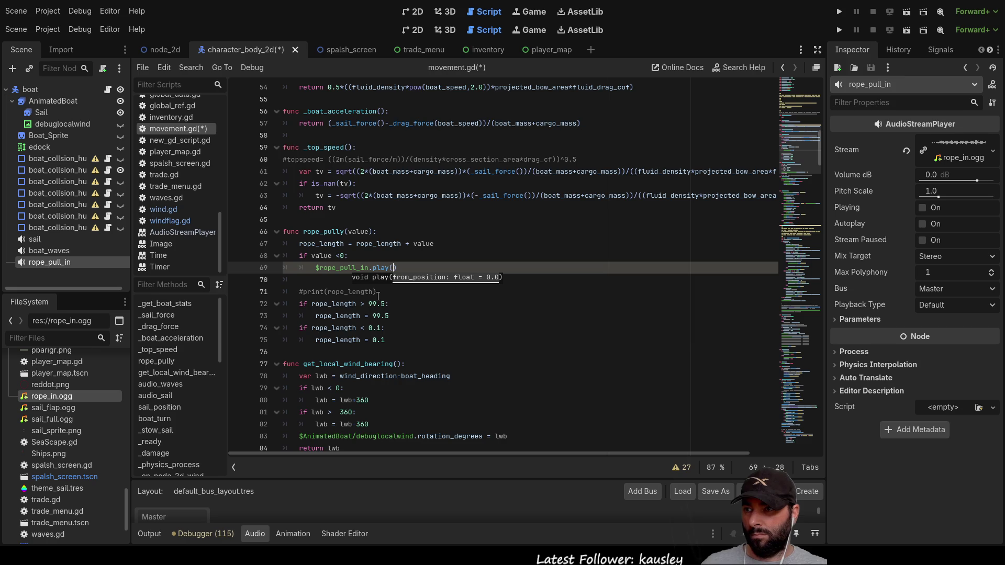
pyautogui.scroll(-6, 404, 359)
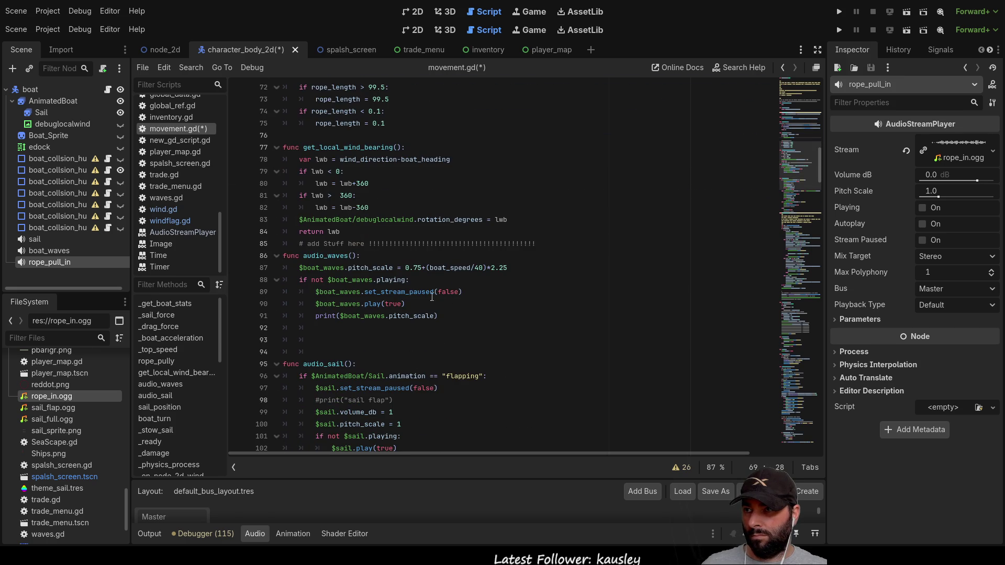
pyautogui.doubleClick(387, 303)
pyautogui.hotkey('ctrl', 'c')
pyautogui.scroll(5, 498, 367)
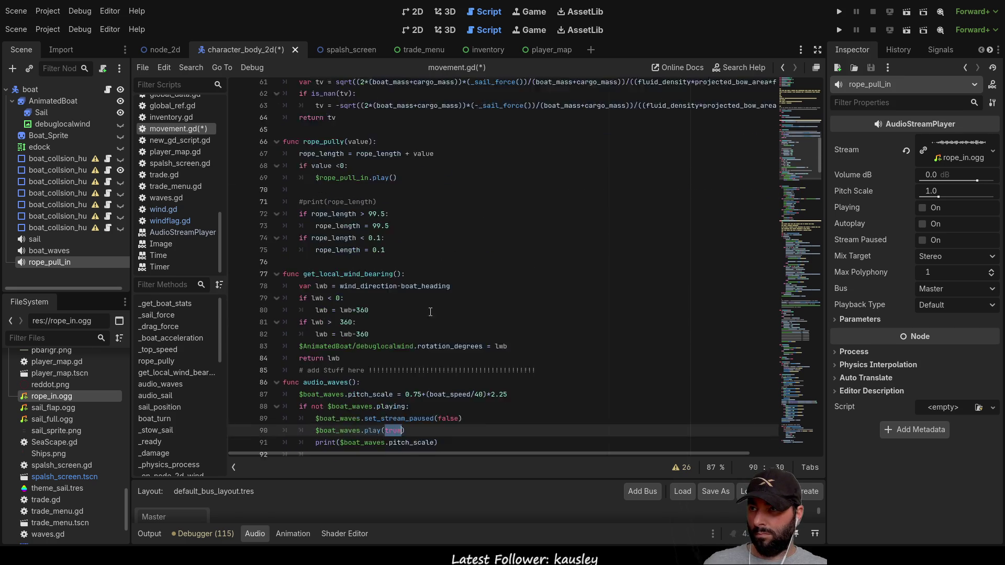
pyautogui.click(394, 233)
pyautogui.hotkey('ctrl', 'v')
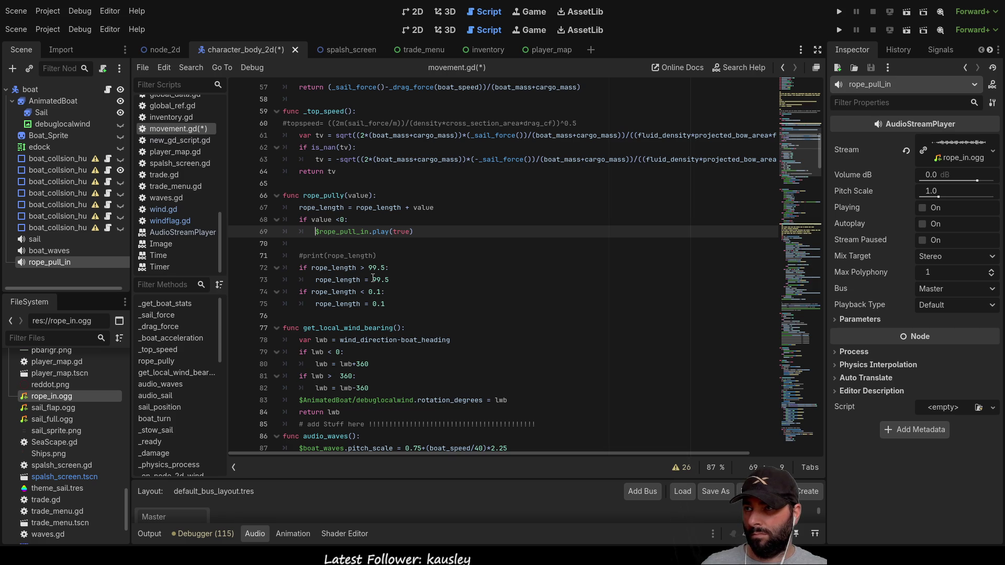
# Copy the not-playing check from the boat_waves code into a new line above the play call.
pyautogui.press('Up')
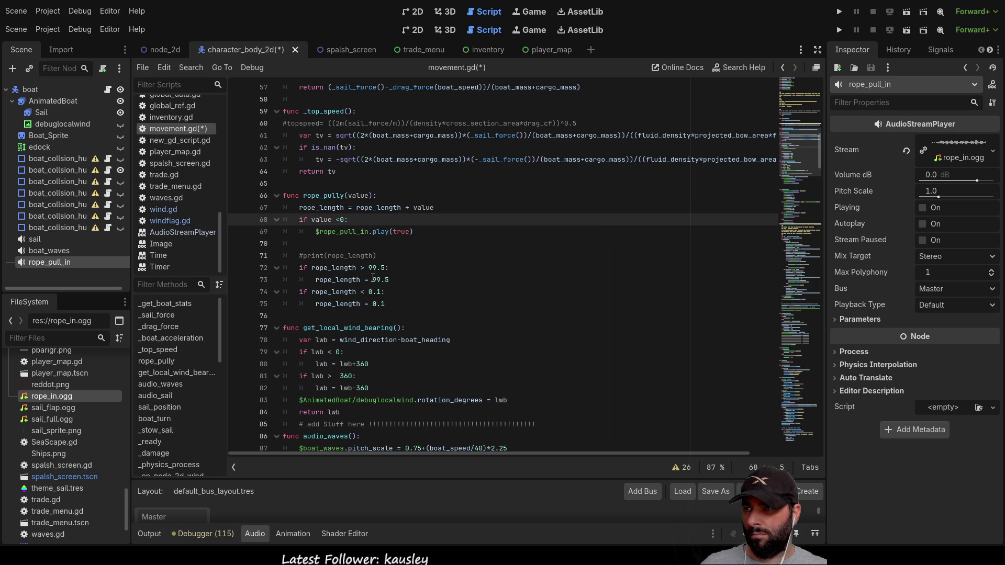
pyautogui.press('Down')
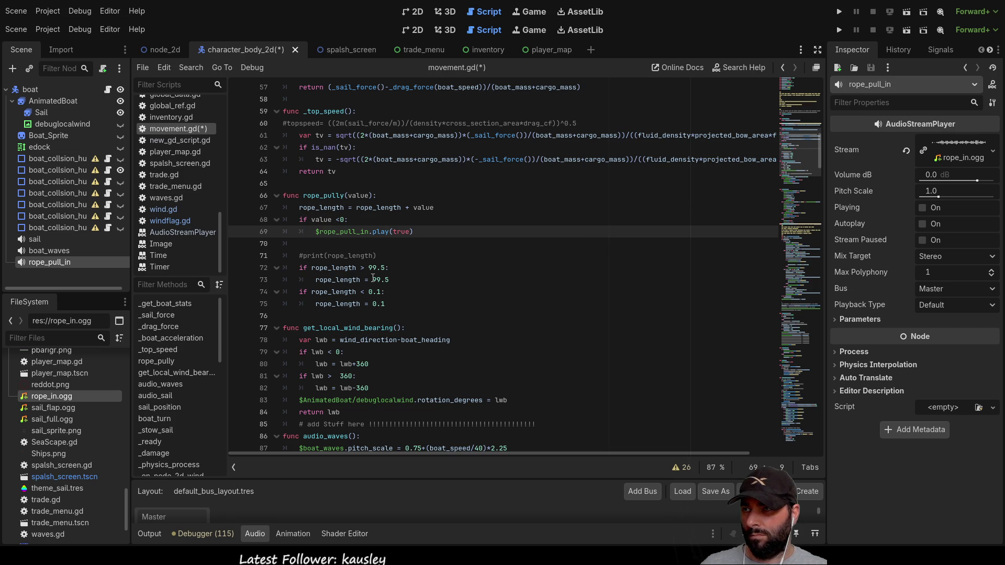
pyautogui.press('Down')
pyautogui.press('Up')
pyautogui.press('Up')
pyautogui.press('Down')
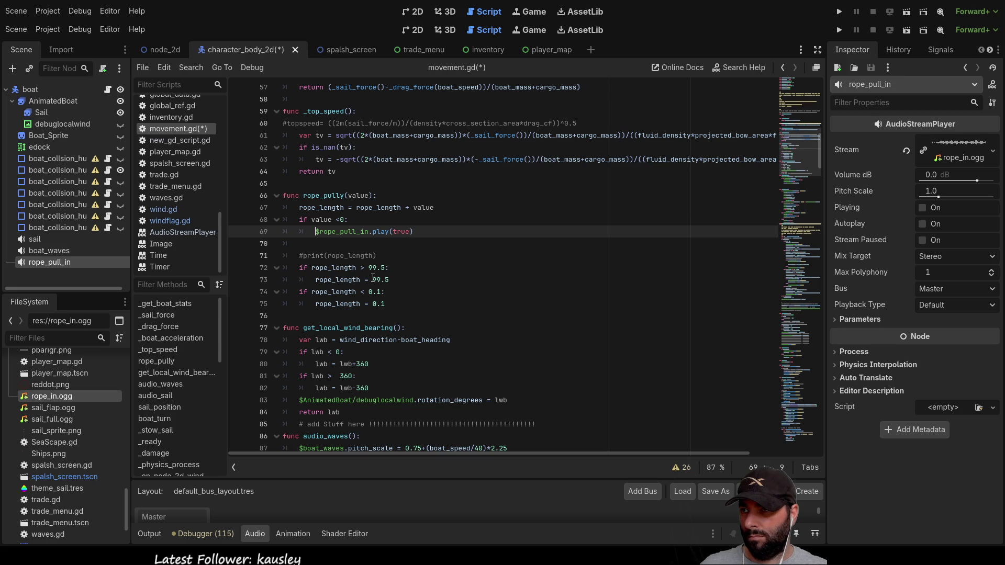
pyautogui.press('Return')
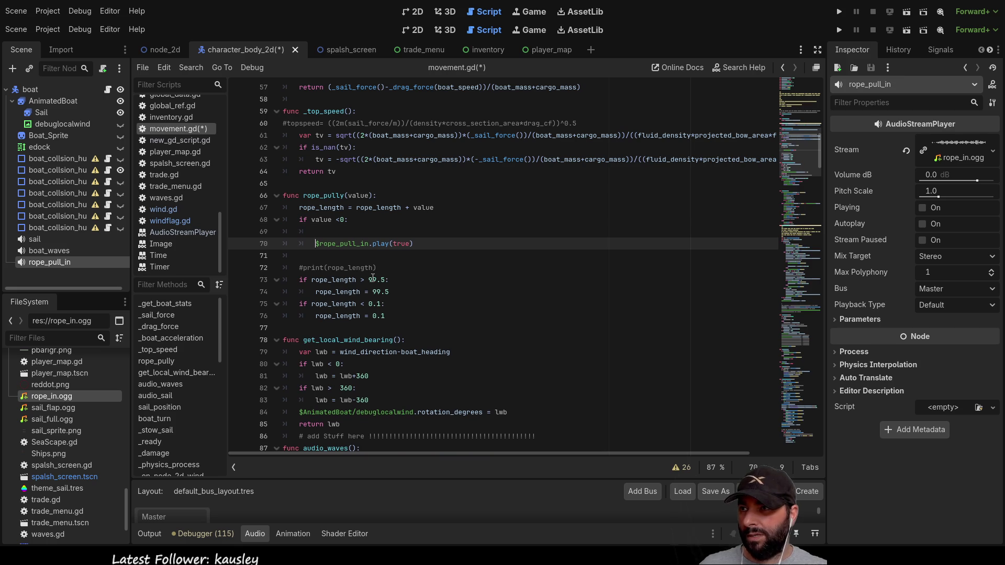
pyautogui.scroll(-5, 411, 316)
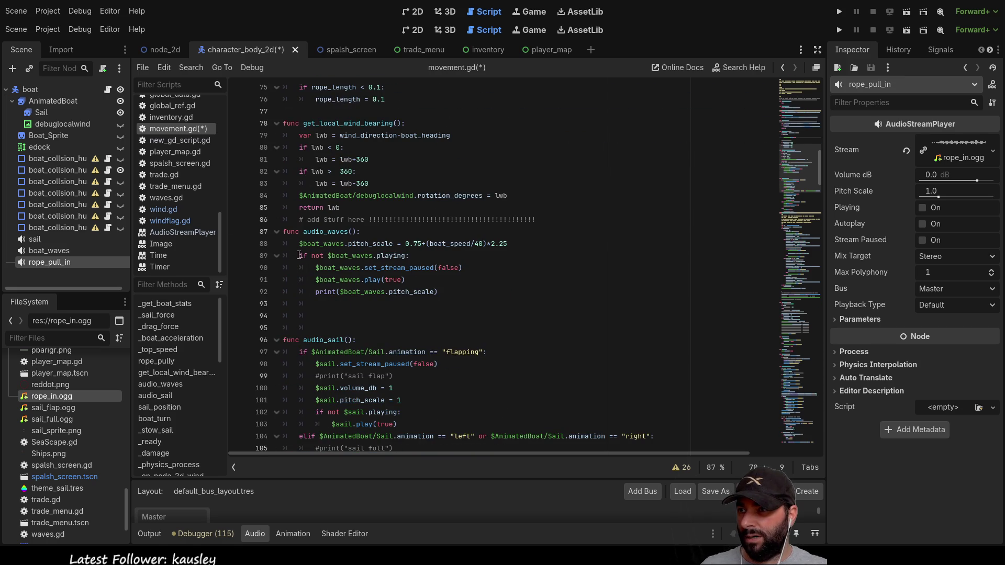
pyautogui.moveTo(300, 255); pyautogui.dragTo(443, 260)
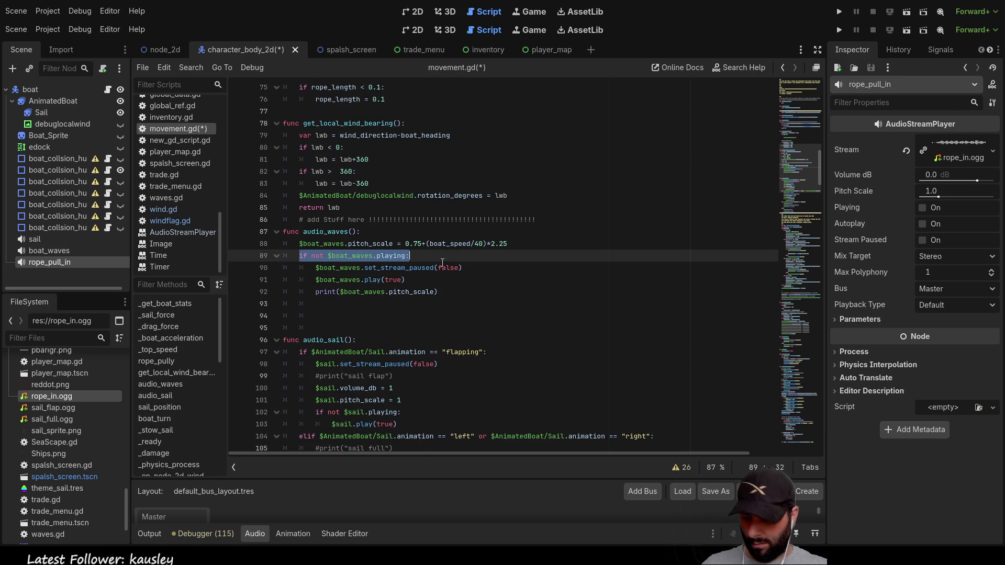
pyautogui.scroll(3, 442, 263)
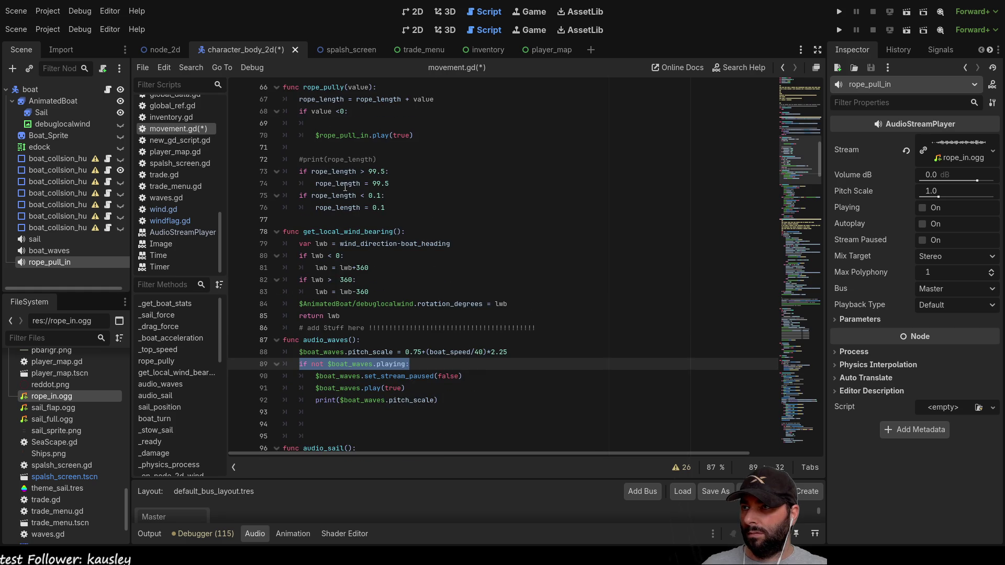
pyautogui.scroll(1, 340, 155)
# Change the copied check to 'if not $rope_pull_in.playing:' and indent play(true) beneath it.
pyautogui.click(340, 156)
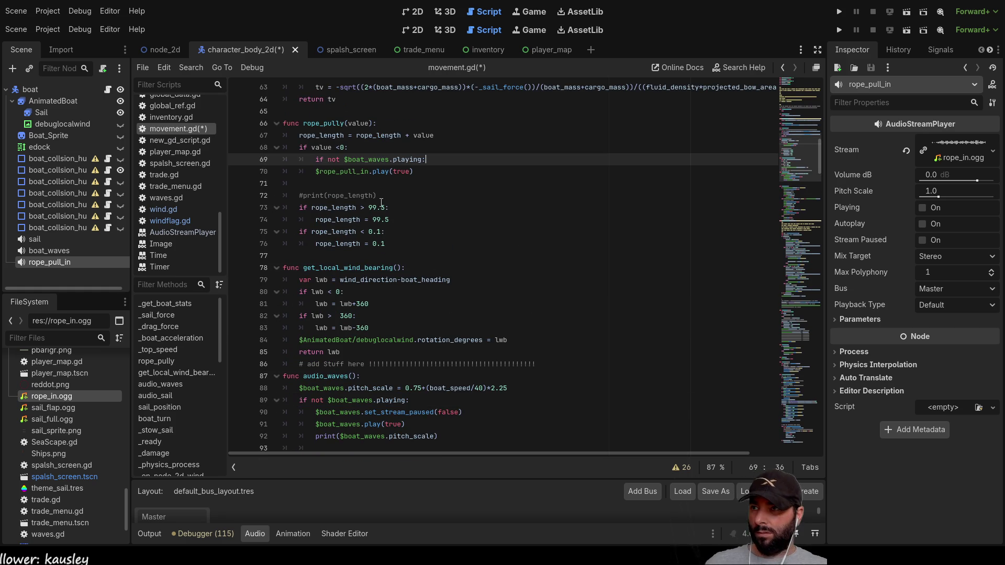
pyautogui.click(333, 171)
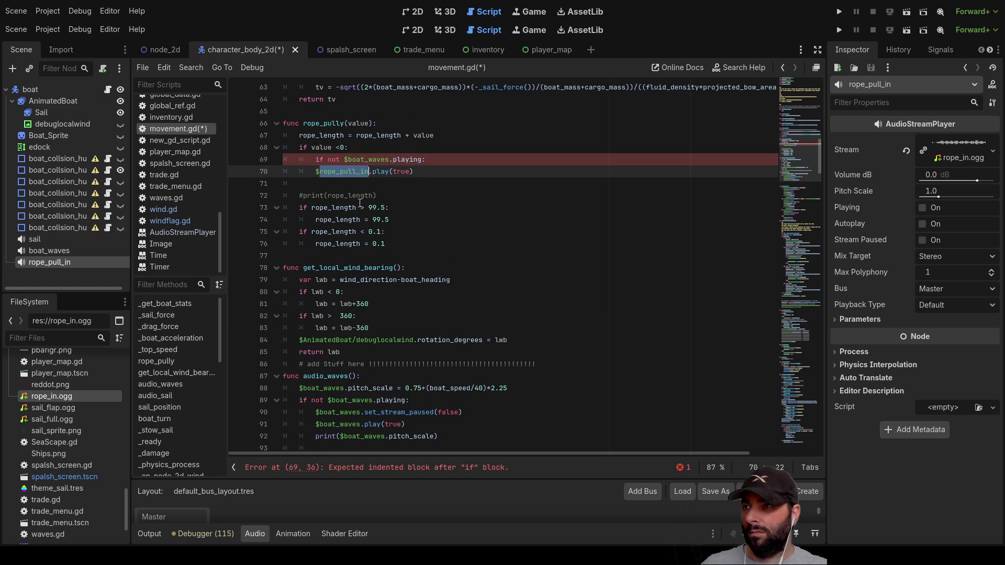
pyautogui.doubleClick(363, 158)
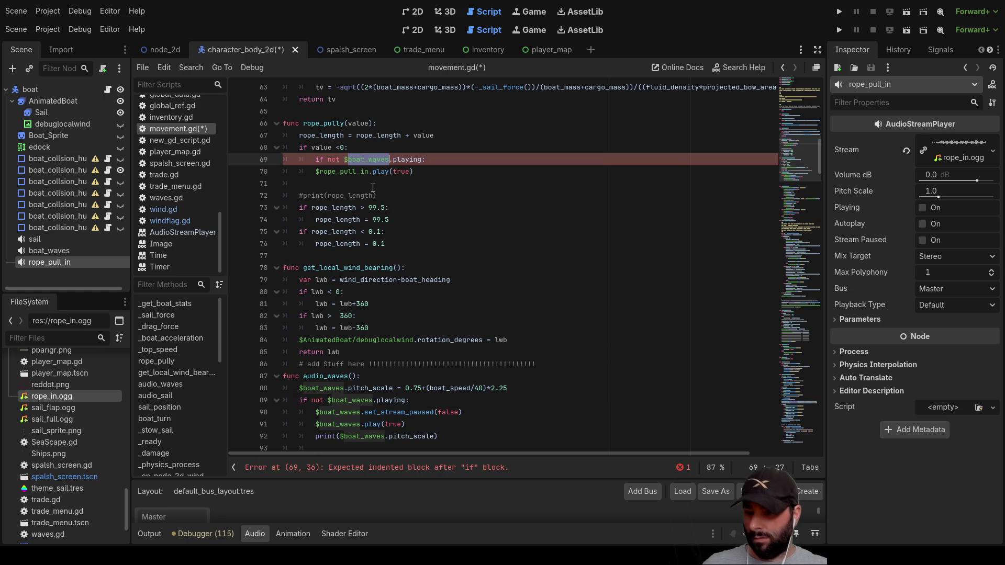
pyautogui.write('$rope_pull_in')
pyautogui.click(314, 172)
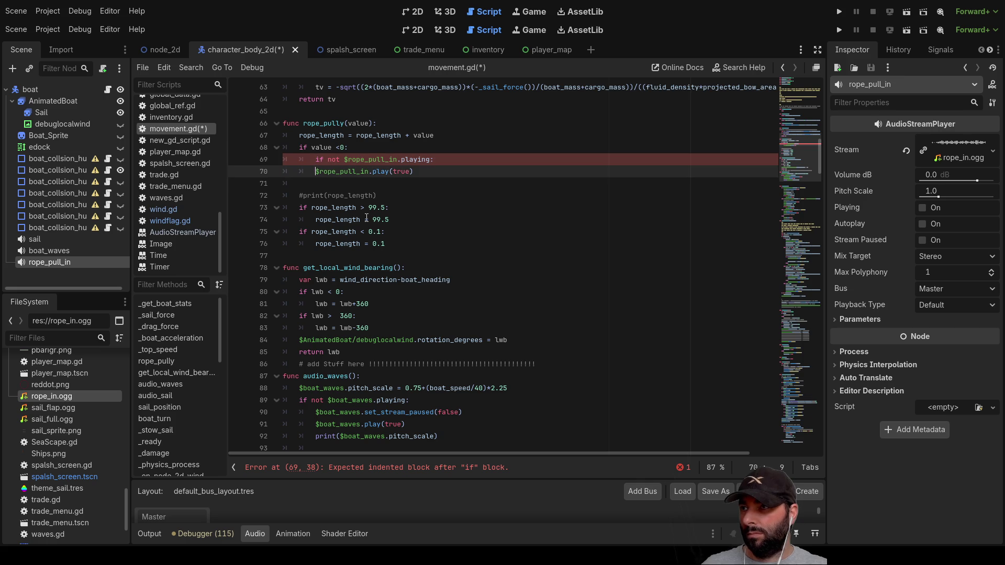
pyautogui.press('BackSpace')
pyautogui.press('Tab')
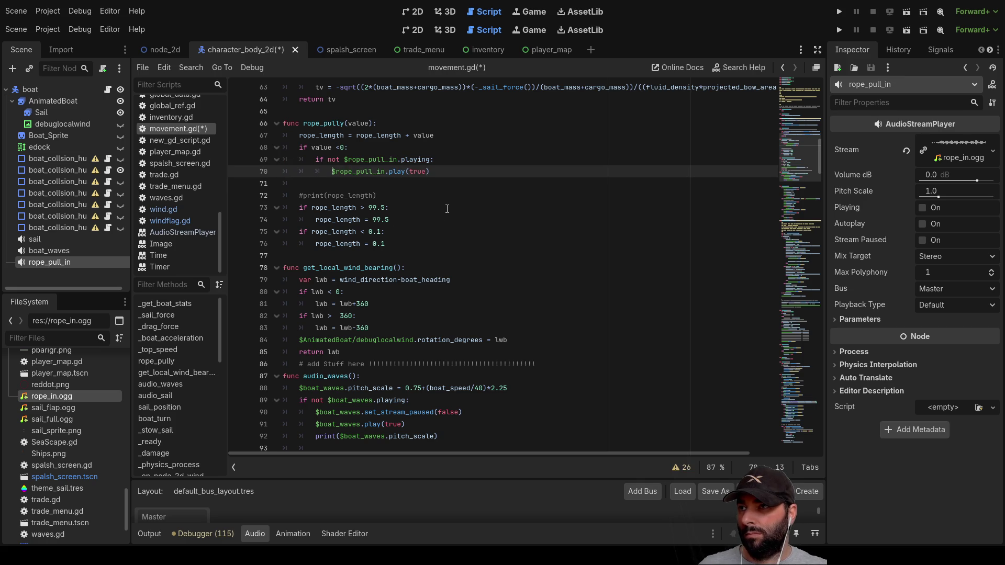
# Add an else branch calling $rope_pull_in.play(false).
pyautogui.scroll(1, 447, 209)
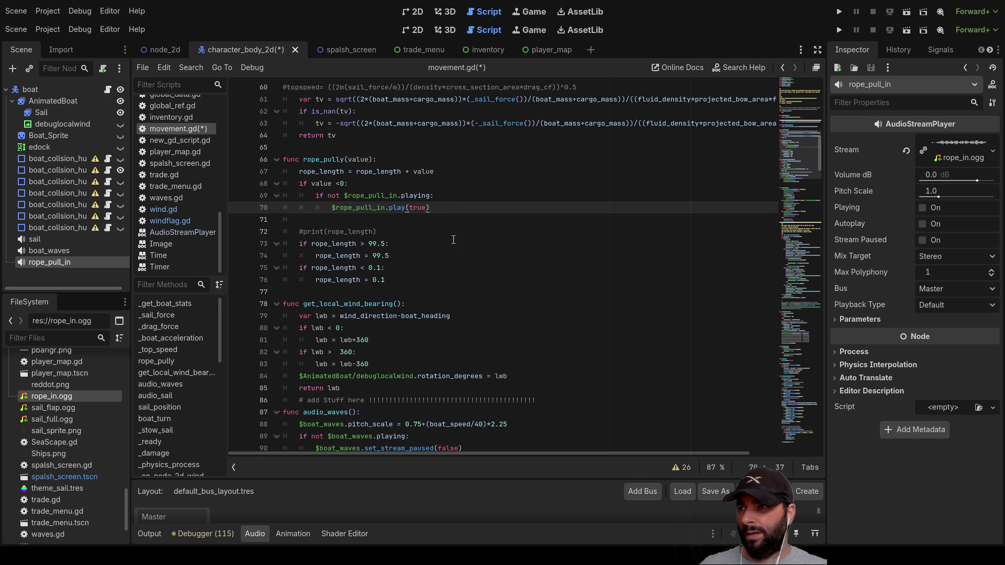
pyautogui.press('Return')
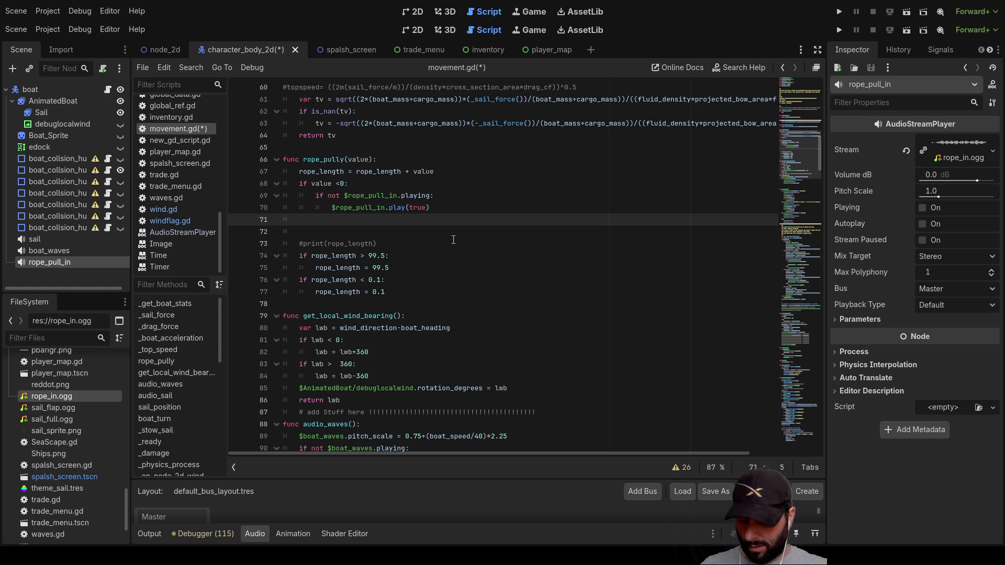
pyautogui.write('els')
pyautogui.press('Up')
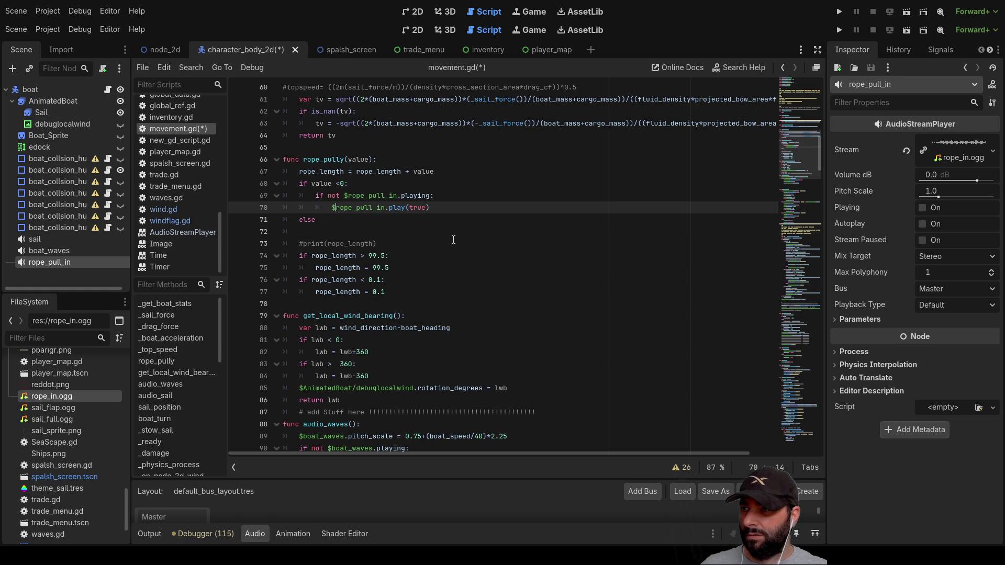
pyautogui.press('Right')
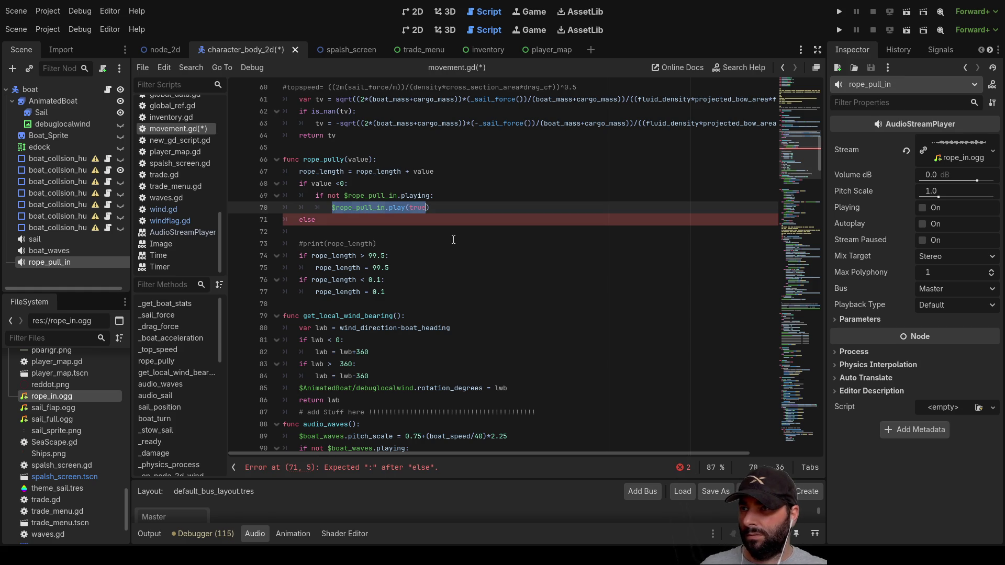
pyautogui.press('Down')
pyautogui.press('Down')
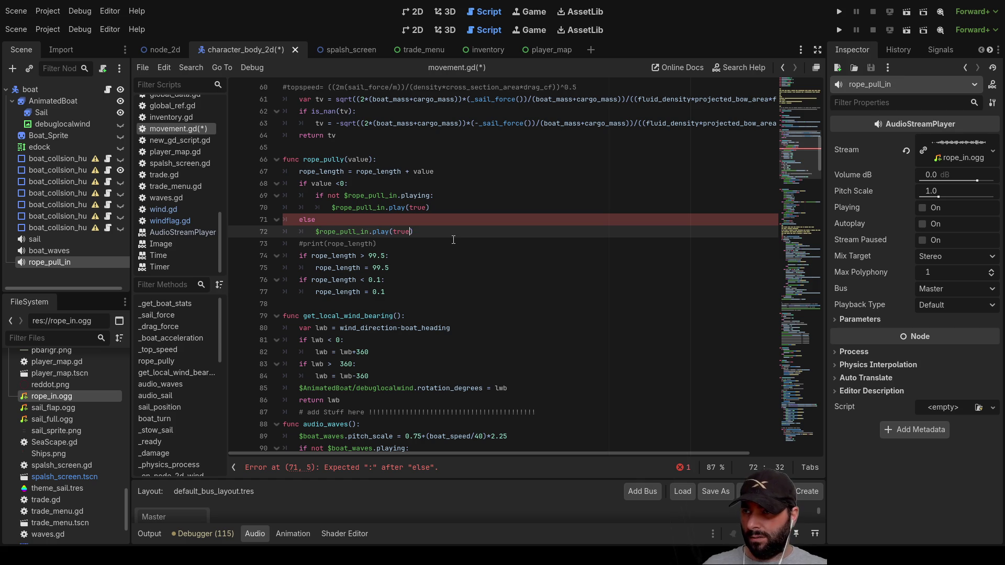
pyautogui.press('BackSpace')
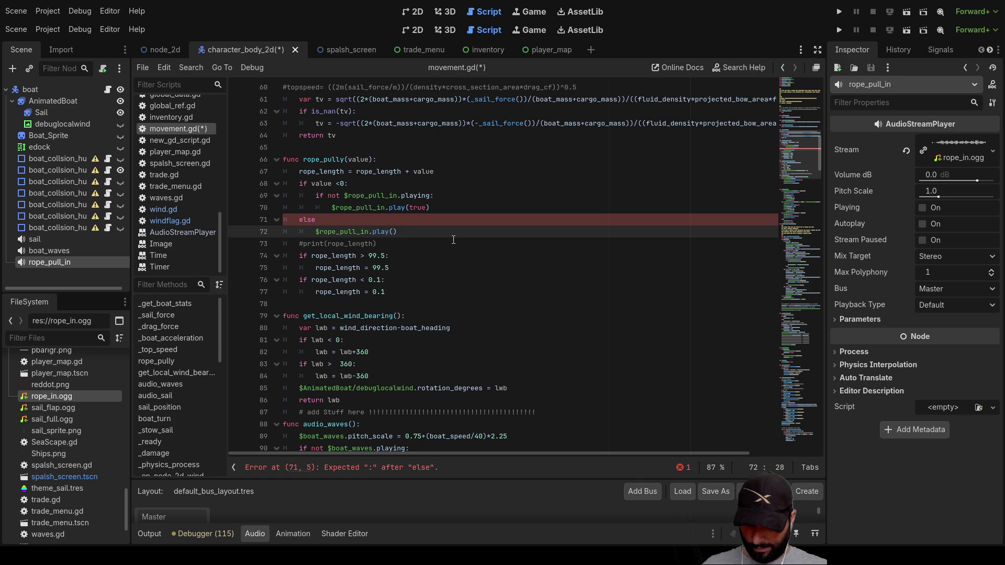
pyautogui.write('false')
pyautogui.press('Up')
pyautogui.press('Home')
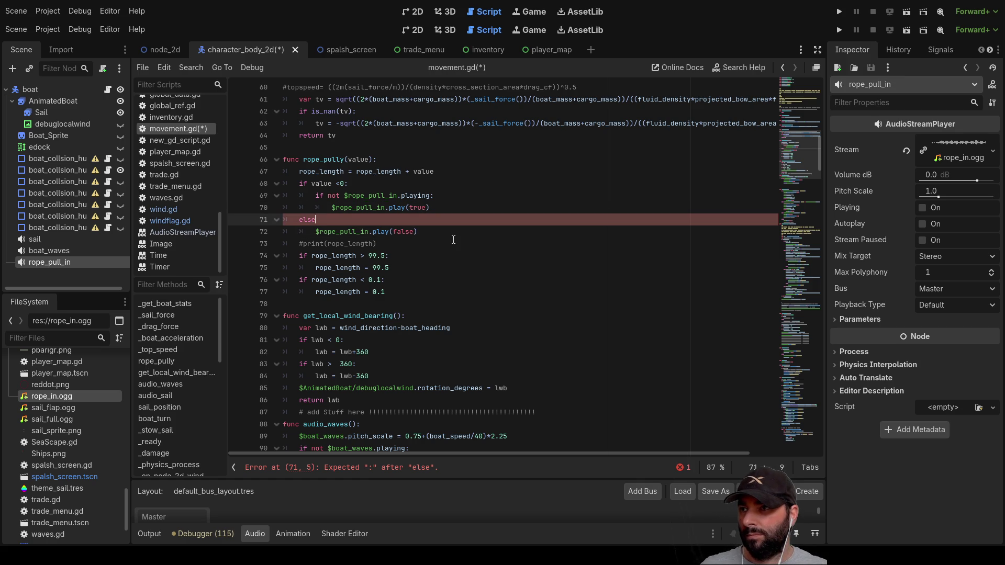
pyautogui.press('Down')
pyautogui.click(337, 223)
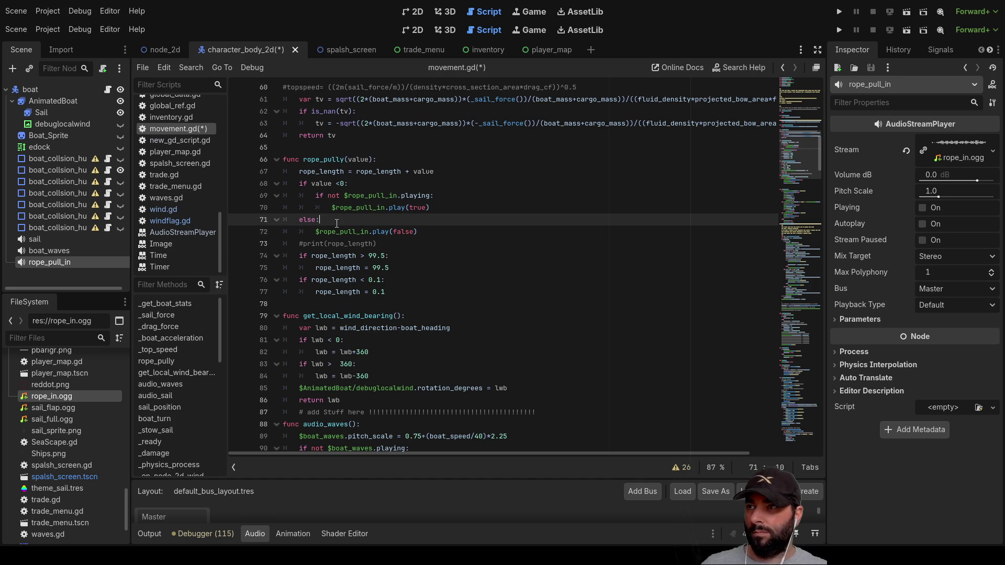
# Lower rope_pull_in's Volume dB to -15 and run the project to hear it.
pyautogui.click(947, 175)
pyautogui.write('-15')
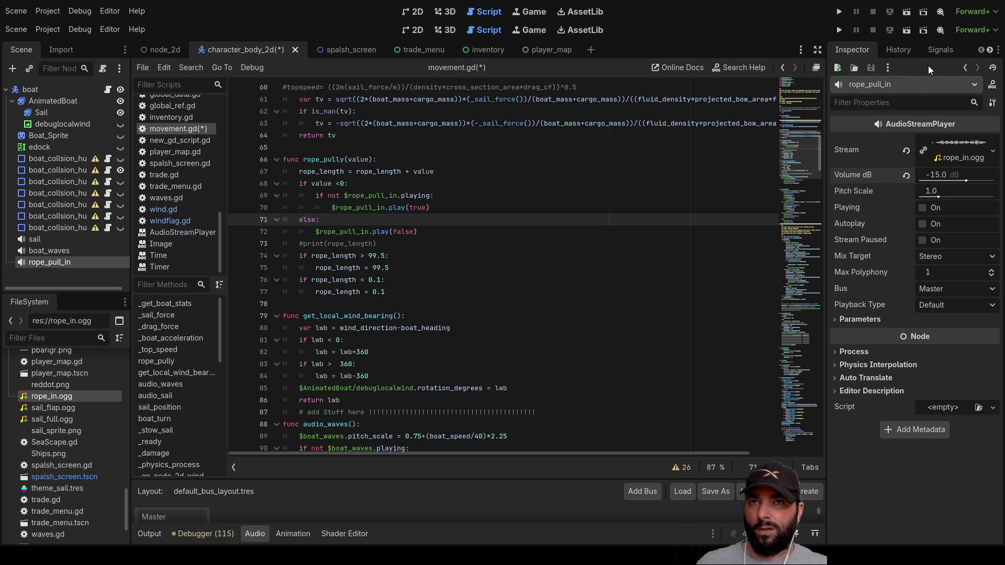
pyautogui.click(838, 30)
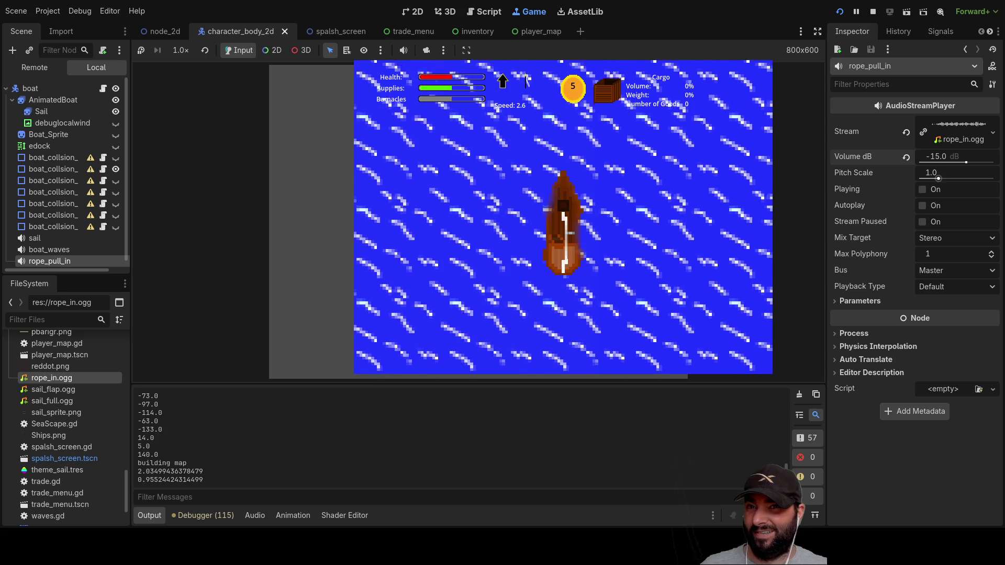
pyautogui.doubleClick(935, 156)
# Set rope_pull_in's volume to -20 dB, let the sail out, and raise pitch scale to 1.56.
pyautogui.write('20')
pyautogui.press('Return')
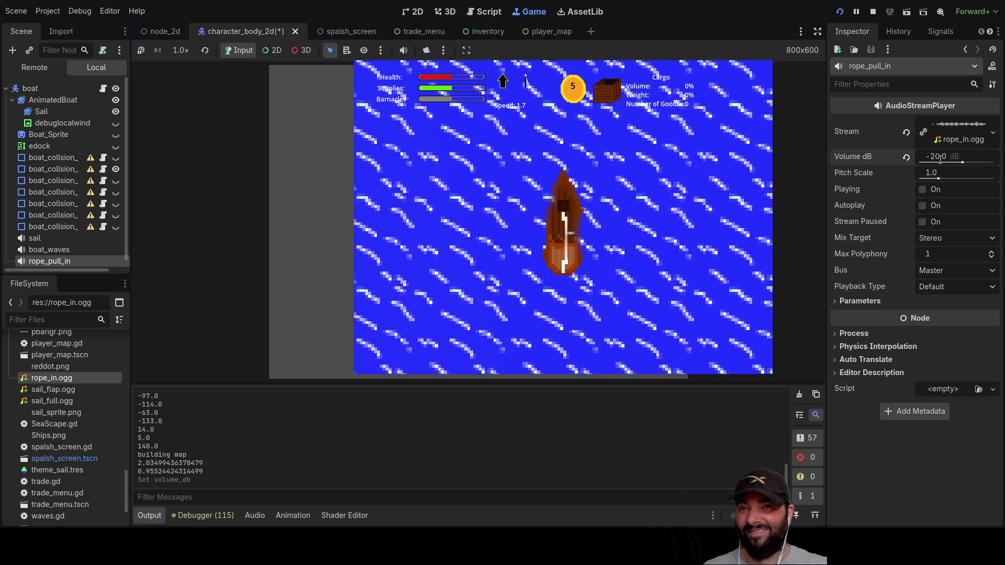
pyautogui.click(655, 267)
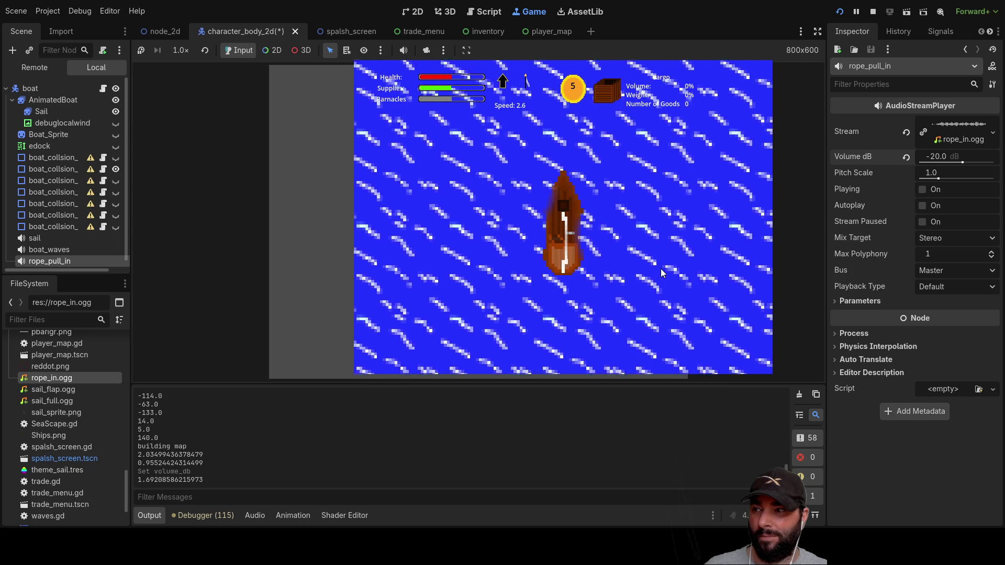
pyautogui.press('w')
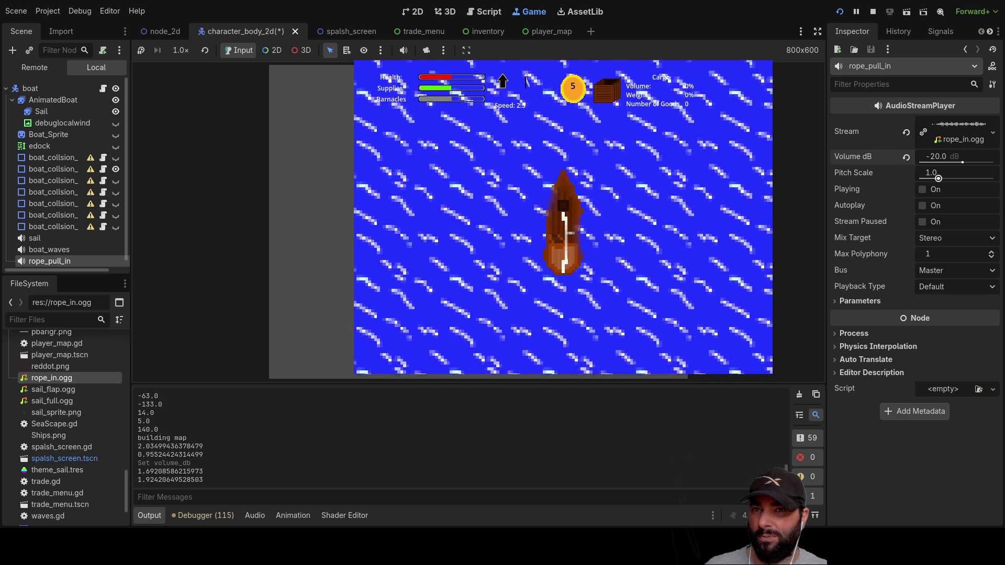
pyautogui.moveTo(938, 178); pyautogui.dragTo(948, 179)
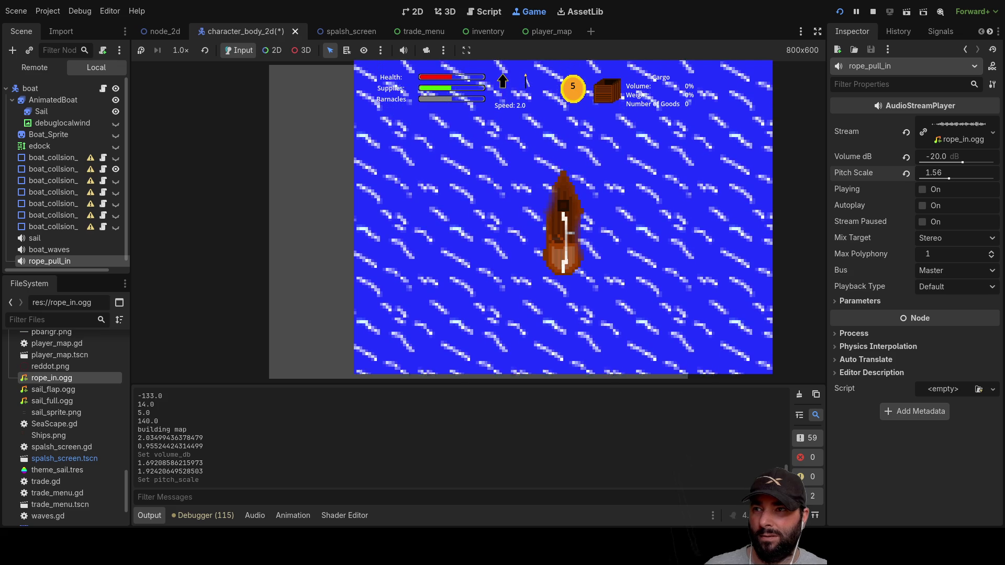
# Swing the sail out and turn the boat clockwise, then back counterclockwise.
pyautogui.click(685, 230)
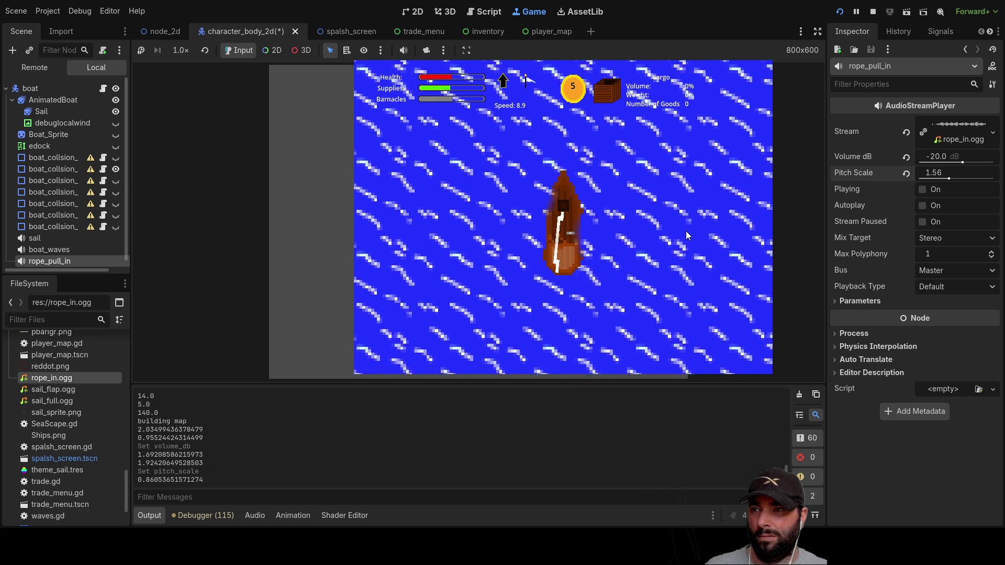
pyautogui.press('d')
pyautogui.press('a')
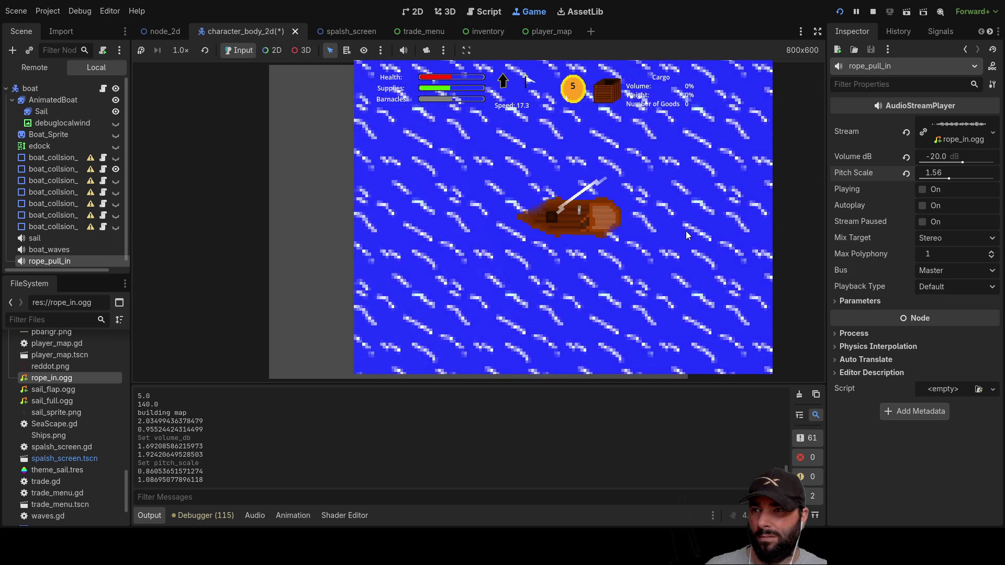
# Set rope_pull_in's Pitch Scale to 1.1 and trim the sail flatter.
pyautogui.click(942, 173)
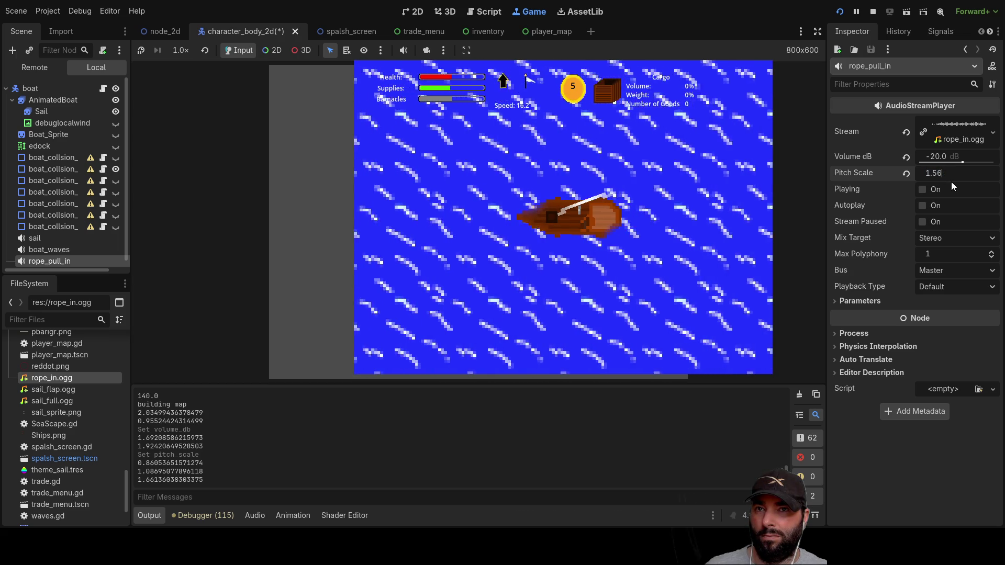
pyautogui.hotkey('shift', 'Left')
pyautogui.hotkey('shift', 'Left')
pyautogui.write('1w')
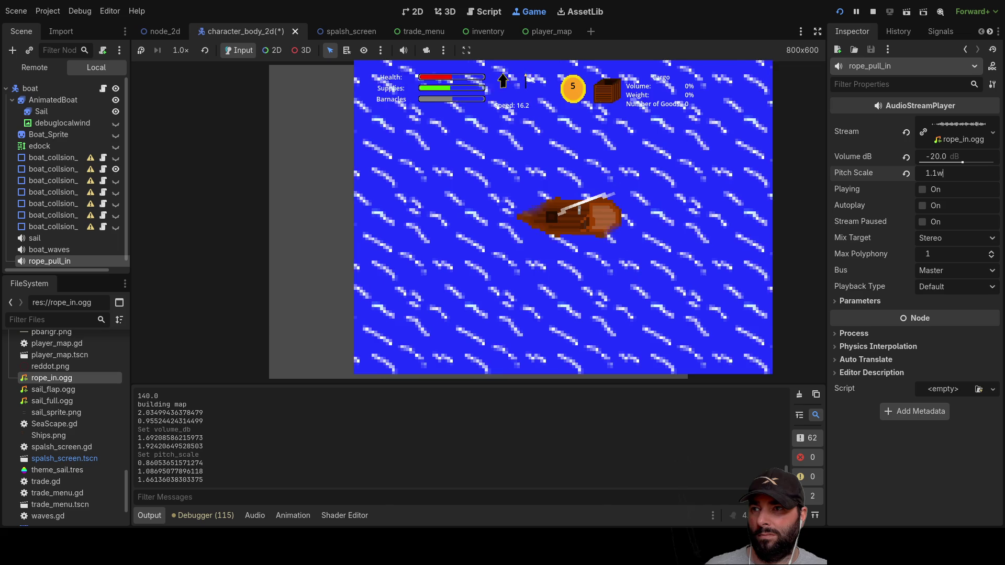
pyautogui.click(660, 262)
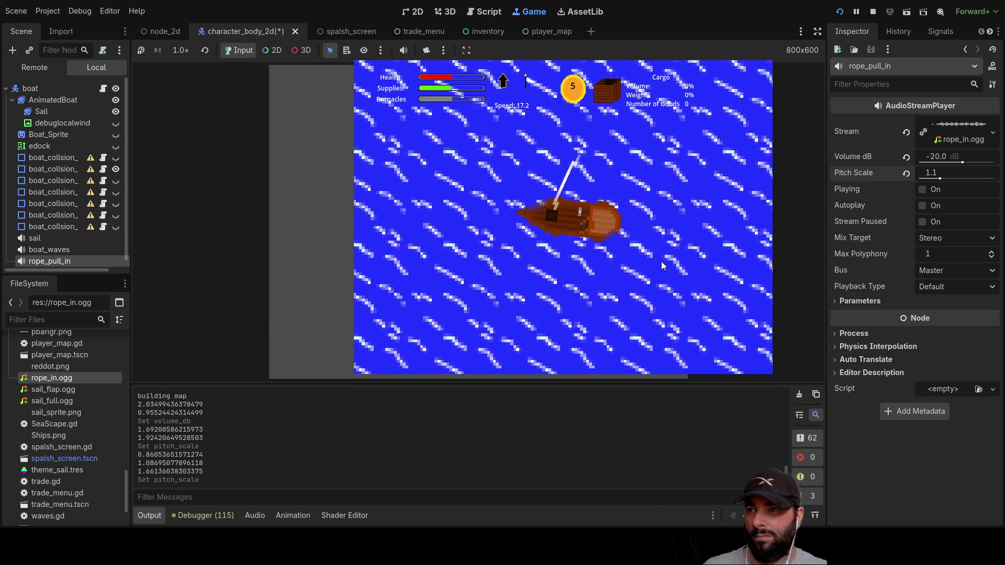
pyautogui.press('Right')
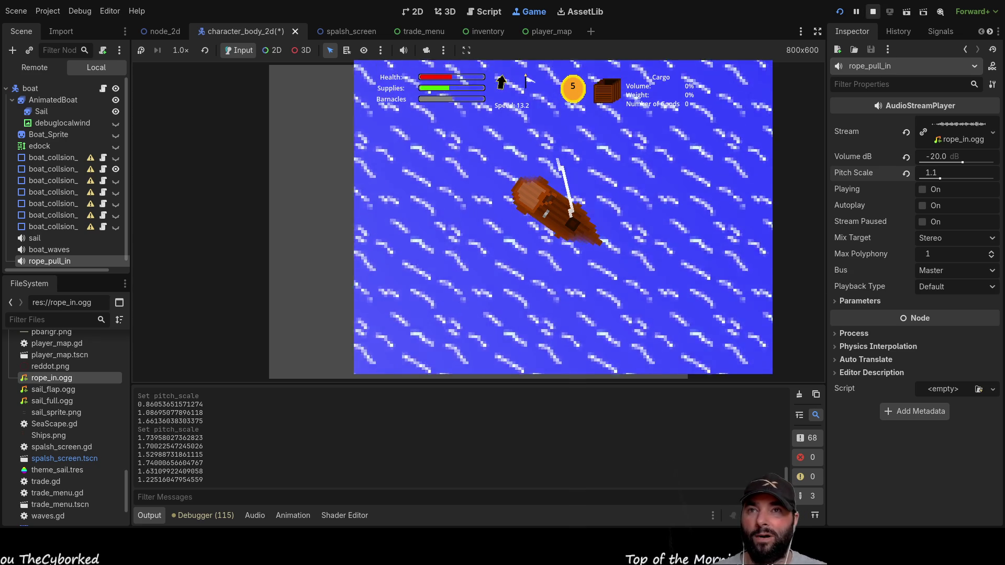
# Stop the game and open a new line 73 after play(false), checking the boat_waves pause call.
pyautogui.press('F8')
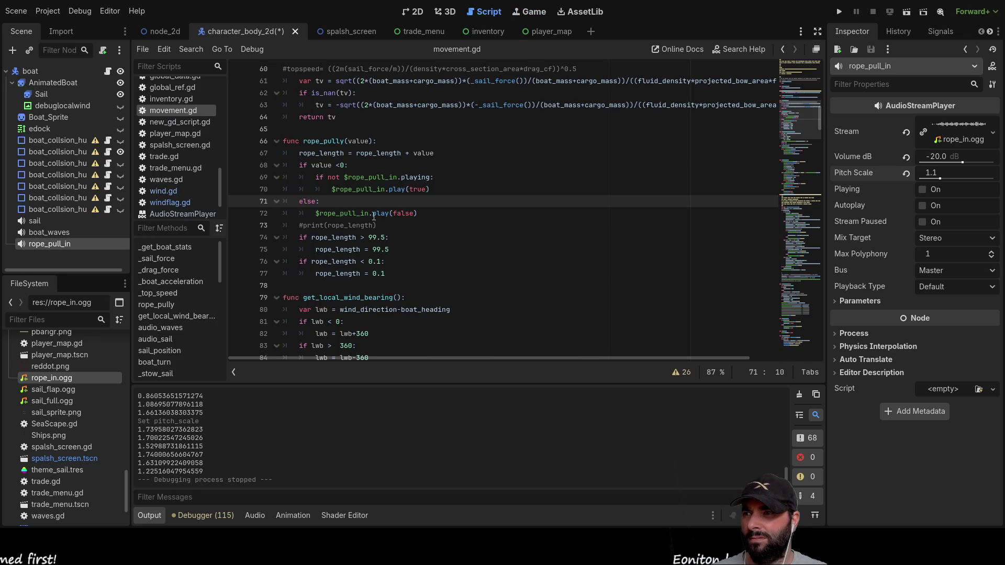
pyautogui.click(421, 213)
pyautogui.press('Return')
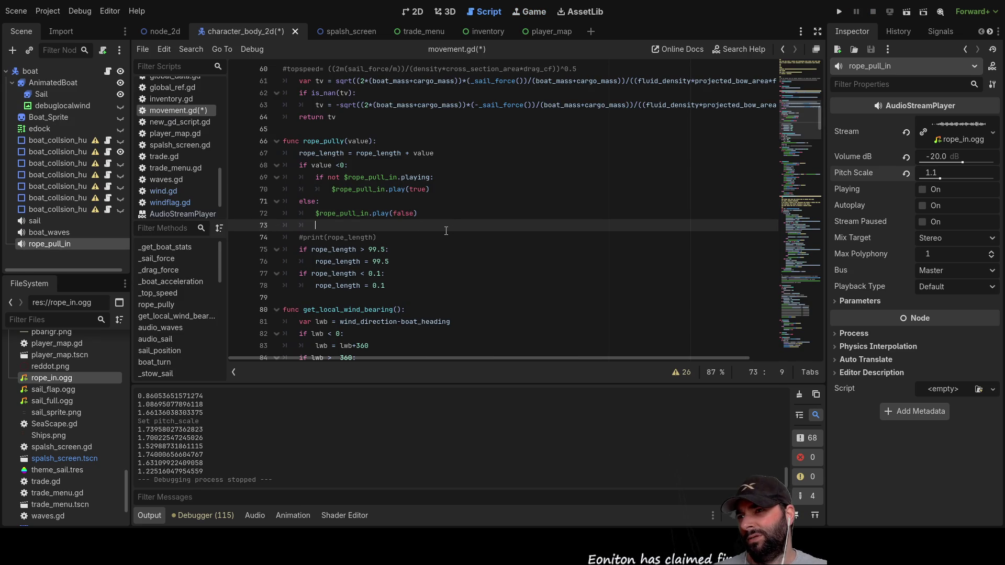
pyautogui.scroll(-4, 446, 231)
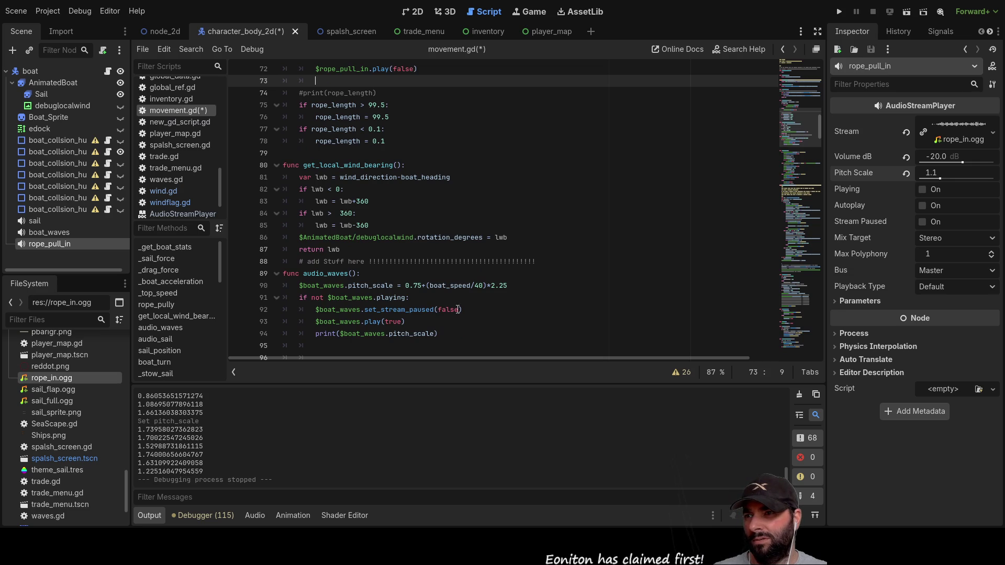
pyautogui.click(464, 310)
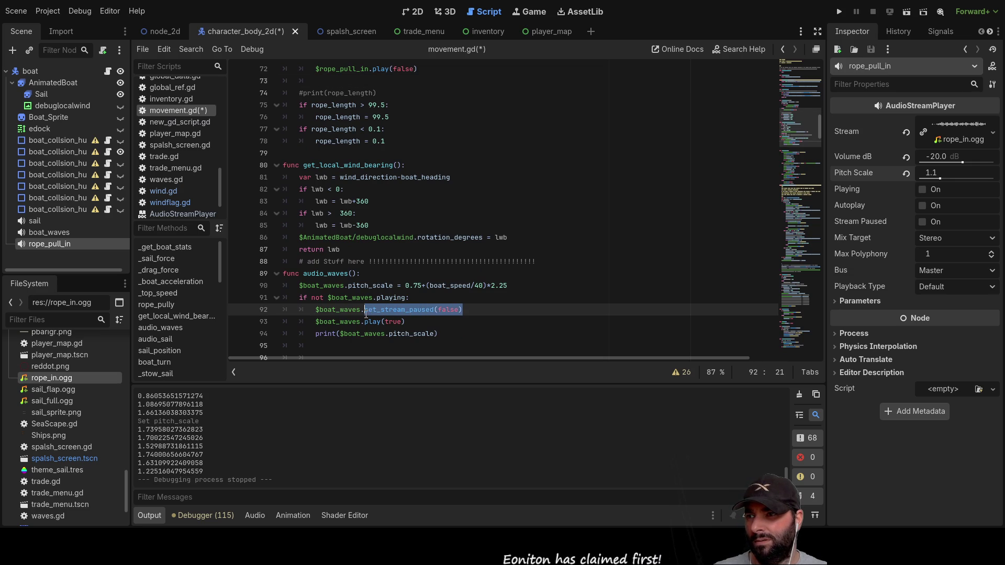
pyautogui.scroll(3, 391, 252)
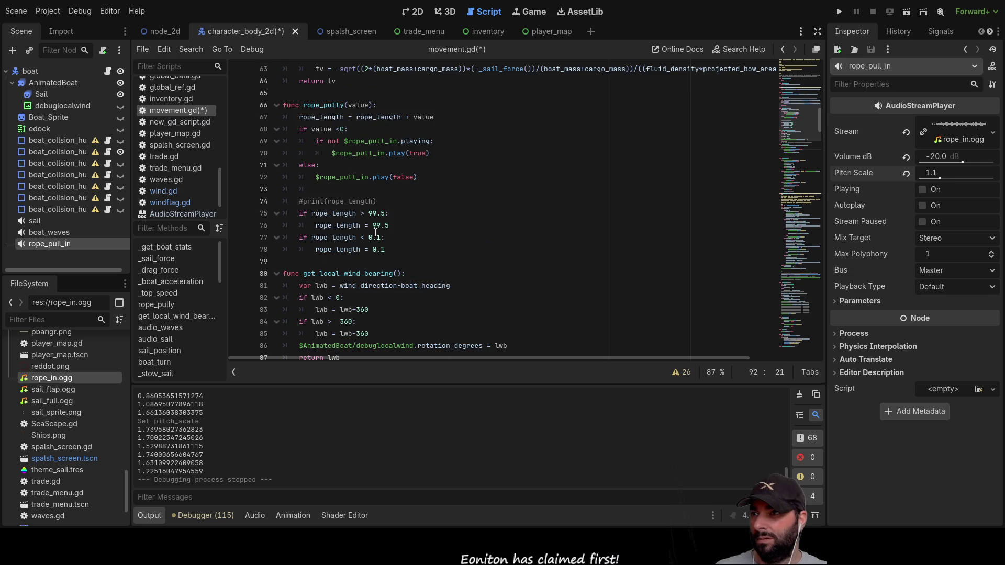
pyautogui.click(323, 188)
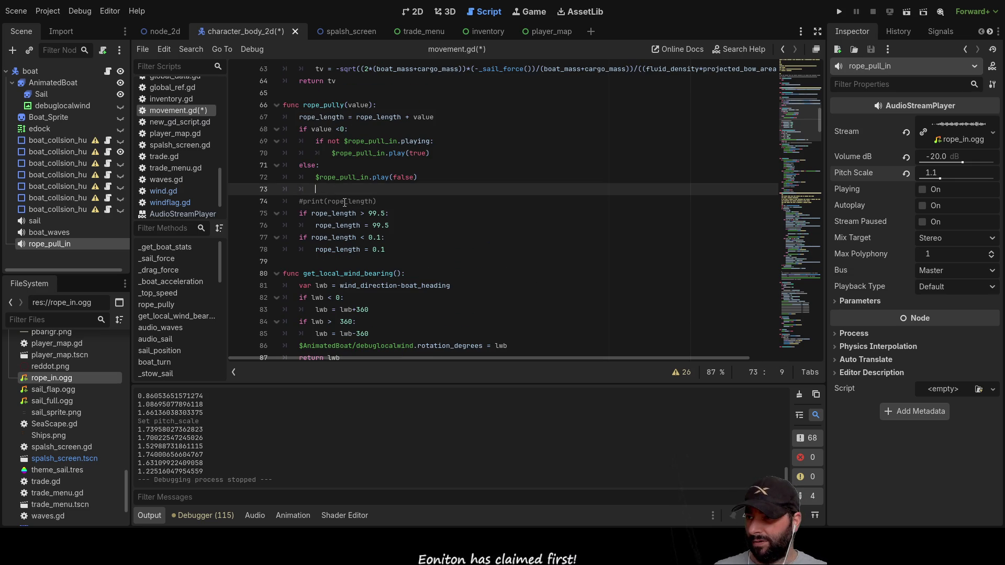
# Add $rope_pull_in.set_stream_paused(true) on line 73 and relaunch the project.
pyautogui.moveTo(29, 248); pyautogui.dragTo(329, 194)
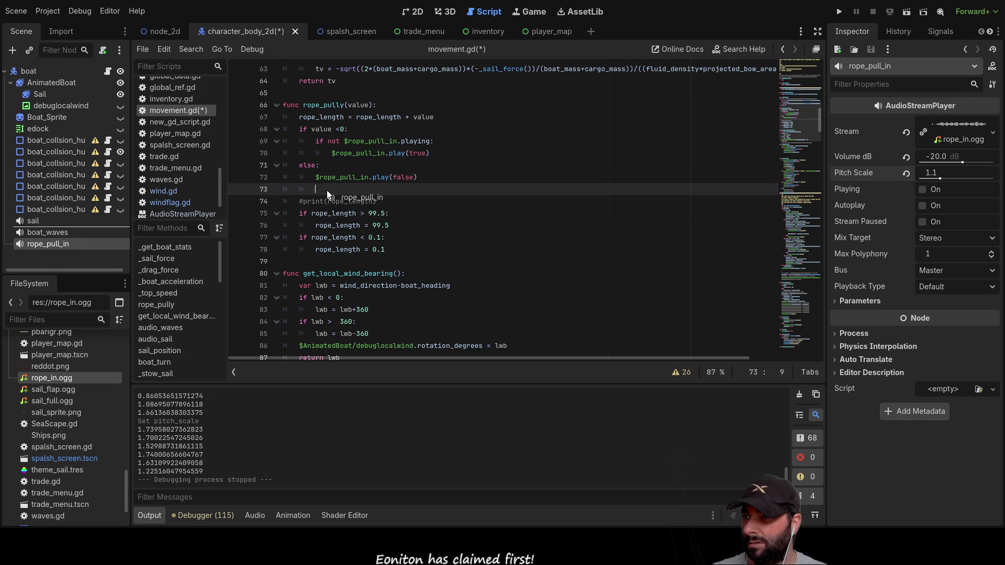
pyautogui.write('.set_stream_paused(false)')
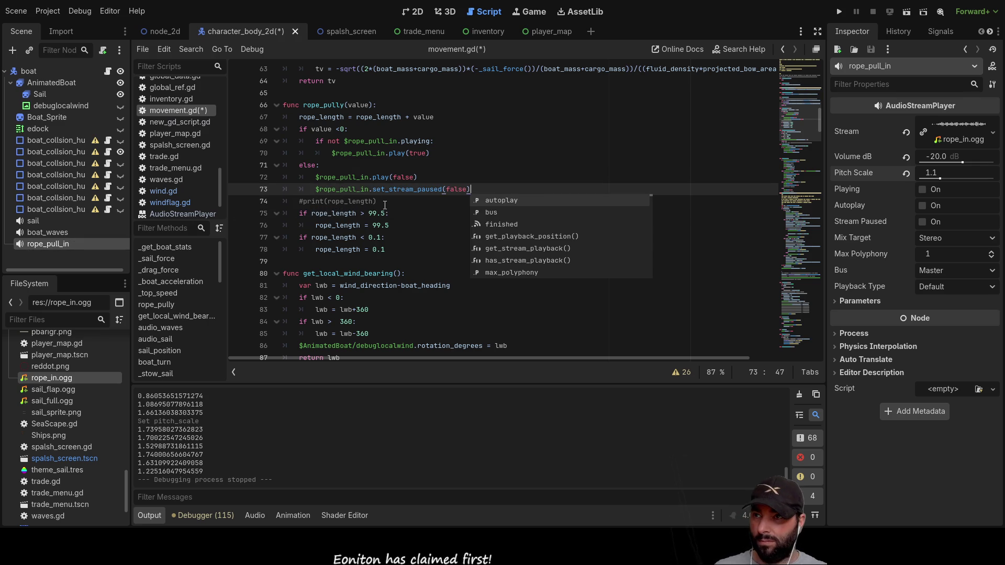
pyautogui.doubleClick(457, 189)
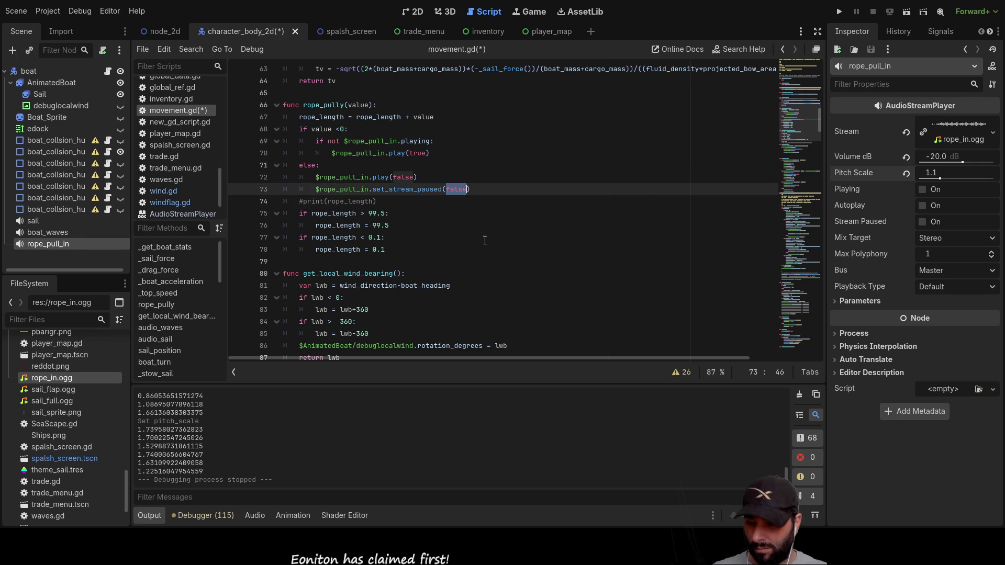
pyautogui.write('tru')
pyautogui.press('Up')
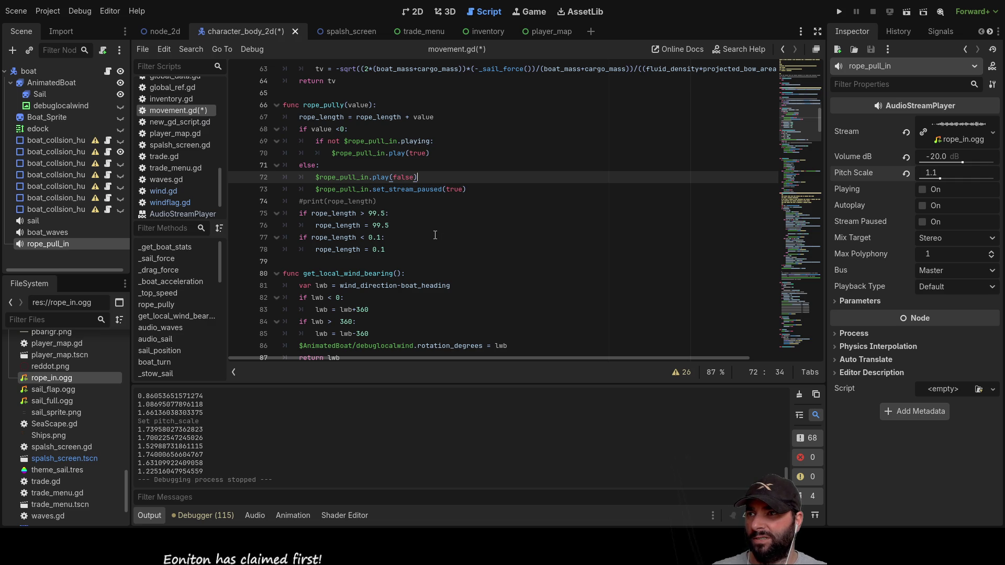
pyautogui.click(841, 11)
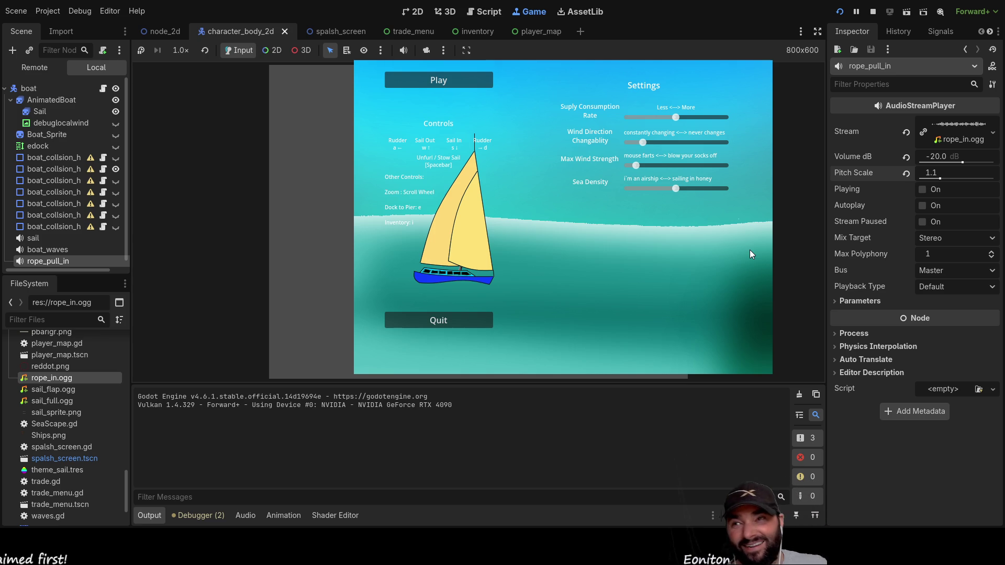
# Choose Play, then steer the boat left and right several times and swing the sail out.
pyautogui.click(445, 85)
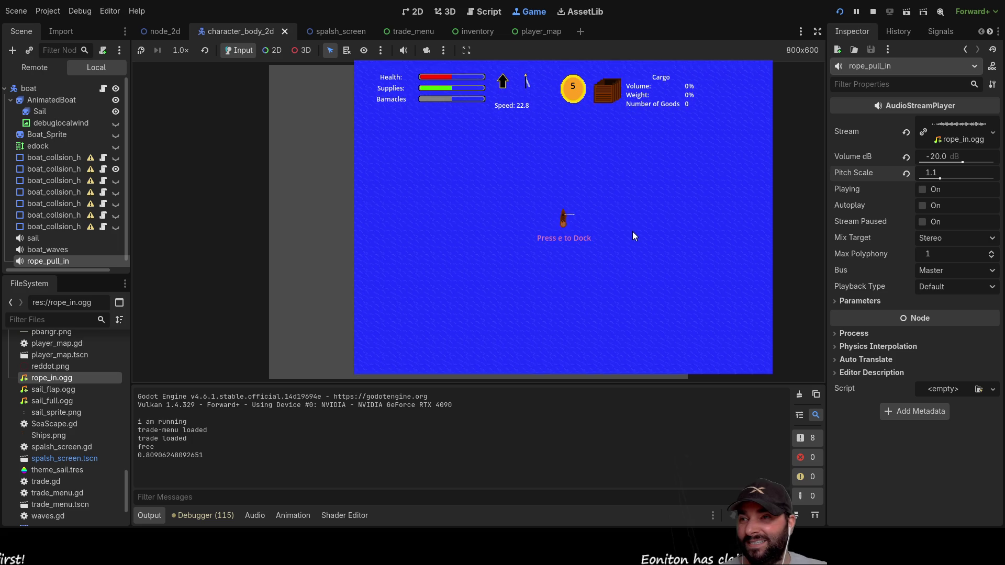
pyautogui.press('Left')
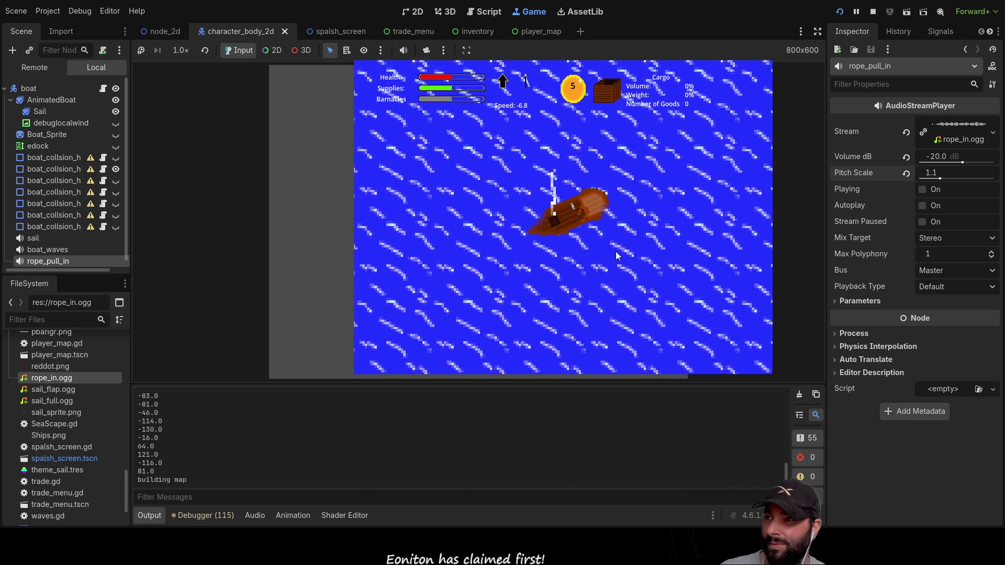
pyautogui.press('Left')
pyautogui.press('Left')
pyautogui.scroll(-2, 585, 277)
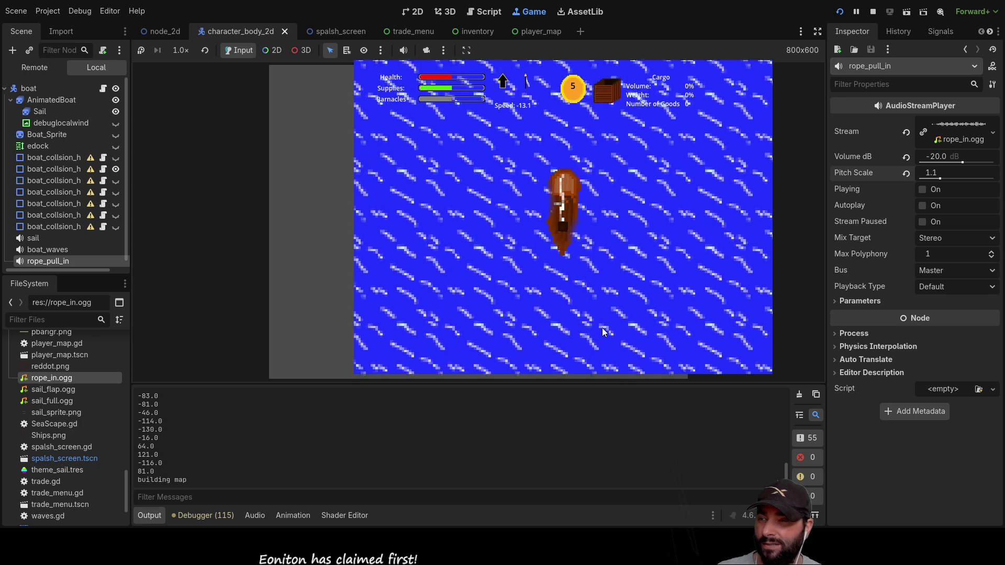
pyautogui.press('Right')
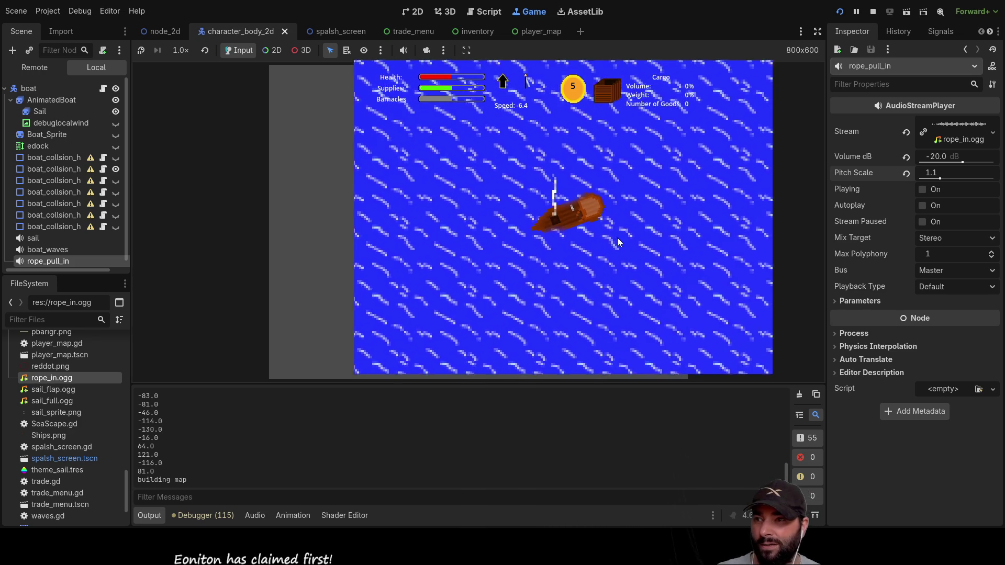
pyautogui.press('Right')
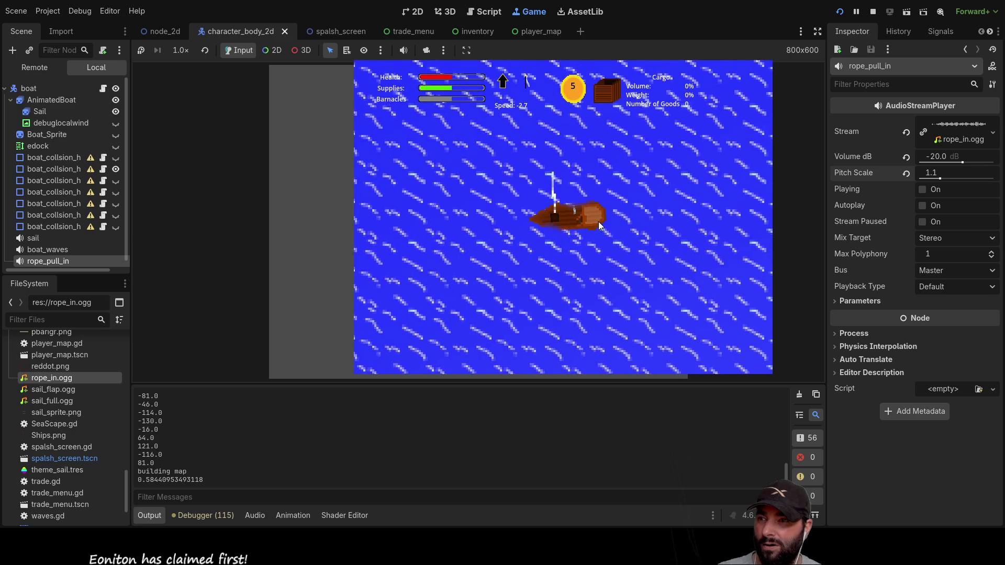
pyautogui.press('Left')
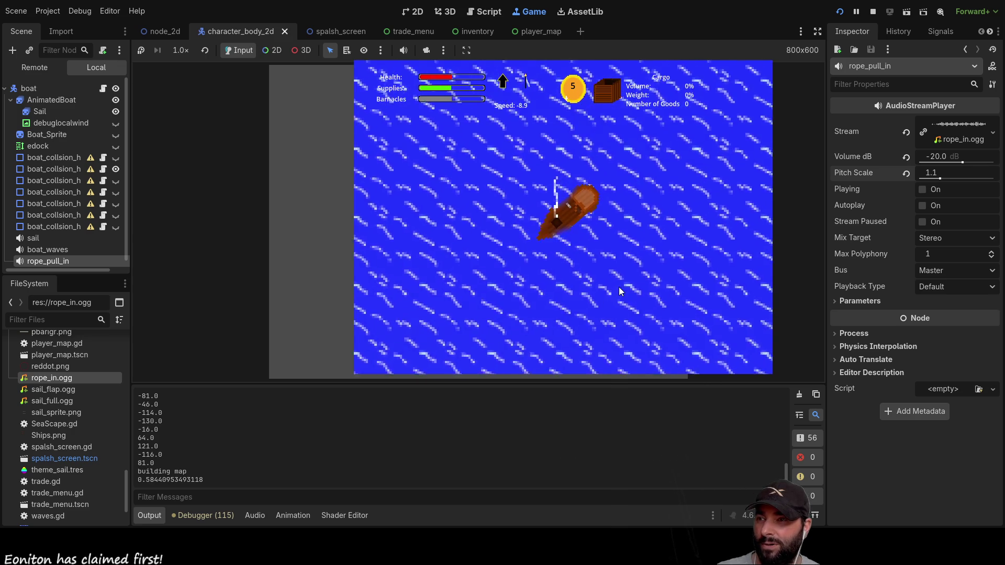
pyautogui.press('Left')
pyautogui.press('Right')
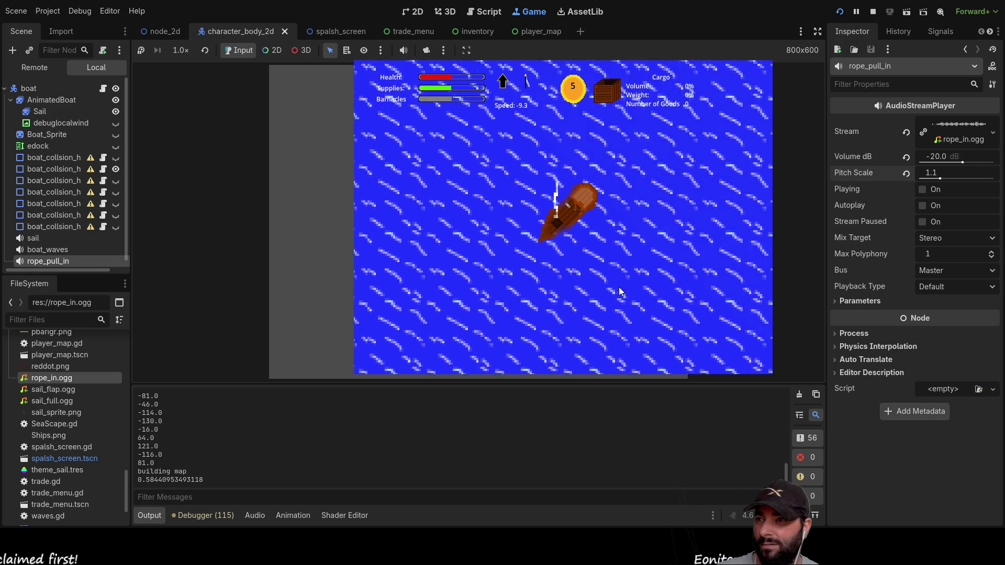
pyautogui.press('Up')
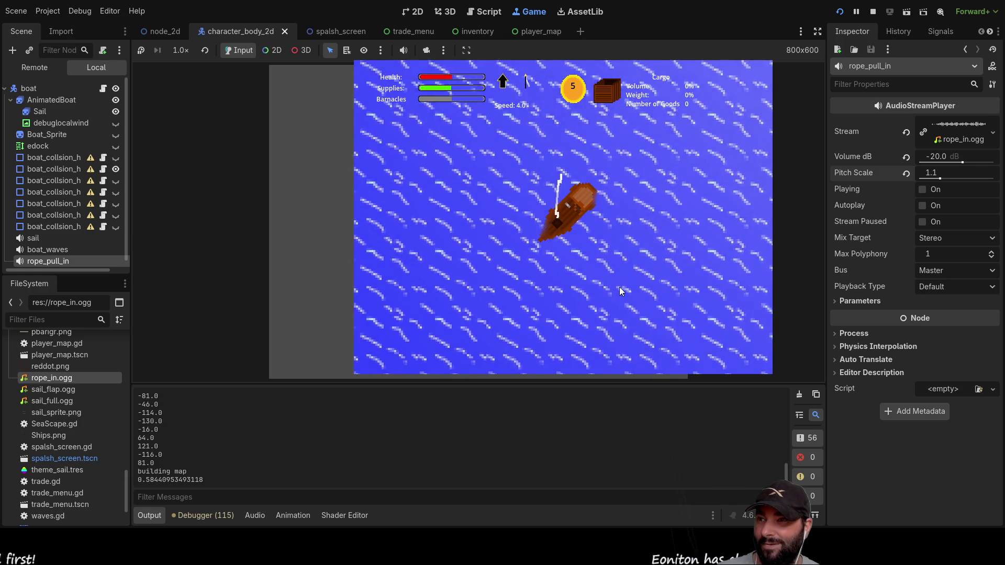
pyautogui.press('Right')
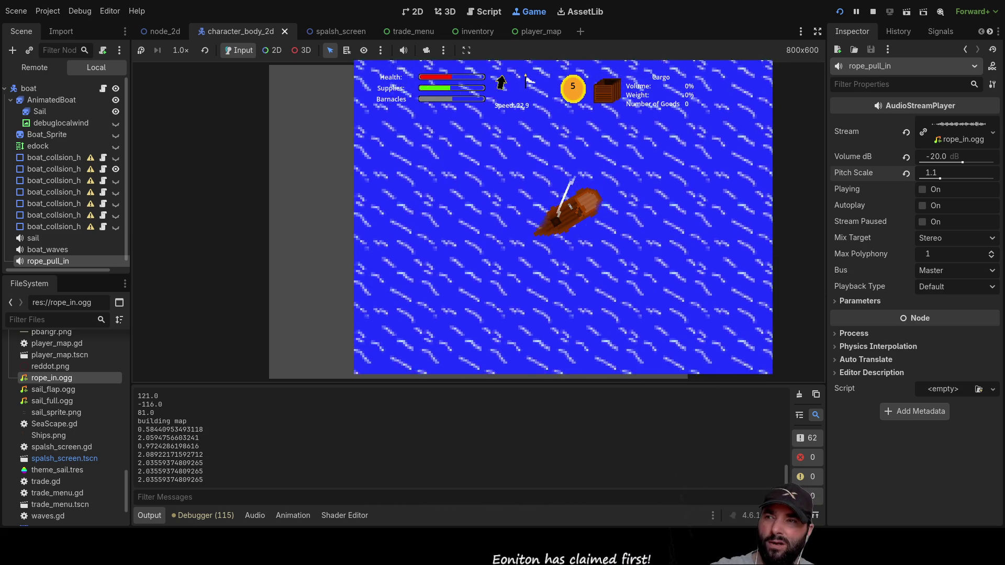
# Steer the boat right with d until the sail swings horizontal and speed recovers.
pyautogui.press('d')
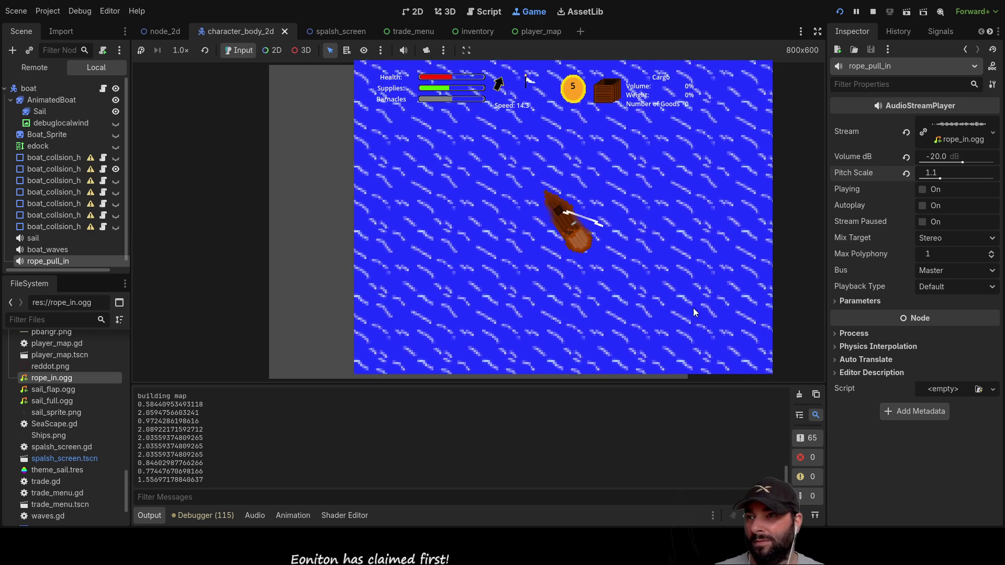
# Zoom the camera, swing the sail out with w, and turn the boat left toward north-east.
pyautogui.scroll(-3, 629, 212)
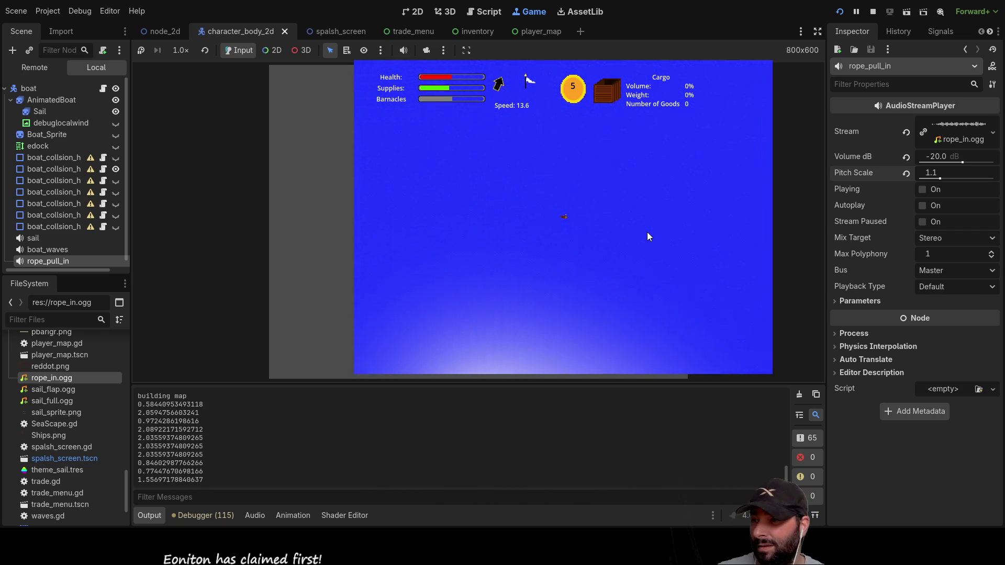
pyautogui.scroll(3, 646, 231)
pyautogui.scroll(2, 647, 236)
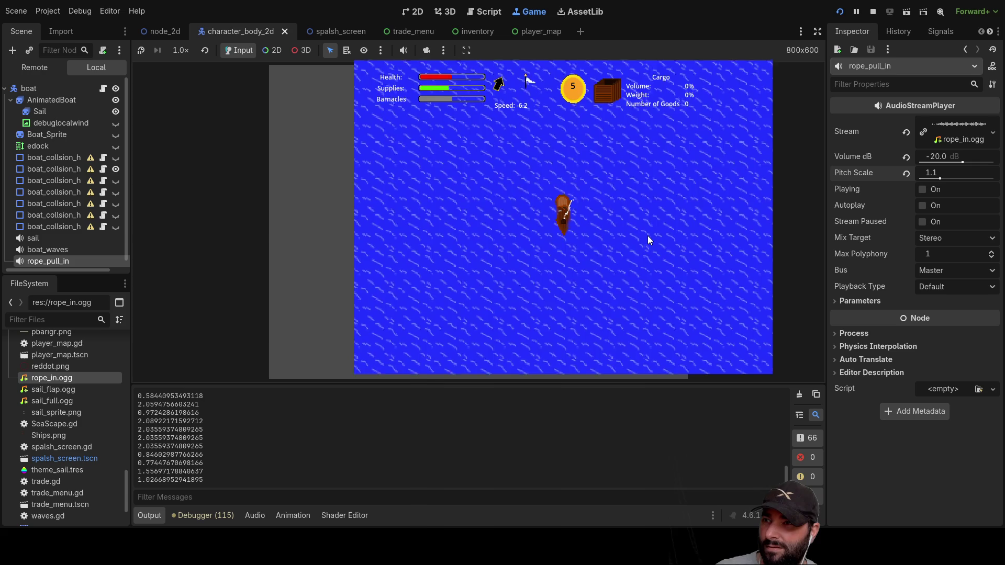
pyautogui.press('w')
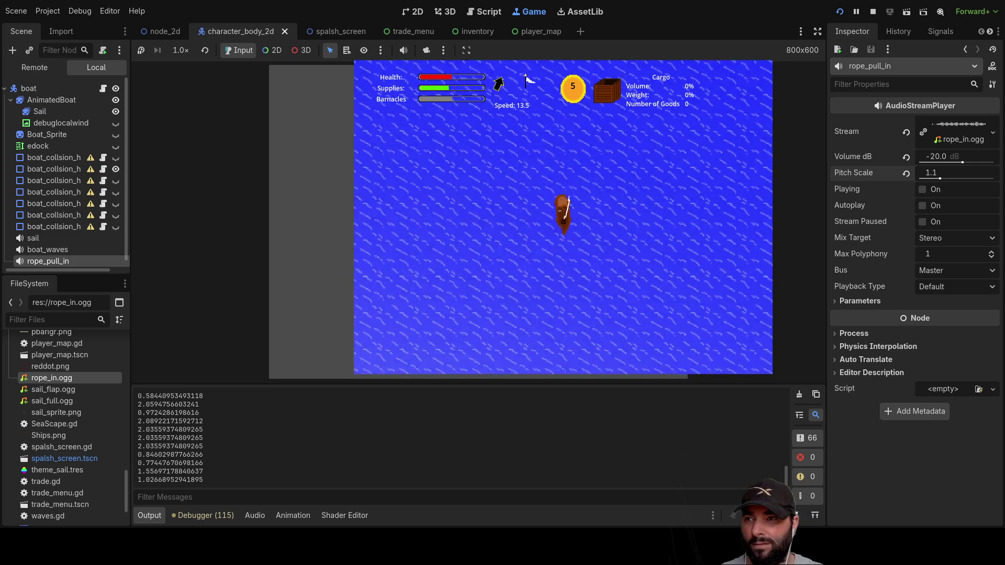
pyautogui.press('a')
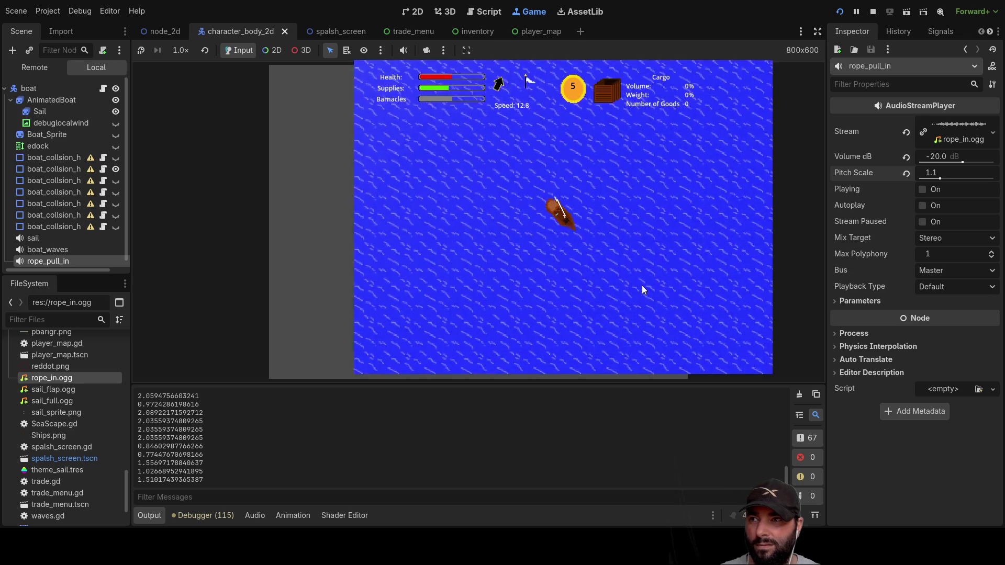
pyautogui.press('a')
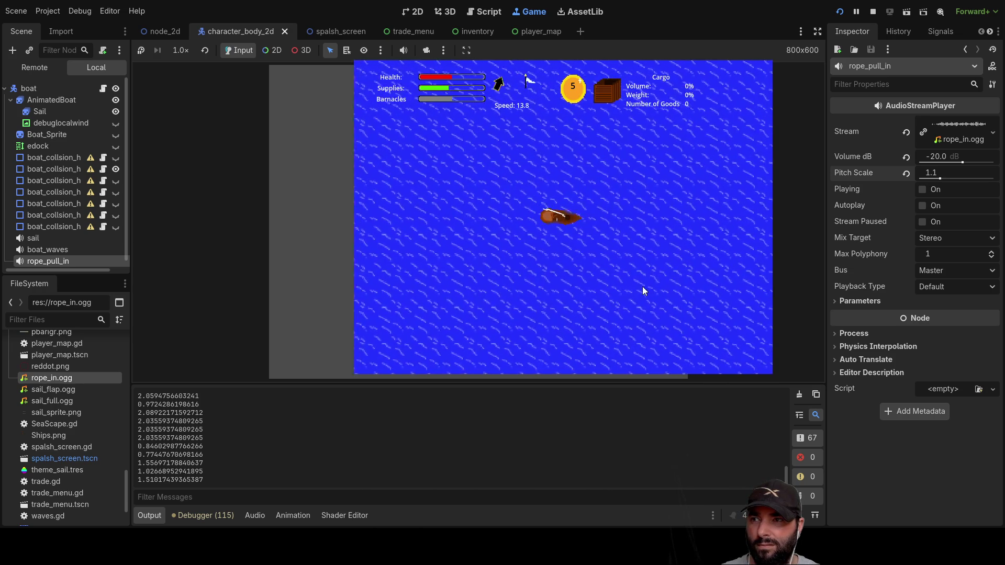
pyautogui.press('a')
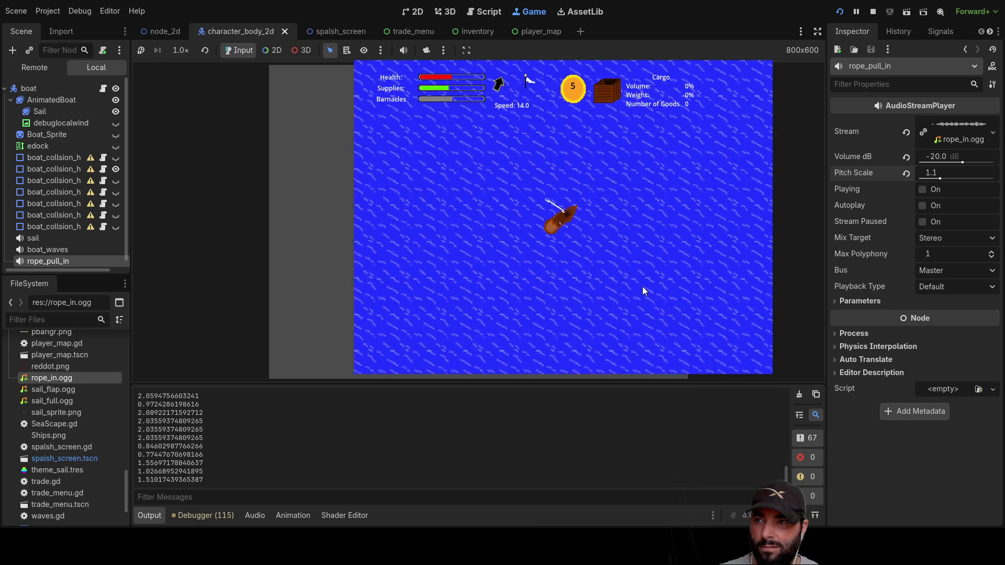
# Turn the boat right toward south-east and open the in-game map with m.
pyautogui.press('d')
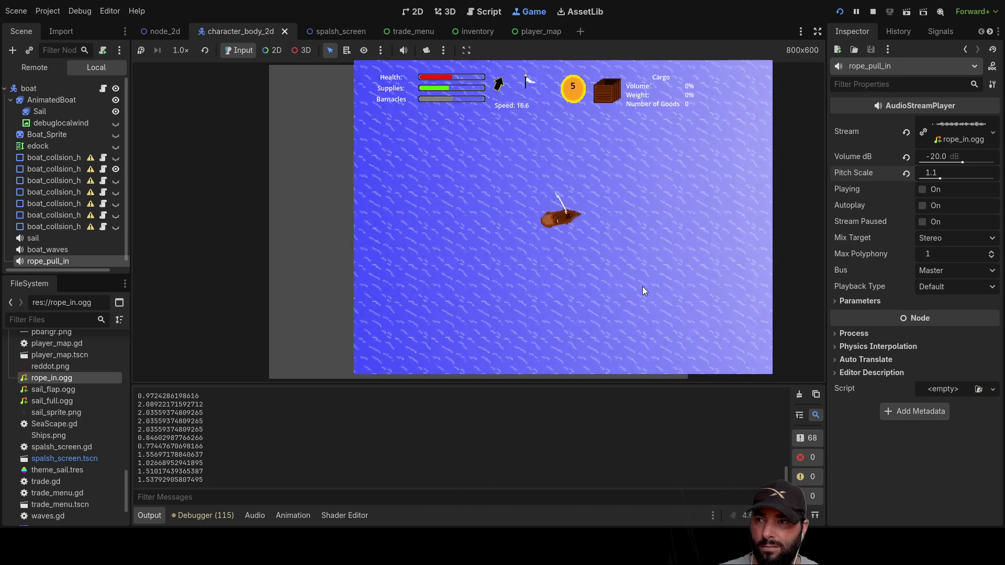
pyautogui.press('d')
pyautogui.press('d')
pyautogui.press('d')
pyautogui.press('d')
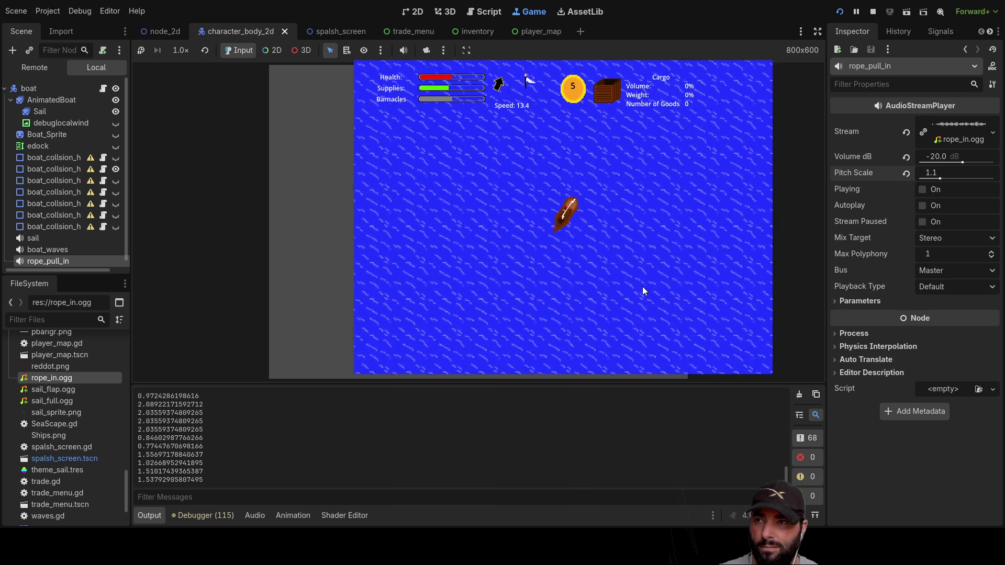
pyautogui.scroll(-5, 642, 288)
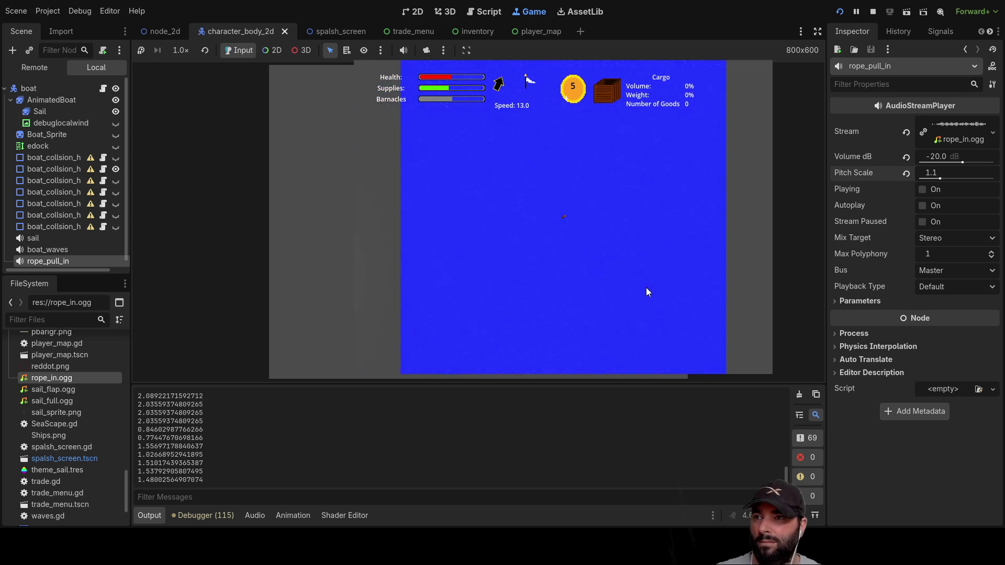
pyautogui.scroll(2, 647, 287)
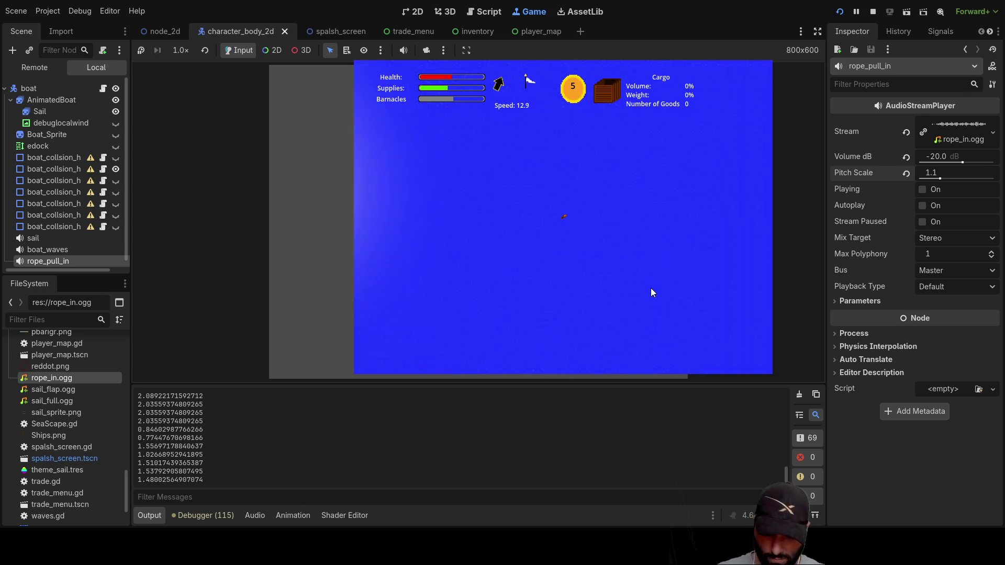
pyautogui.press('m')
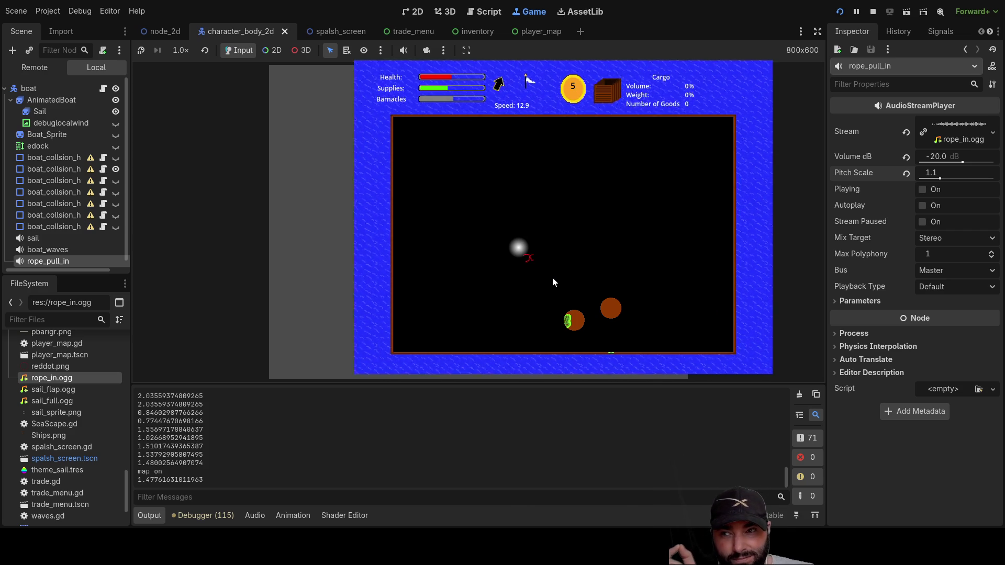
# Toggle the in-game map with m four times, then turn the boat to head upward.
pyautogui.press('m')
pyautogui.press('m')
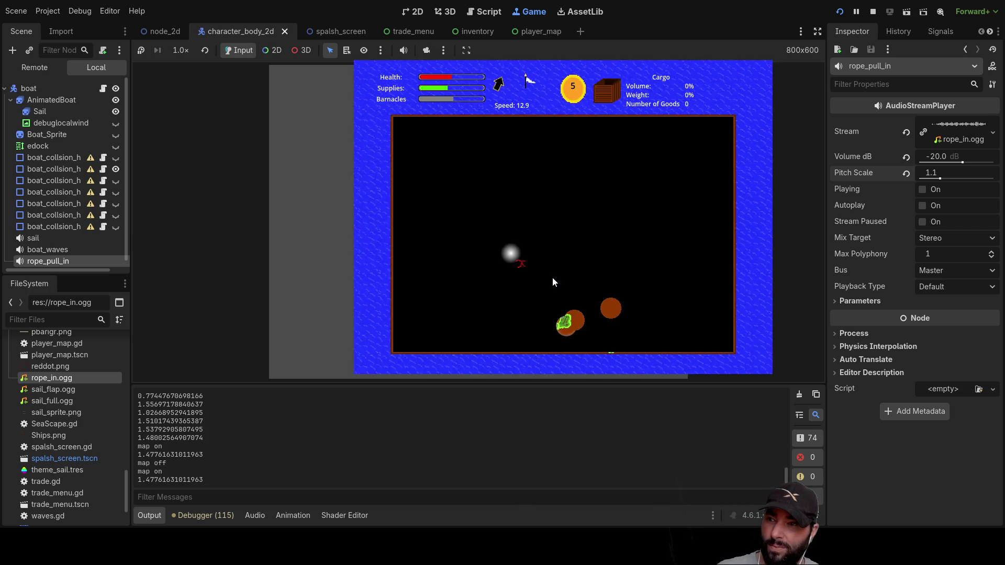
pyautogui.press('m')
pyautogui.press('m')
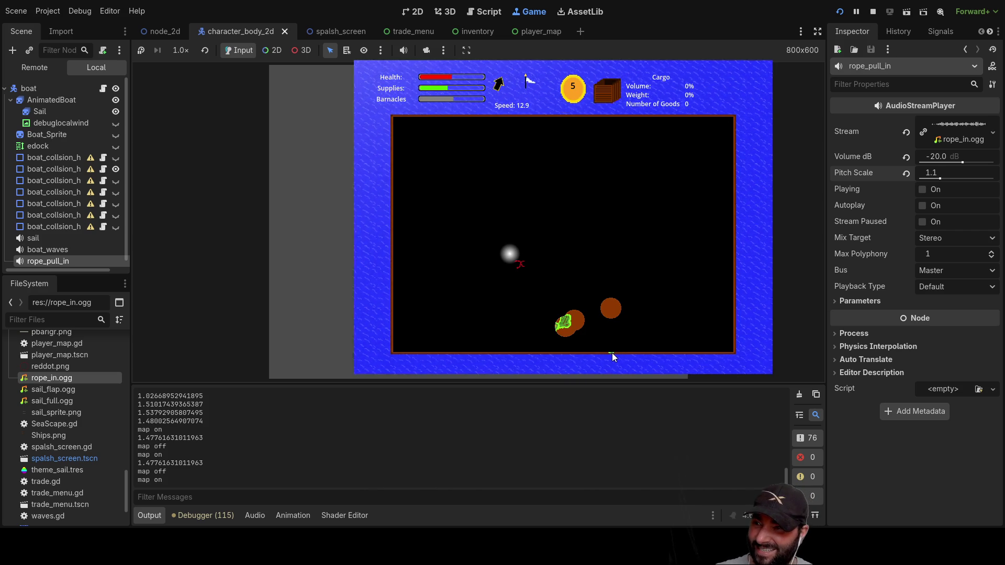
pyautogui.press('m')
pyautogui.press('m')
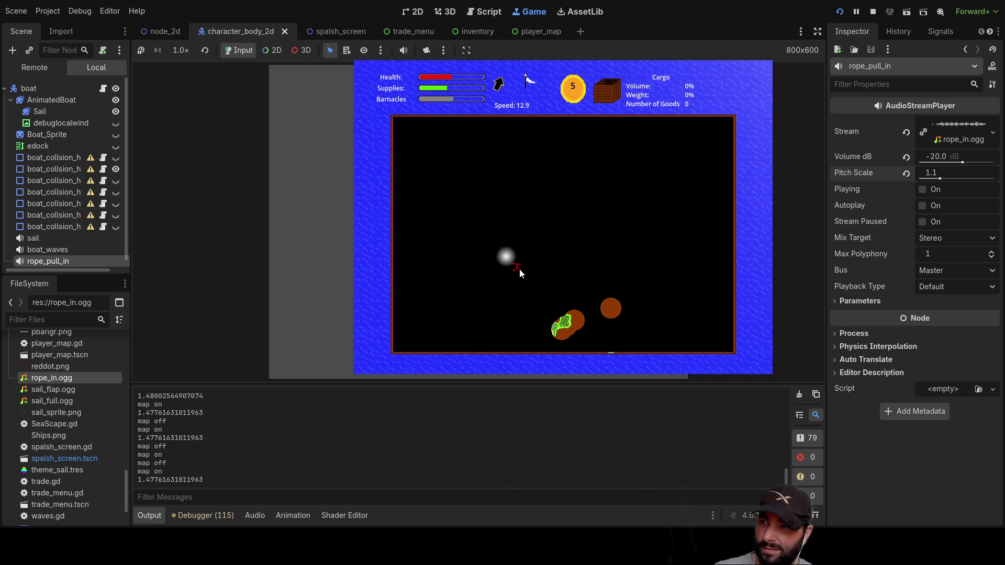
pyautogui.press('m')
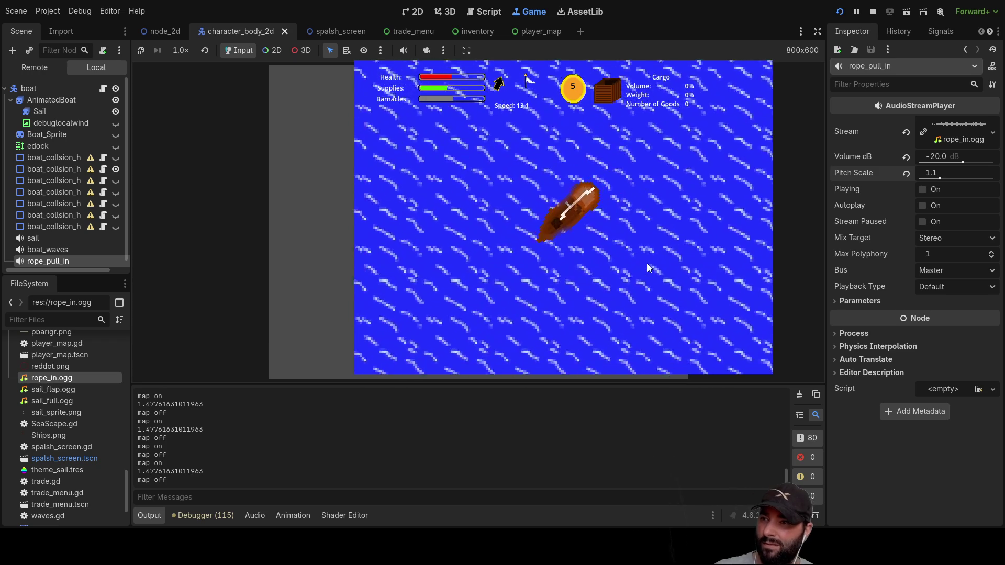
pyautogui.press('Left')
# Sail the boat up beside the island's dock, zooming the camera out and back in, until 'Press e to Dock' appears.
pyautogui.scroll(-5, 647, 268)
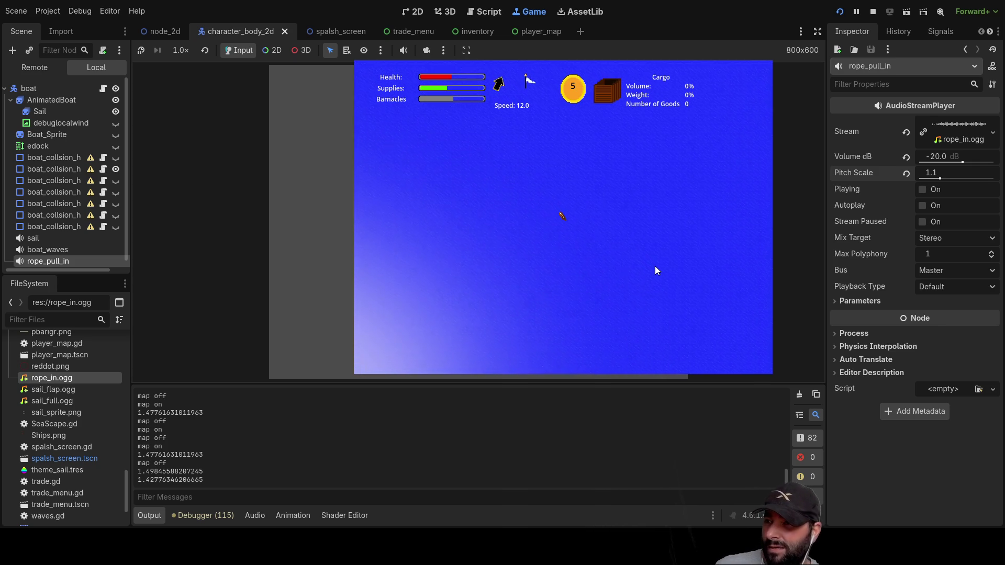
pyautogui.scroll(-3, 655, 266)
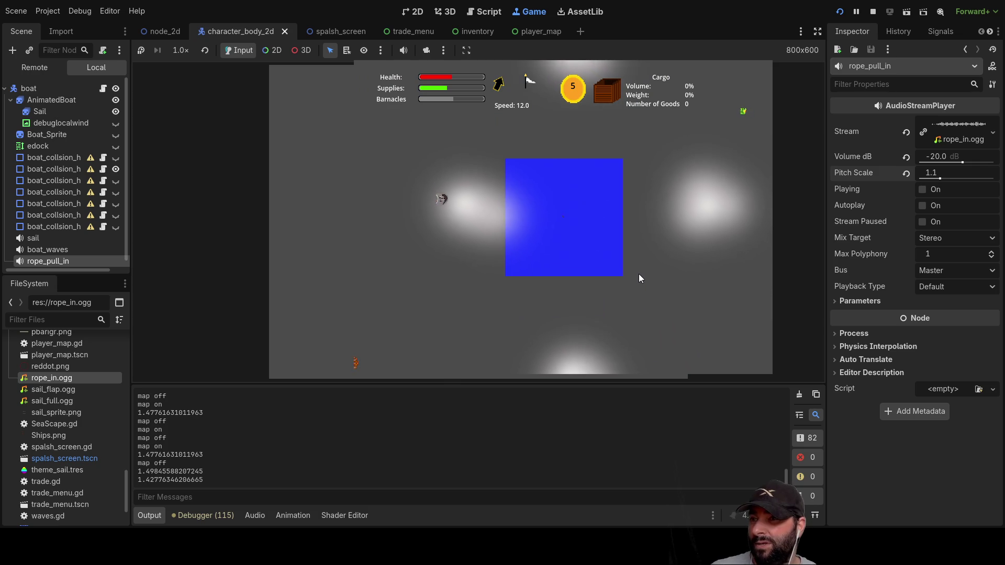
pyautogui.scroll(-5, 638, 278)
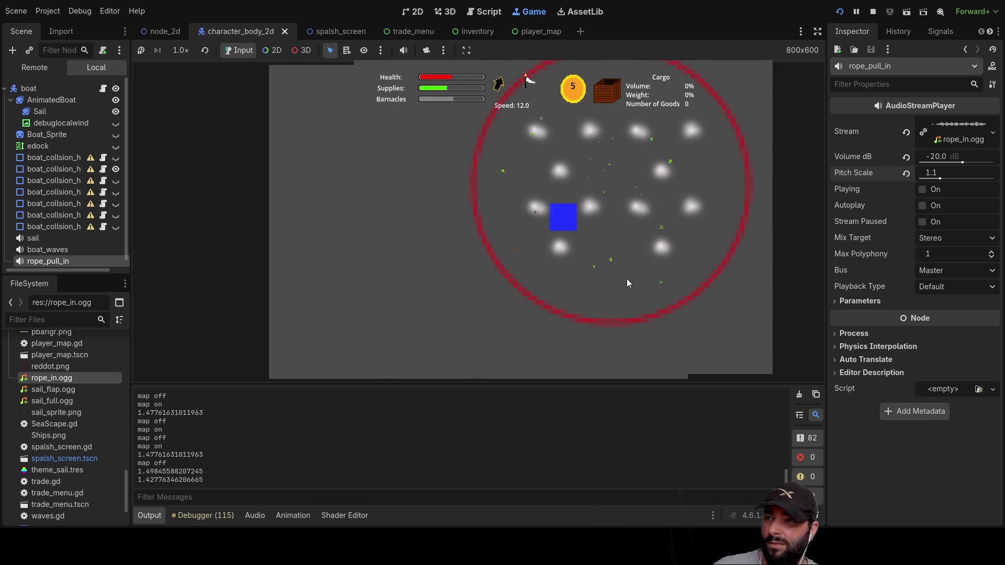
pyautogui.scroll(8, 618, 273)
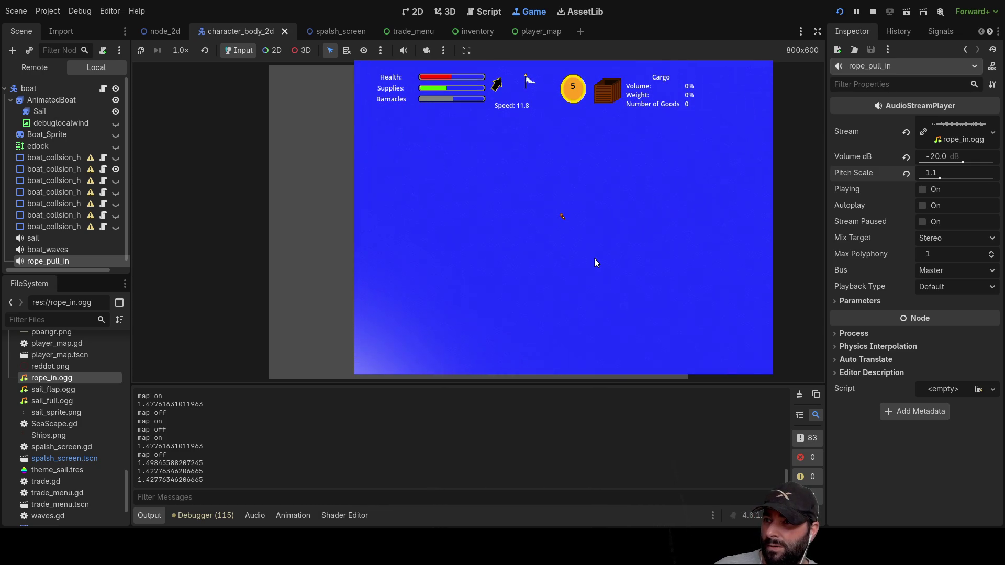
pyautogui.scroll(5, 602, 257)
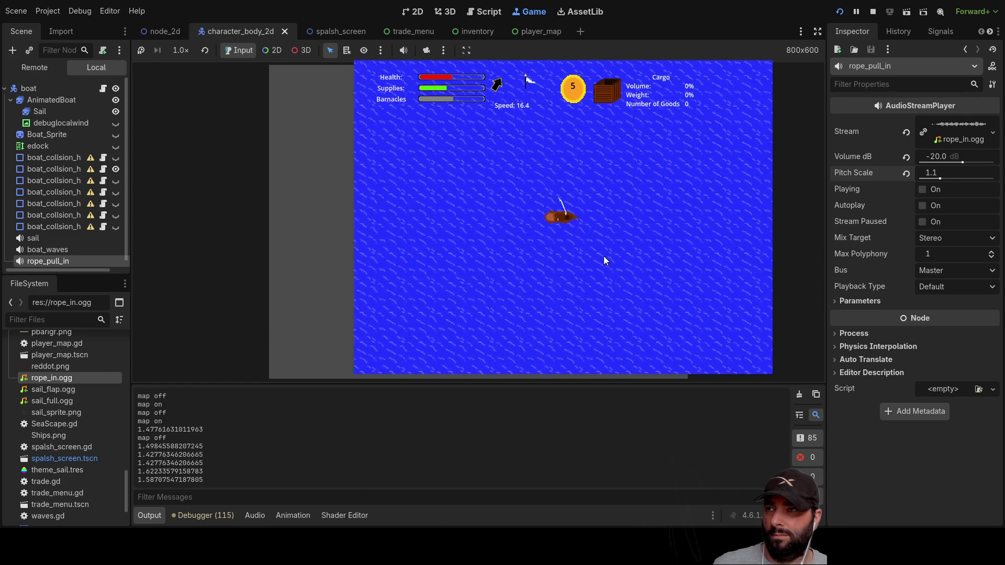
pyautogui.press('m')
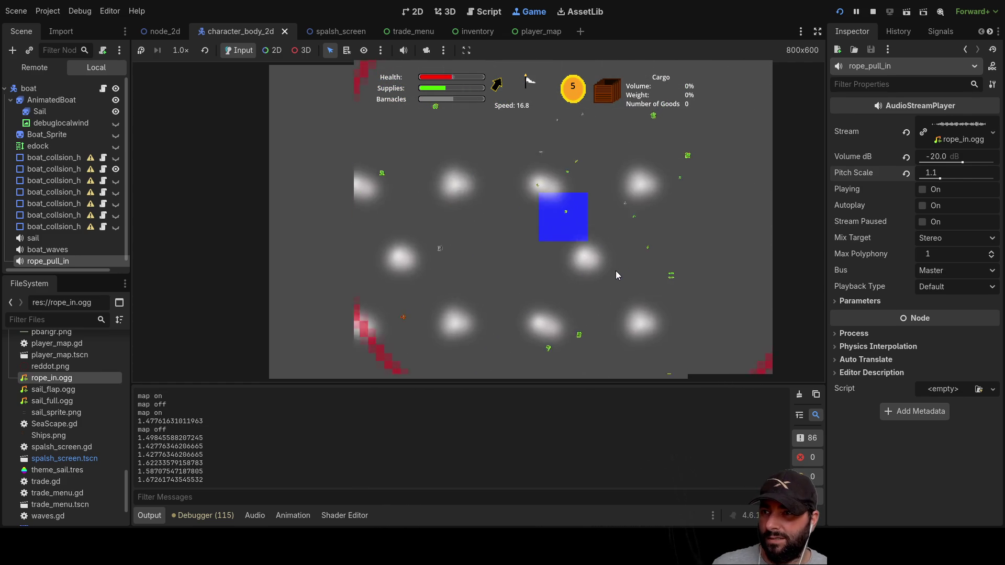
pyautogui.press('m')
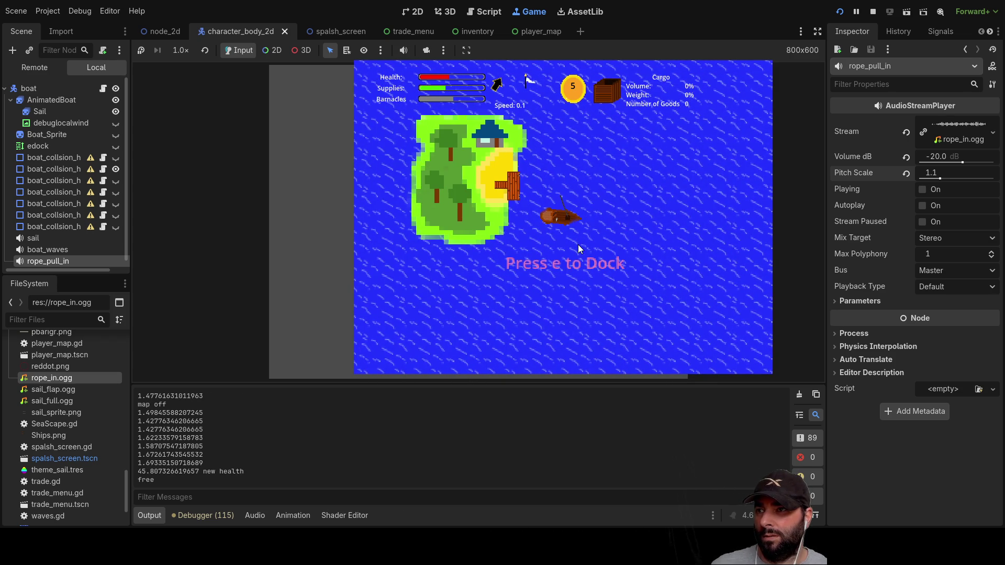
# Dock at the island, buy several units of Fertilizer, then leave the docks and view the cargo hold.
pyautogui.press('e')
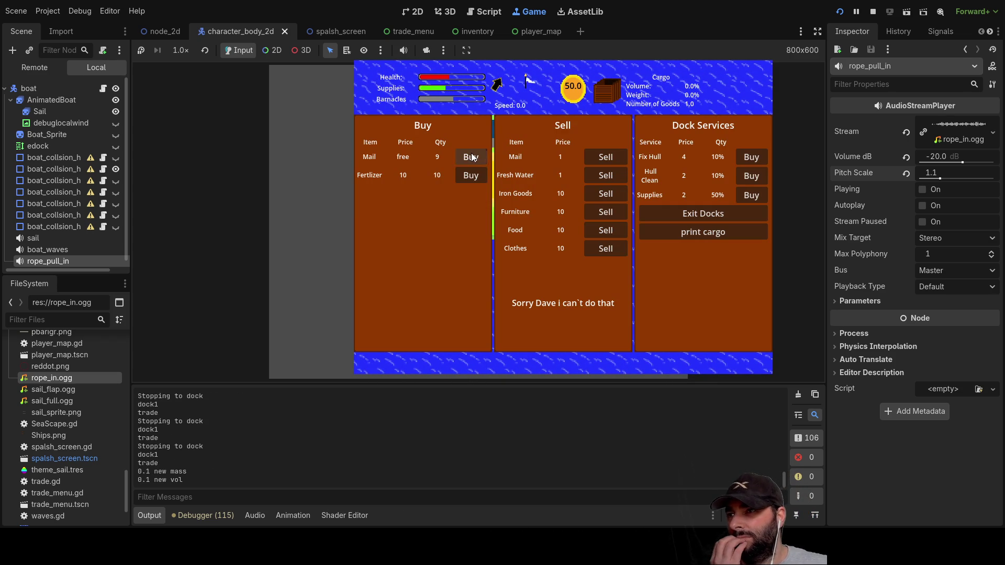
pyautogui.click(477, 176)
pyautogui.click(476, 176)
pyautogui.click(476, 175)
pyautogui.click(477, 175)
pyautogui.click(476, 175)
pyautogui.click(475, 177)
pyautogui.click(475, 178)
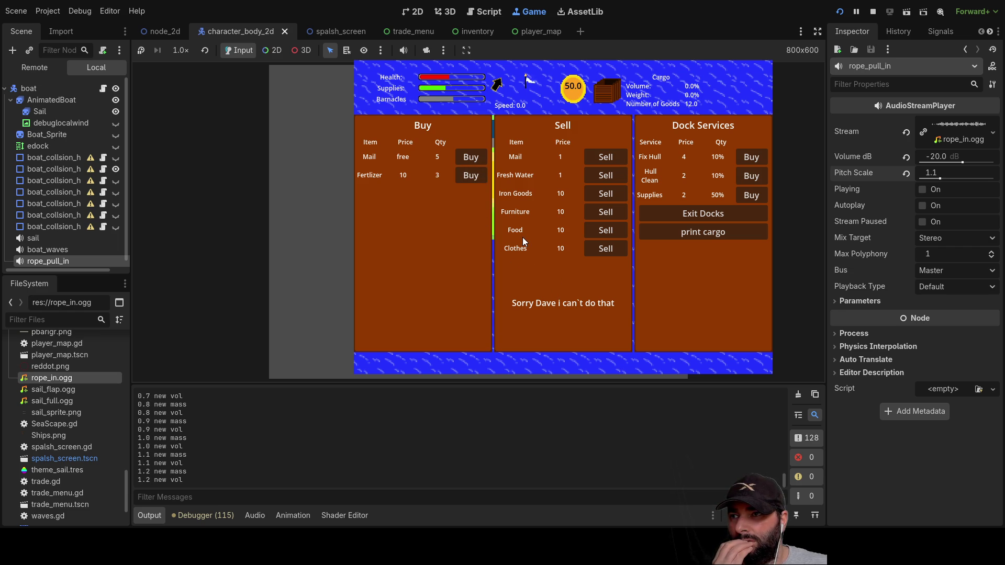
pyautogui.click(705, 216)
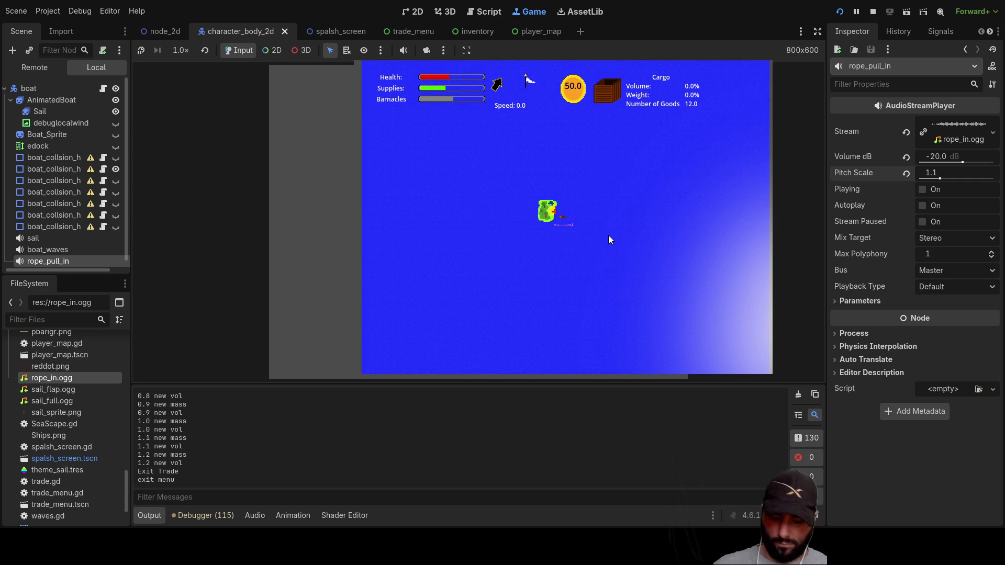
pyautogui.press('i')
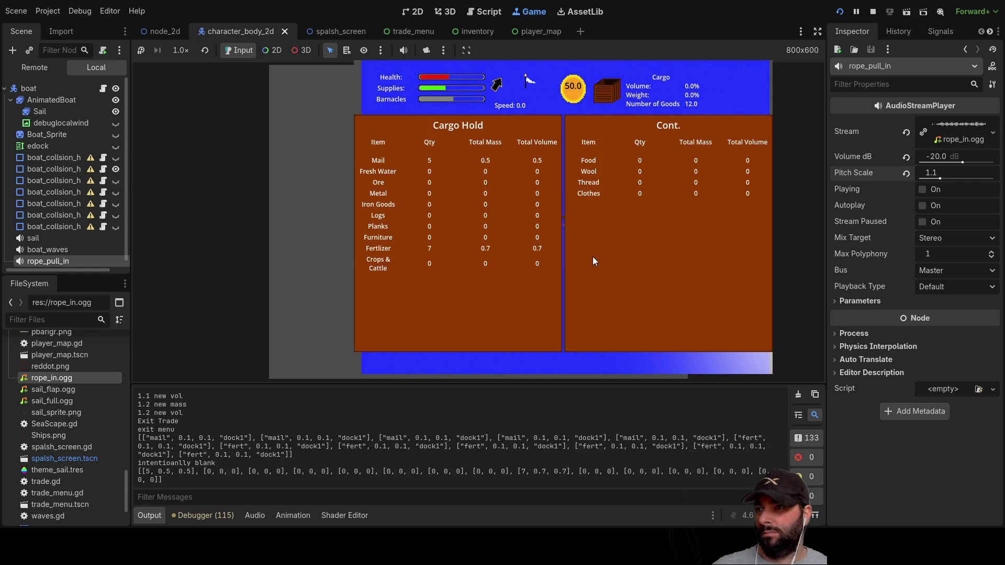
# Close the cargo hold, sail to the second island, and dock to bring up its trade menu.
pyautogui.press('i')
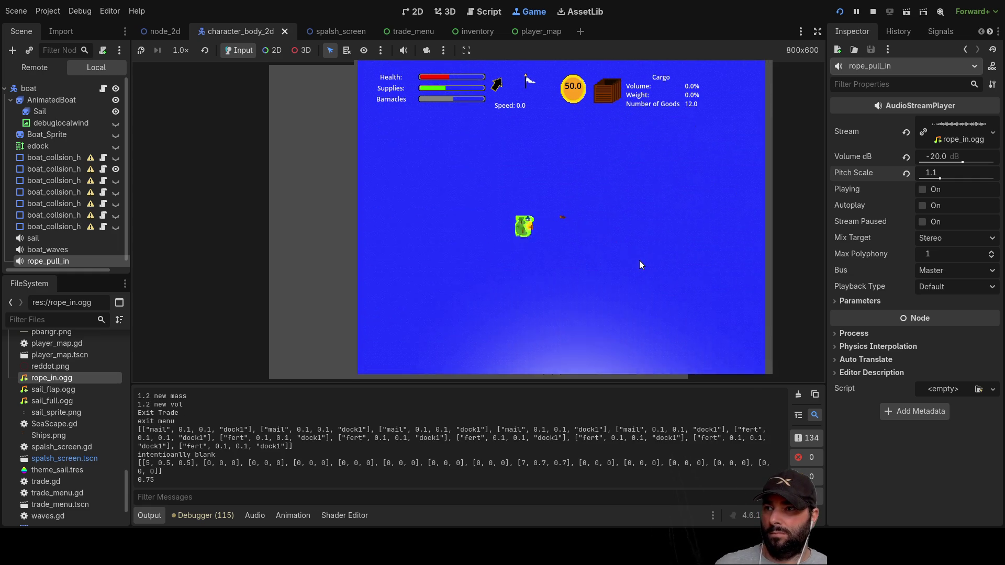
pyautogui.scroll(-2, 628, 258)
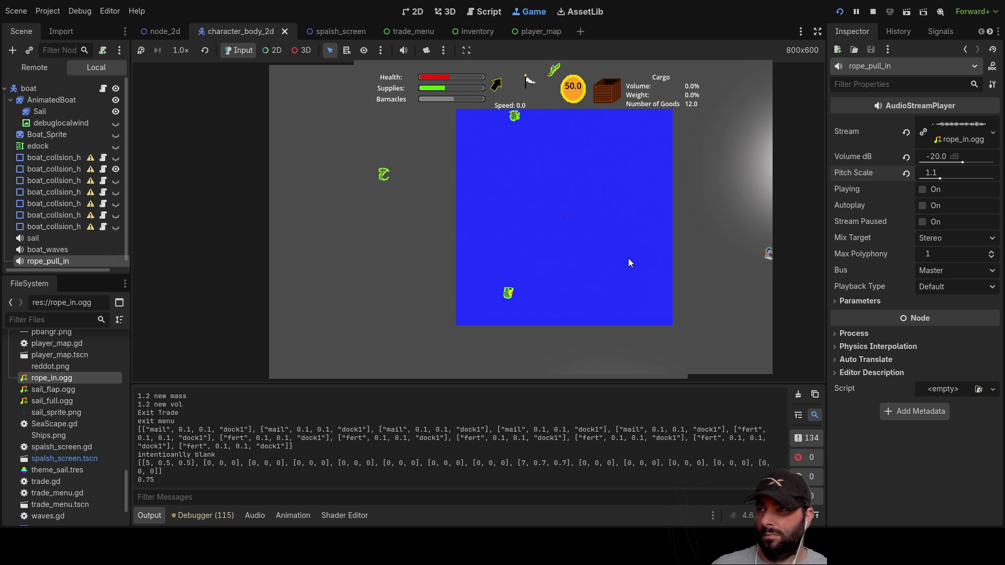
pyautogui.scroll(2, 628, 259)
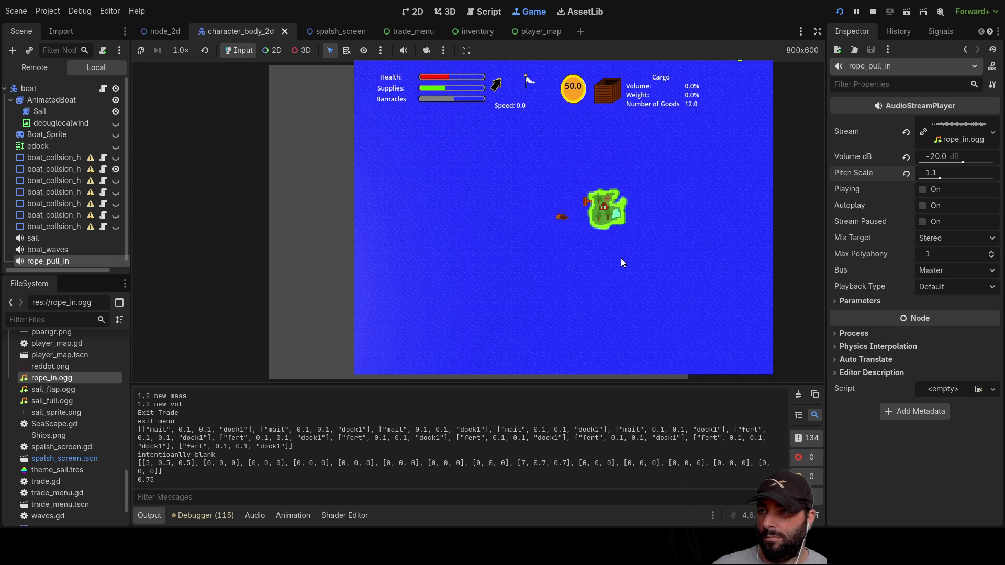
pyautogui.press('e')
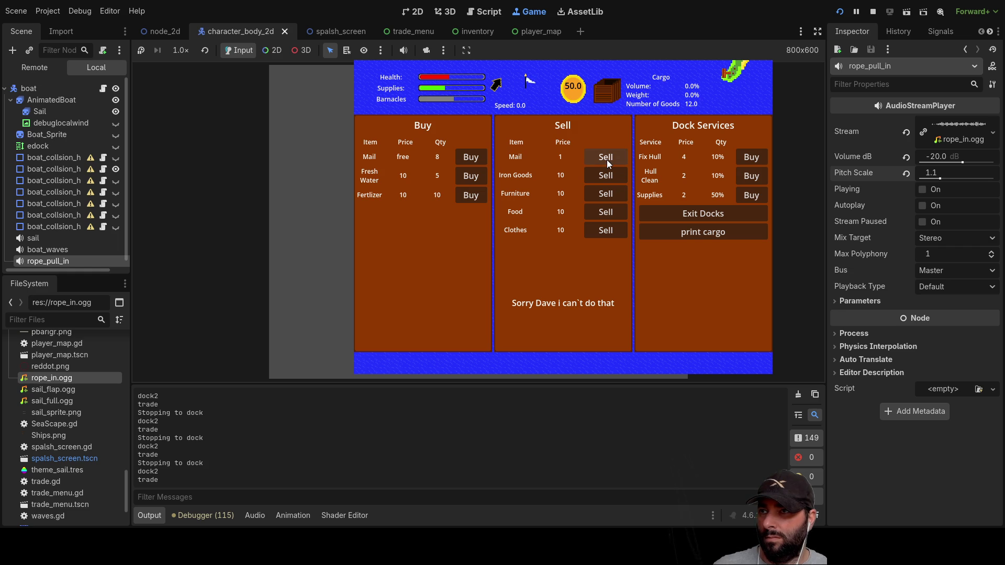
# Leave and re-enter the dock, then sell all the Mail in the cargo.
pyautogui.click(649, 214)
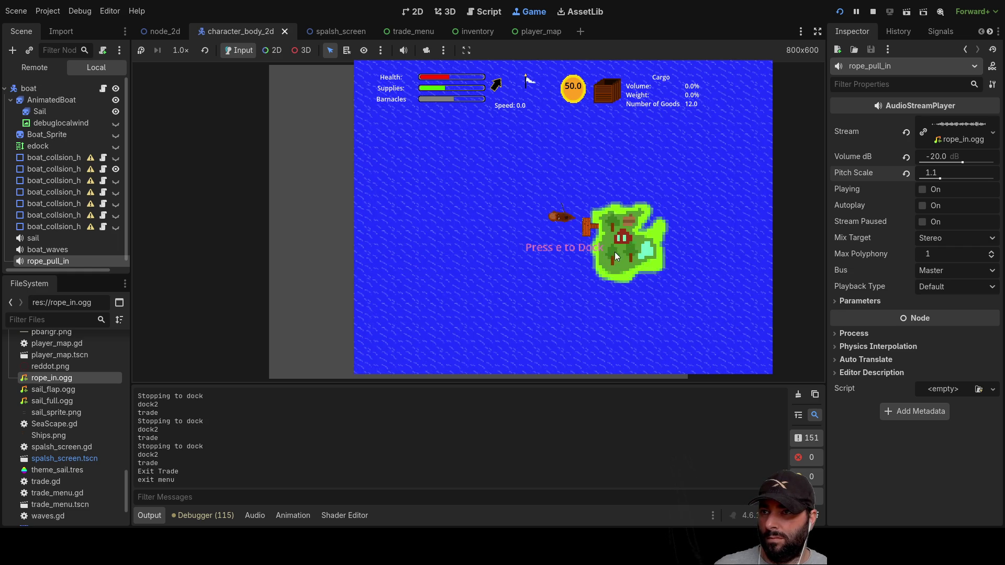
pyautogui.scroll(2, 614, 252)
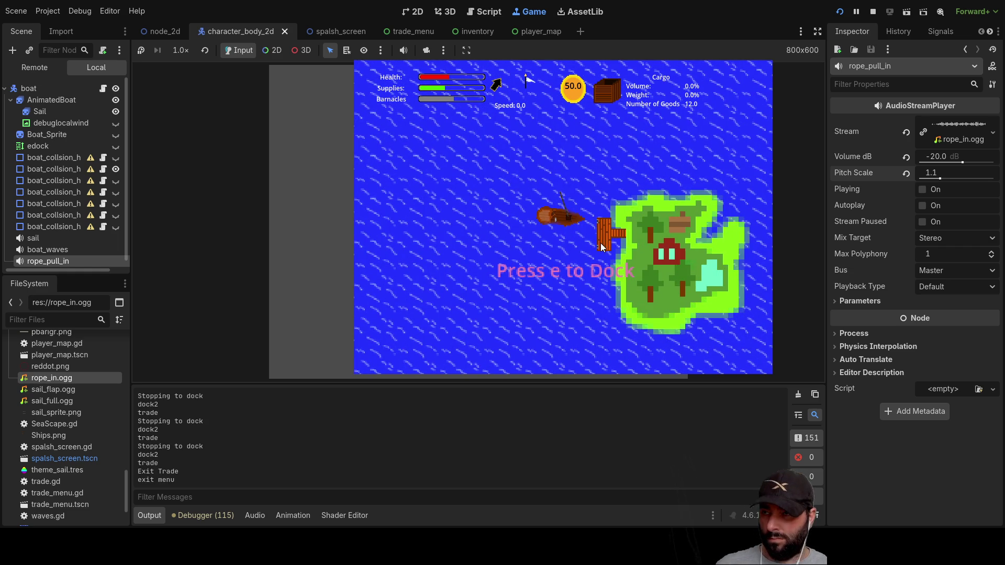
pyautogui.press('e')
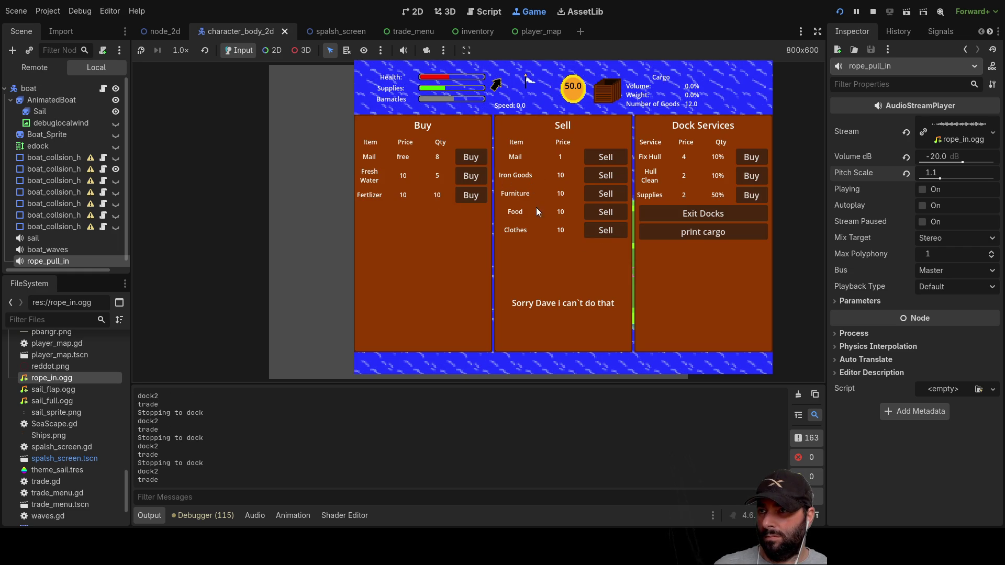
pyautogui.click(598, 158)
pyautogui.click(601, 157)
pyautogui.click(601, 157)
pyautogui.click(600, 157)
pyautogui.click(601, 157)
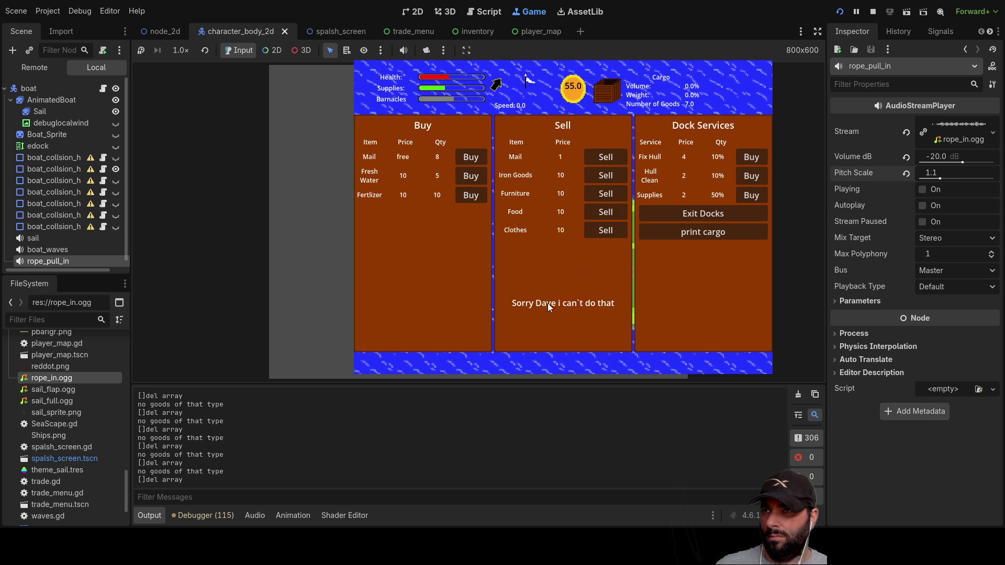
# Check the emptied hold, then redock and buy up all the Mail this dock offers.
pyautogui.click(702, 215)
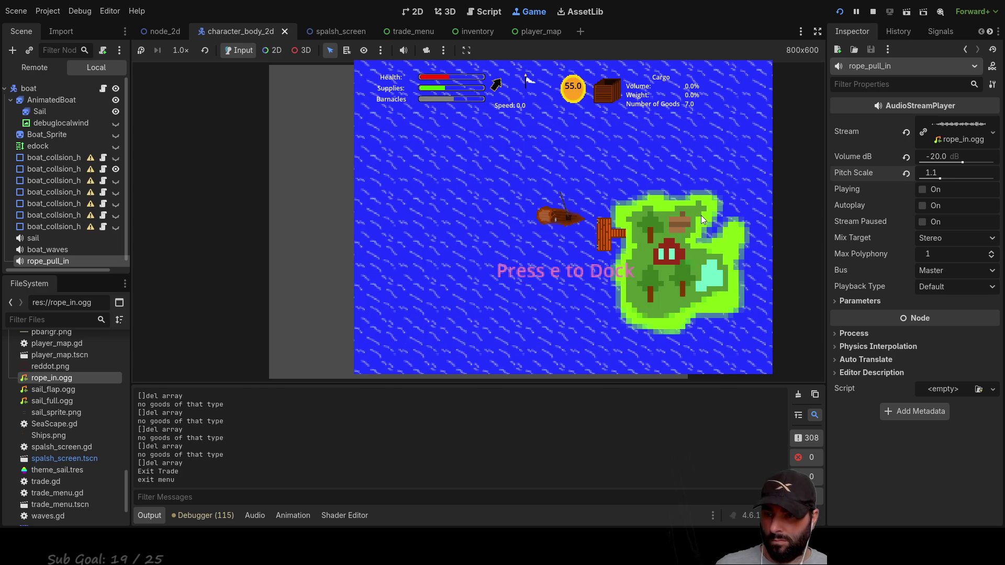
pyautogui.press('e')
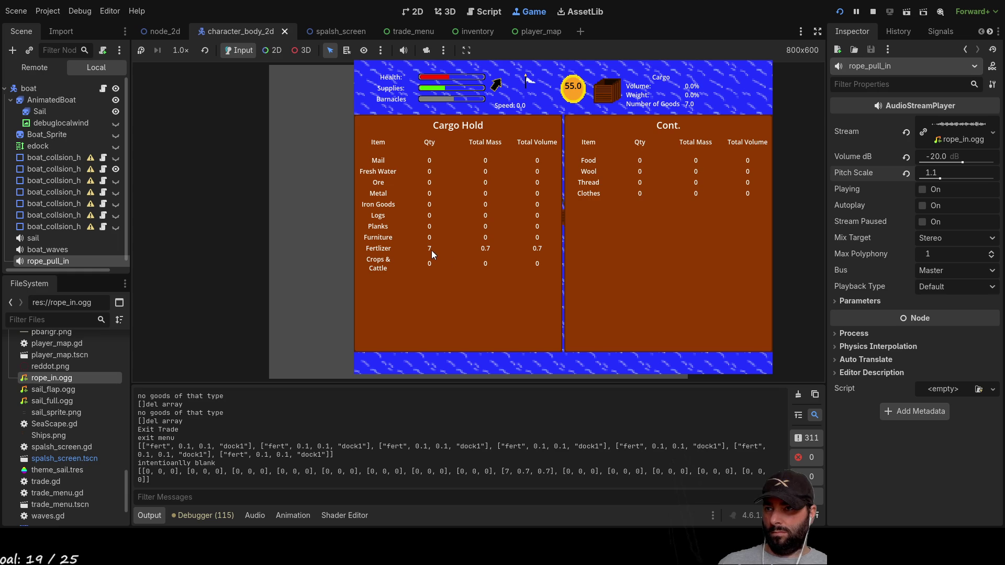
pyautogui.press('e')
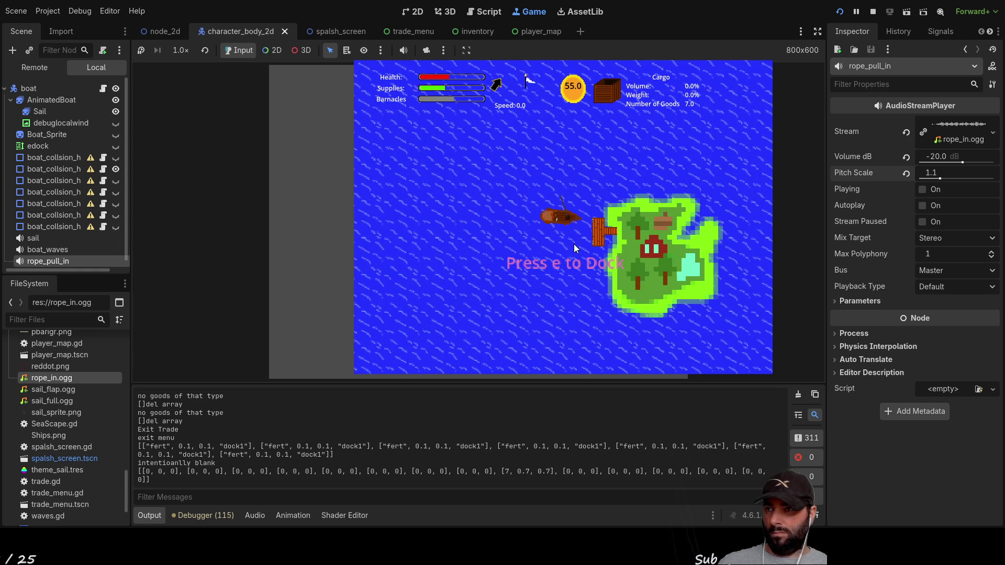
pyautogui.press('e')
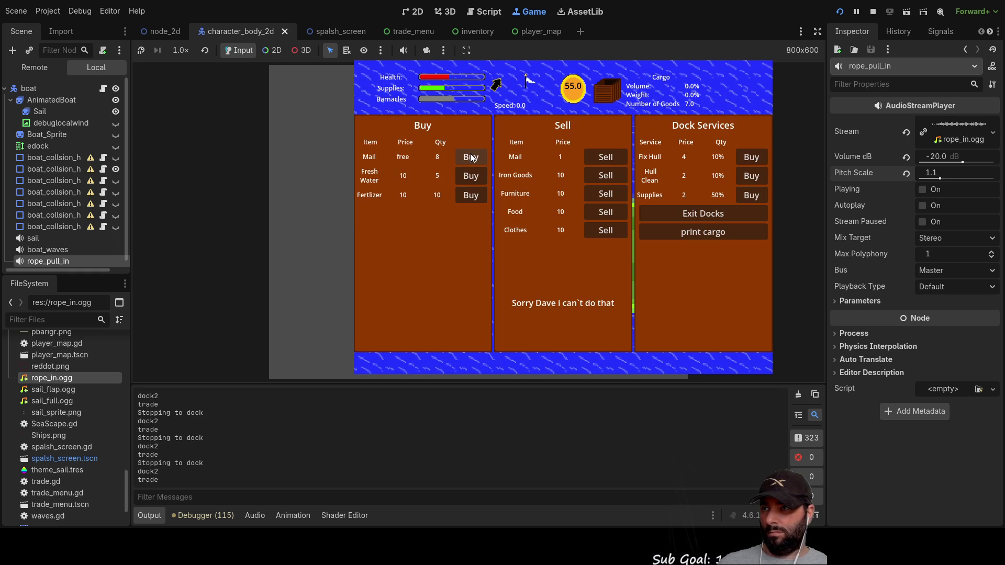
pyautogui.click(471, 158)
pyautogui.click(471, 158)
pyautogui.click(471, 158)
pyautogui.click(470, 158)
pyautogui.click(470, 158)
pyautogui.click(471, 158)
pyautogui.click(470, 158)
pyautogui.click(470, 158)
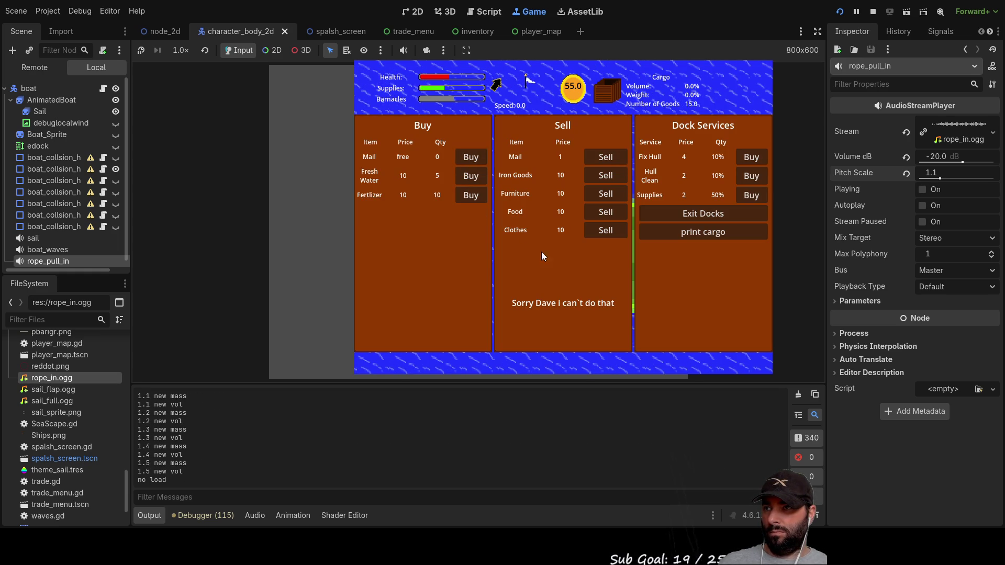
pyautogui.click(614, 159)
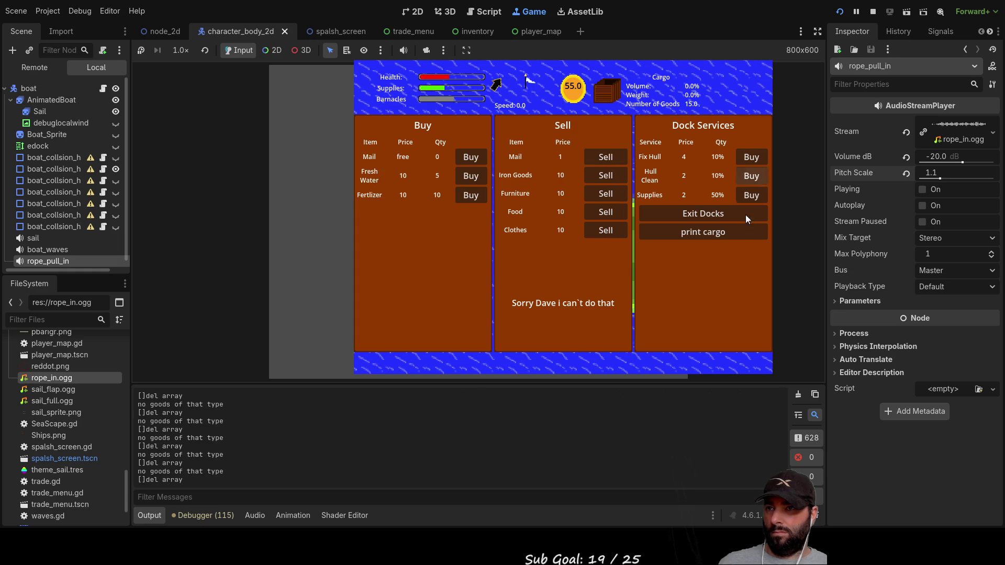
# Leave the dock, confirm the hold carries 8 Mail, and sail to the crescent-shaped island's dock.
pyautogui.click(708, 215)
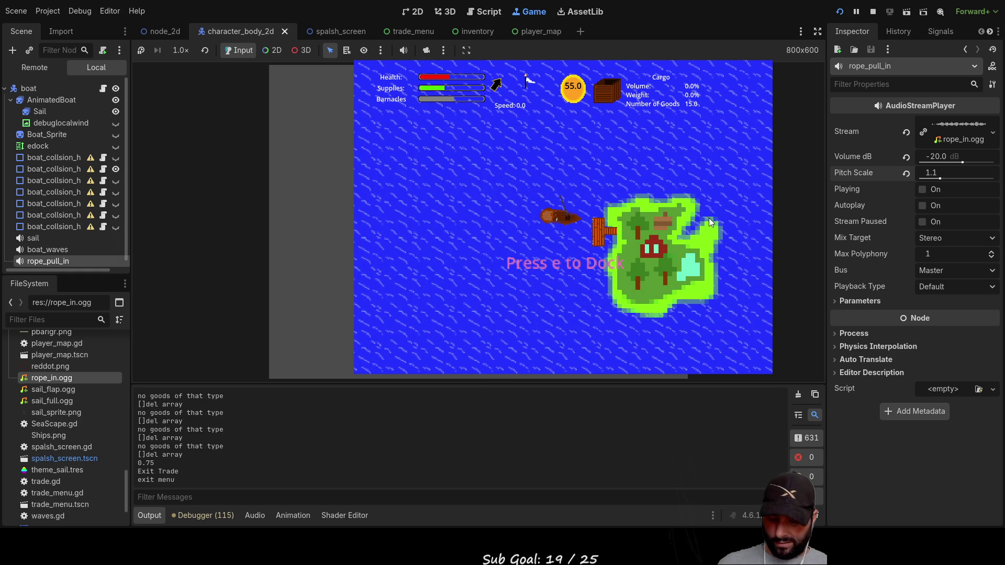
pyautogui.press('e')
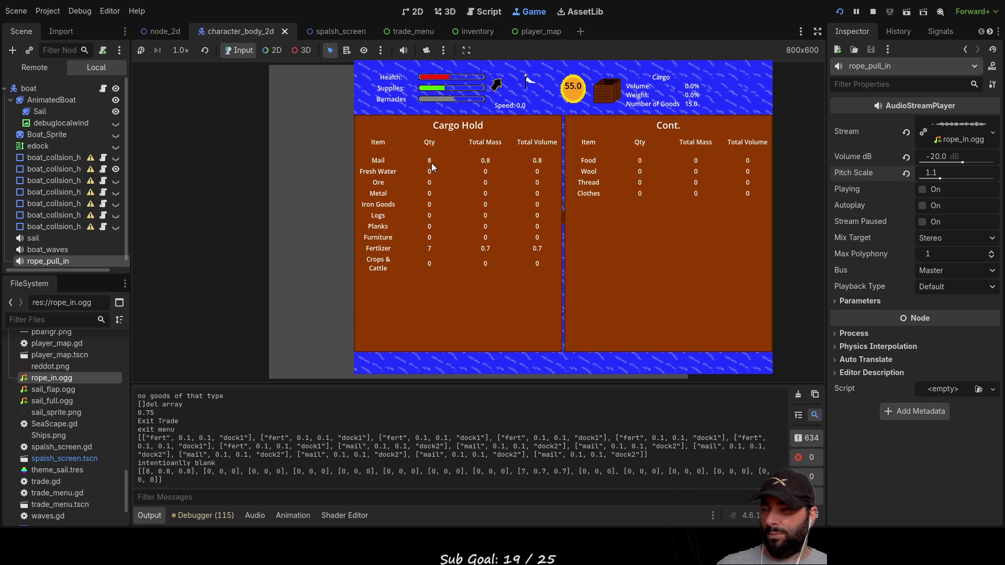
pyautogui.press('e')
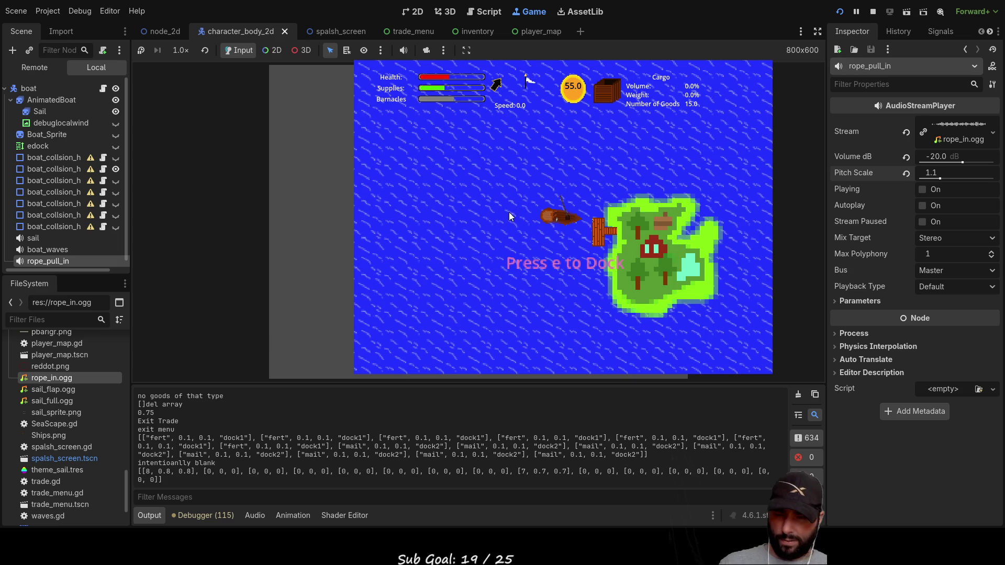
pyautogui.scroll(-3, 506, 211)
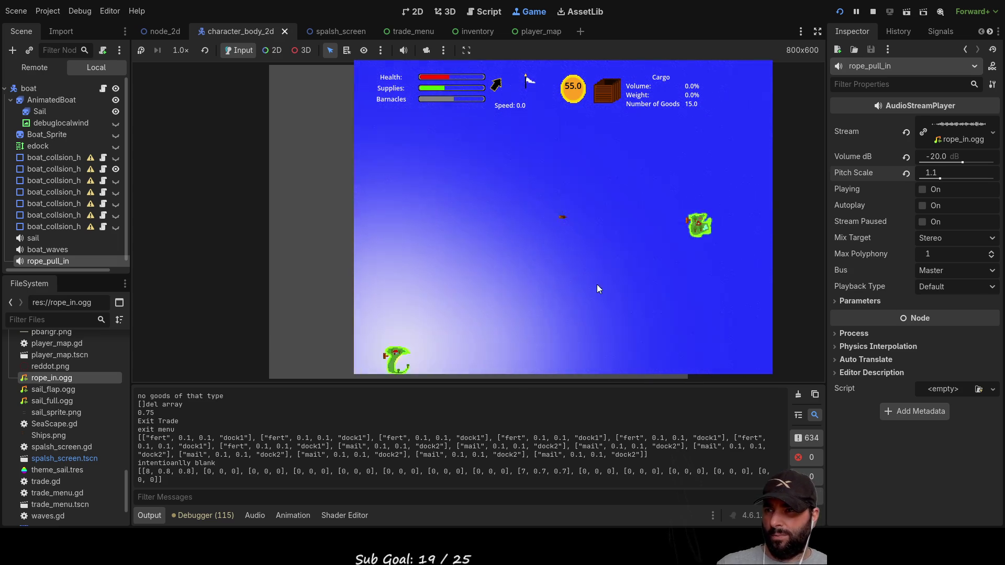
pyautogui.scroll(3, 607, 268)
pyautogui.scroll(4, 623, 260)
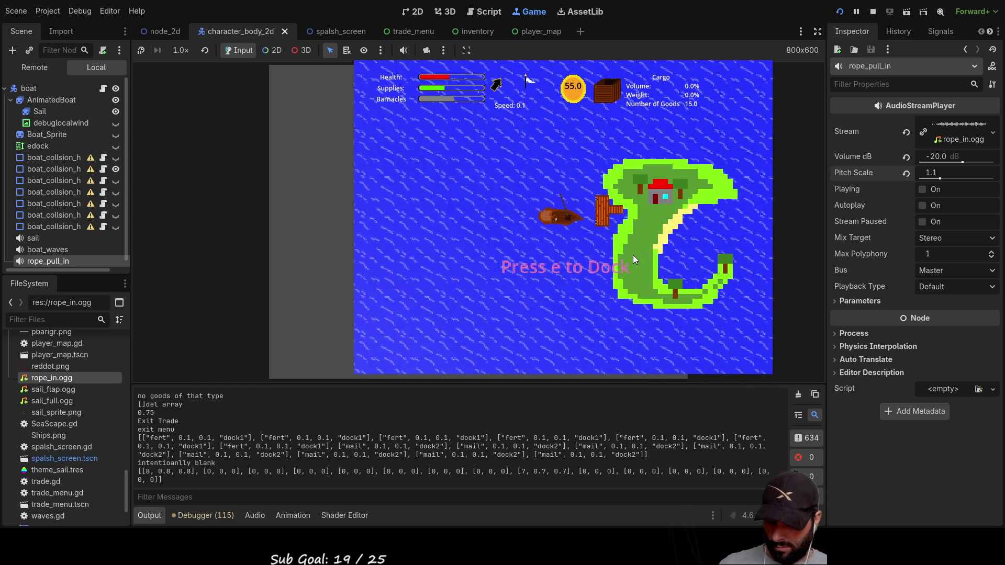
# Dock at the second island, sell the Mail to raise gold to 70, and confirm the hold is empty.
pyautogui.press('e')
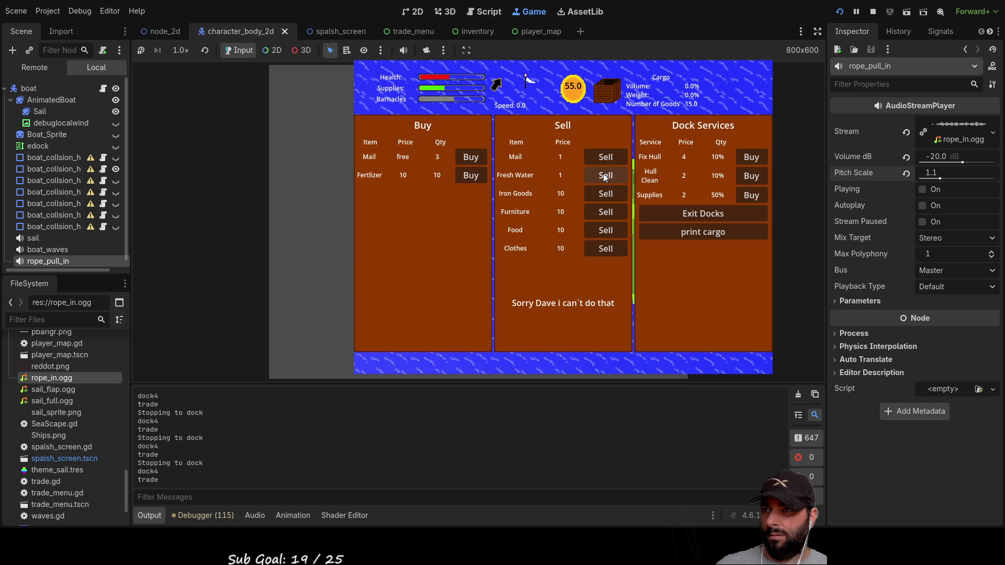
pyautogui.click(603, 174)
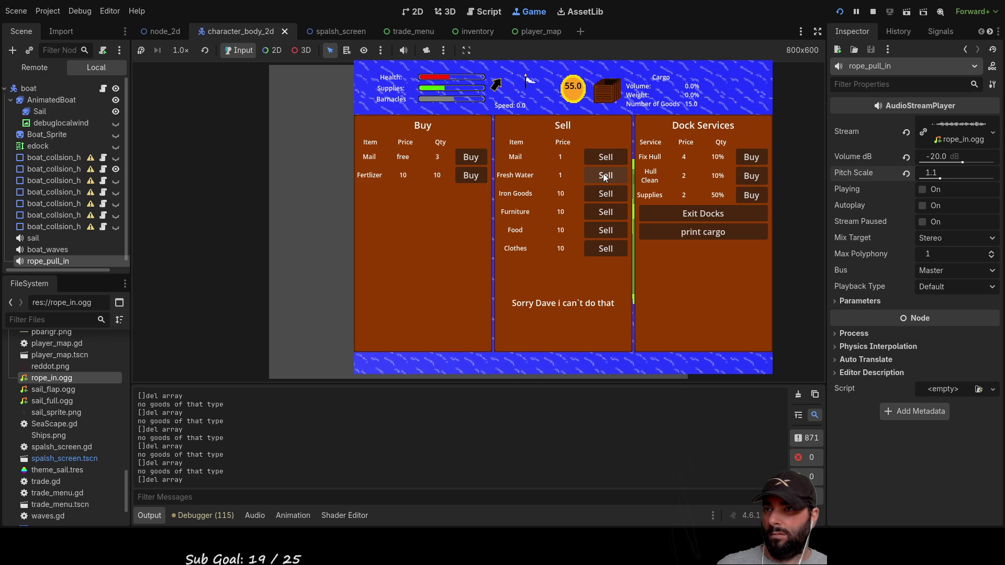
pyautogui.click(607, 157)
pyautogui.click(609, 158)
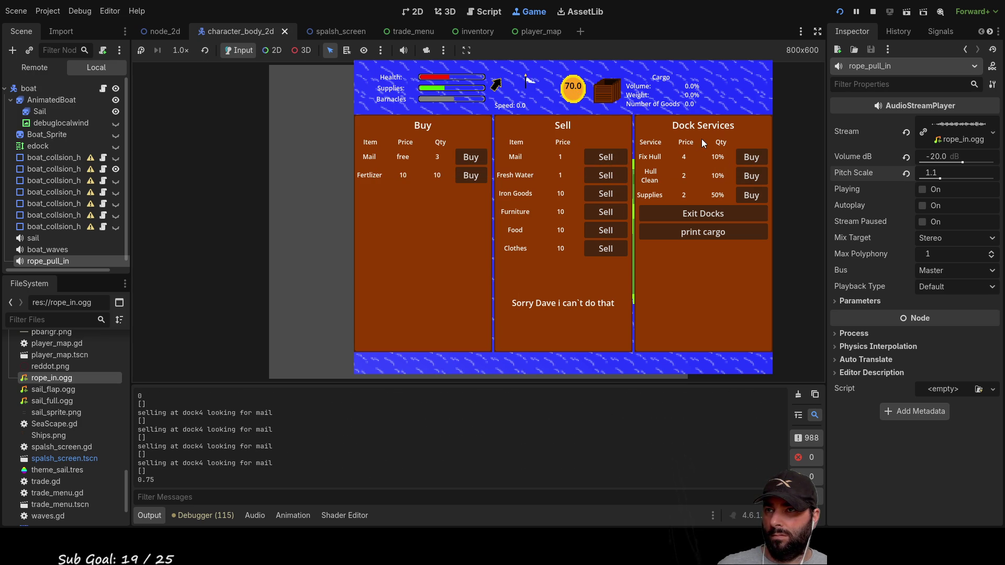
pyautogui.click(701, 214)
pyautogui.press('e')
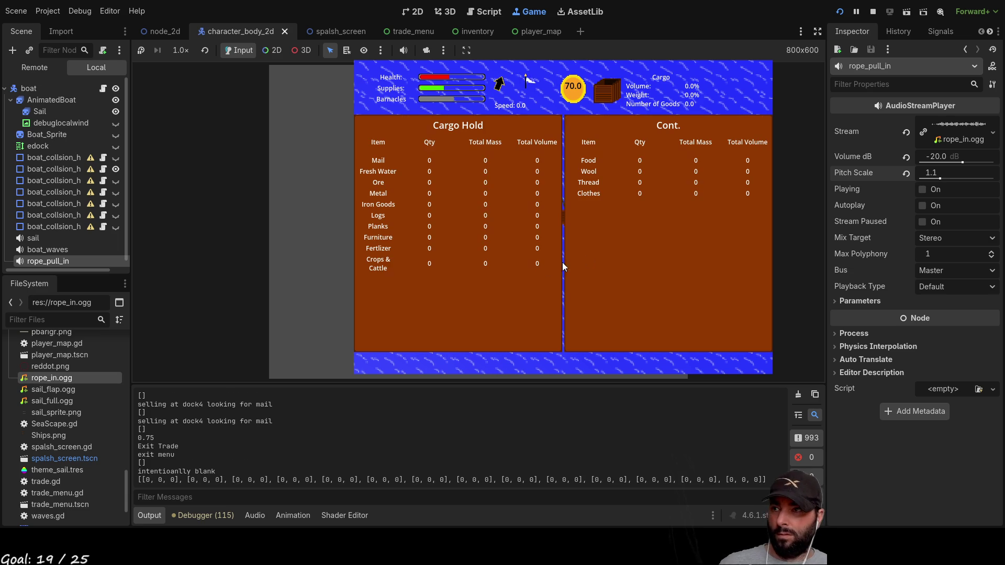
pyautogui.press('e')
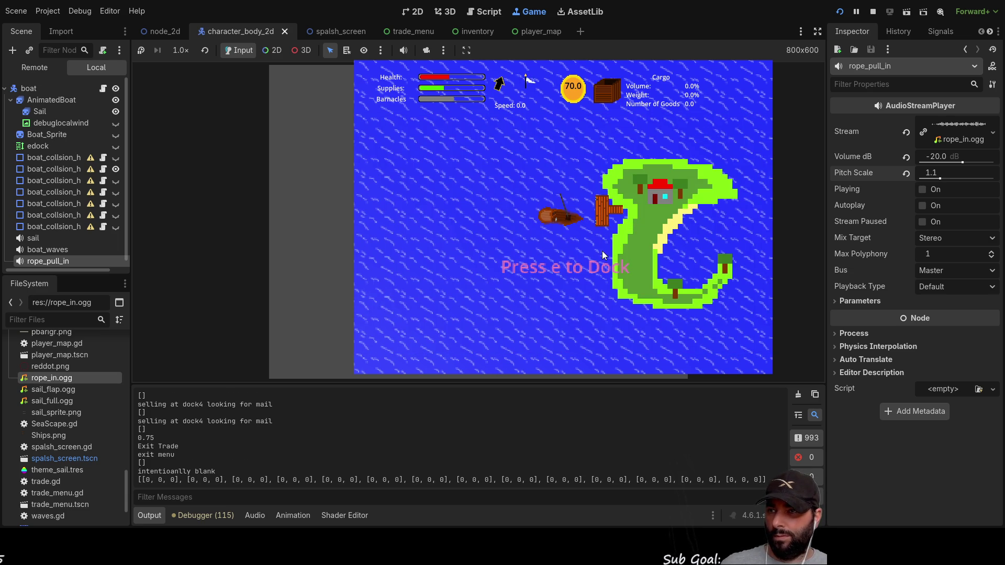
# Redock and buy the dock's full Fertlizer stock, then check the 10 Fertlizer in the hold.
pyautogui.press('e')
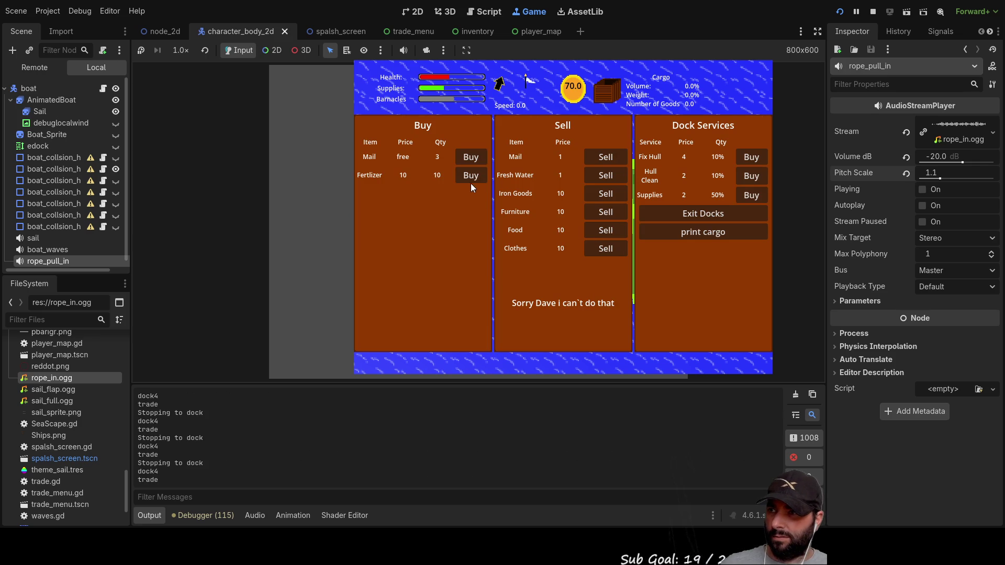
pyautogui.click(473, 177)
pyautogui.click(472, 178)
pyautogui.click(473, 178)
pyautogui.click(473, 178)
pyautogui.click(473, 178)
pyautogui.click(473, 178)
pyautogui.click(473, 178)
pyautogui.click(473, 178)
pyautogui.click(473, 178)
pyautogui.click(473, 178)
pyautogui.click(473, 178)
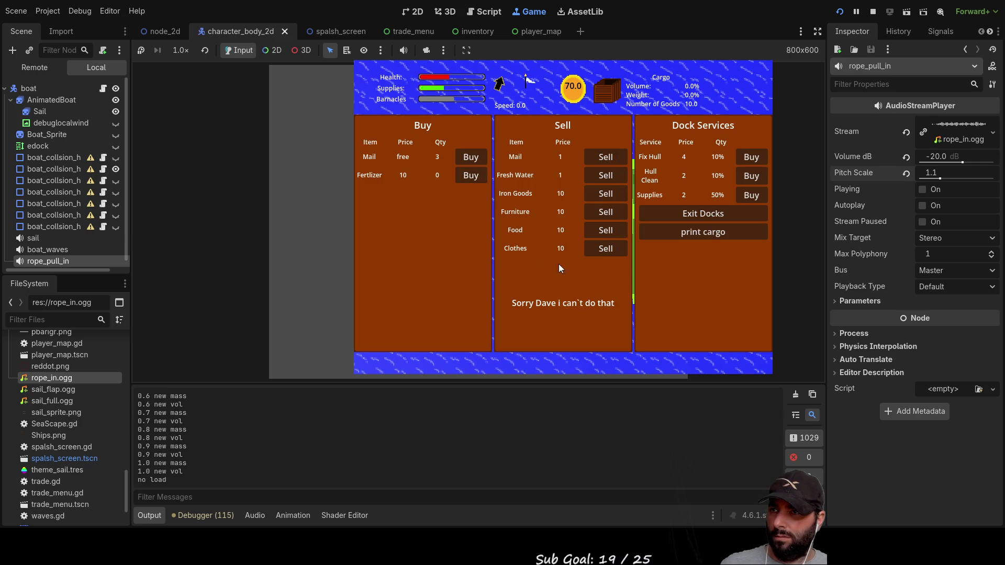
pyautogui.click(711, 215)
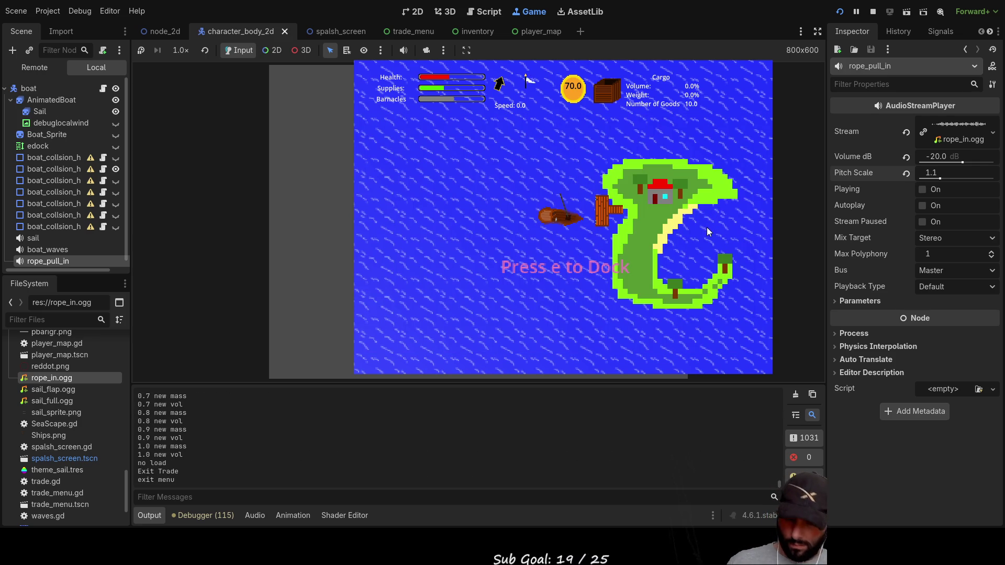
pyautogui.press('e')
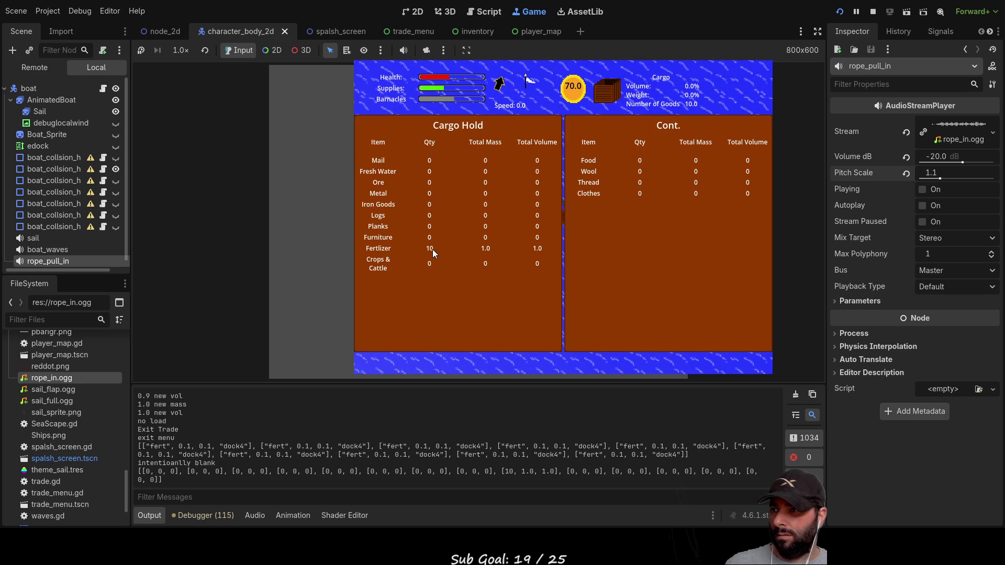
pyautogui.press('e')
pyautogui.press('e')
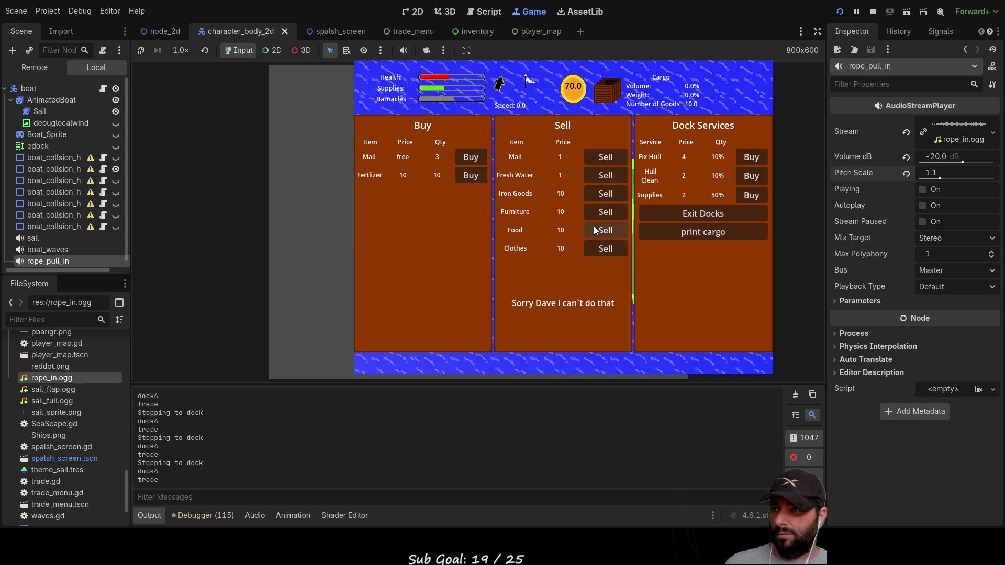
# Try selling Mail and Iron Goods with none aboard, then recheck and close the cargo hold.
pyautogui.click(602, 157)
pyautogui.click(606, 174)
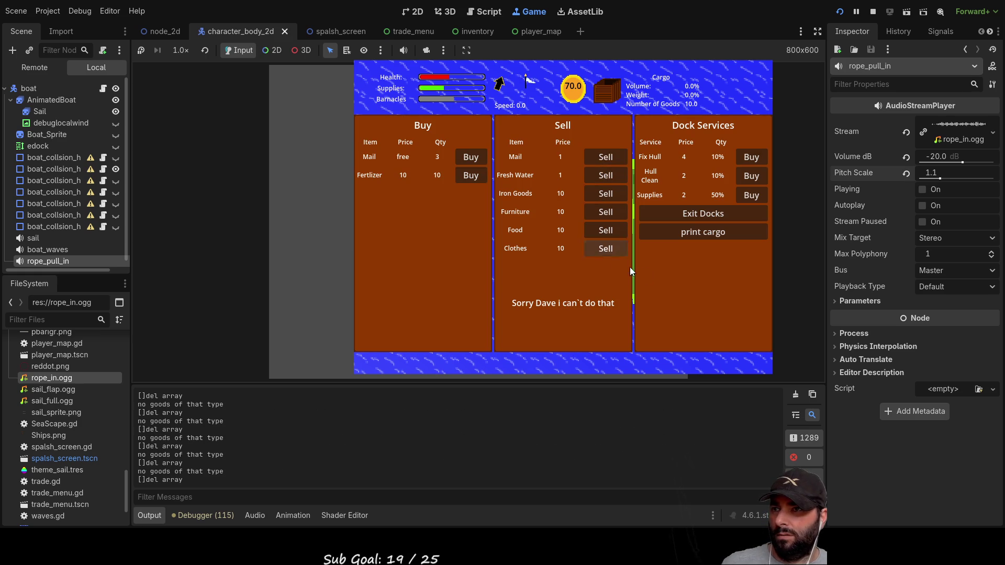
pyautogui.click(680, 213)
pyautogui.press('e')
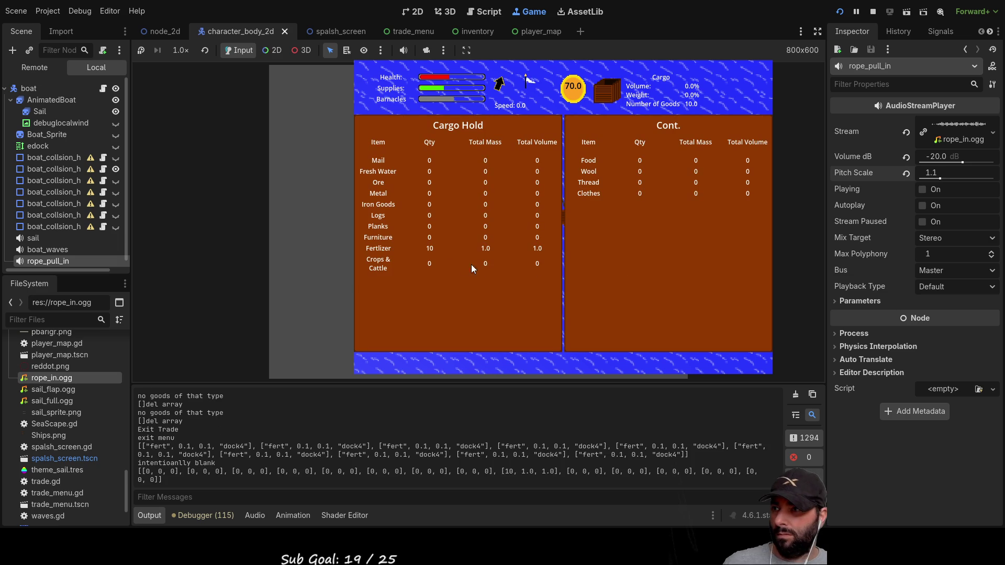
pyautogui.press('Escape')
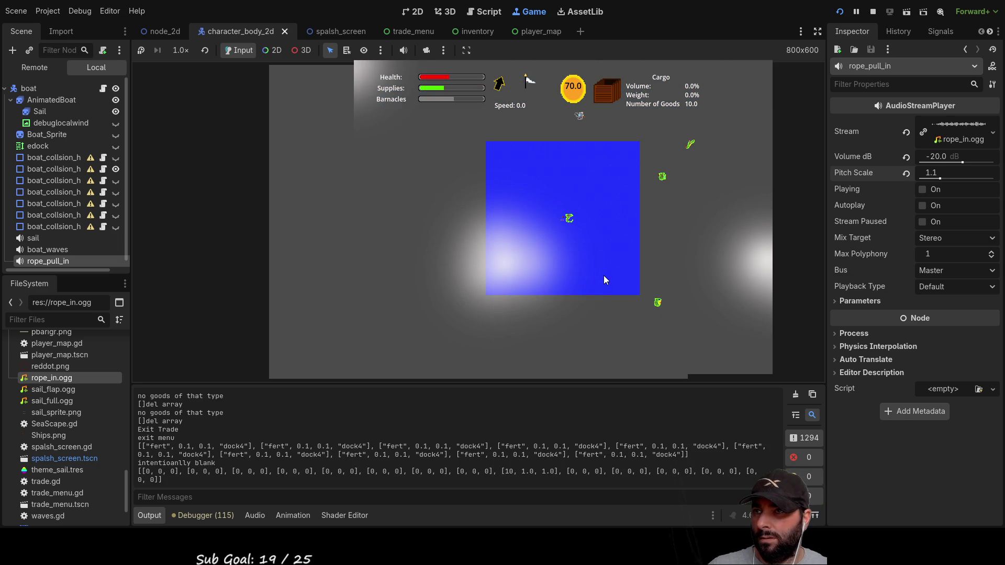
# Sail the boat with 10 Fertlizer to the farmland island, zooming the camera, and dock there.
pyautogui.scroll(-2, 604, 275)
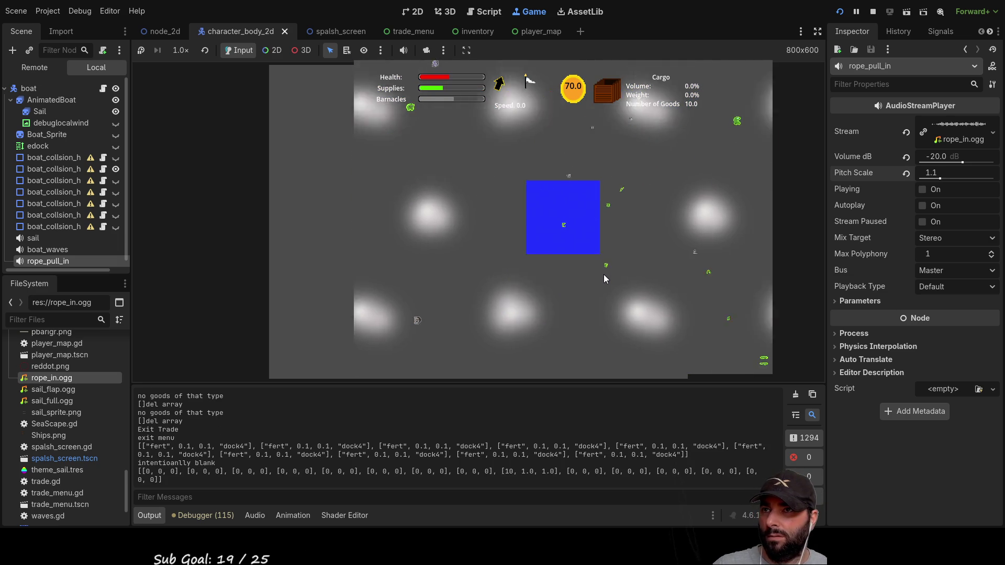
pyautogui.scroll(3, 638, 256)
pyautogui.scroll(2, 651, 255)
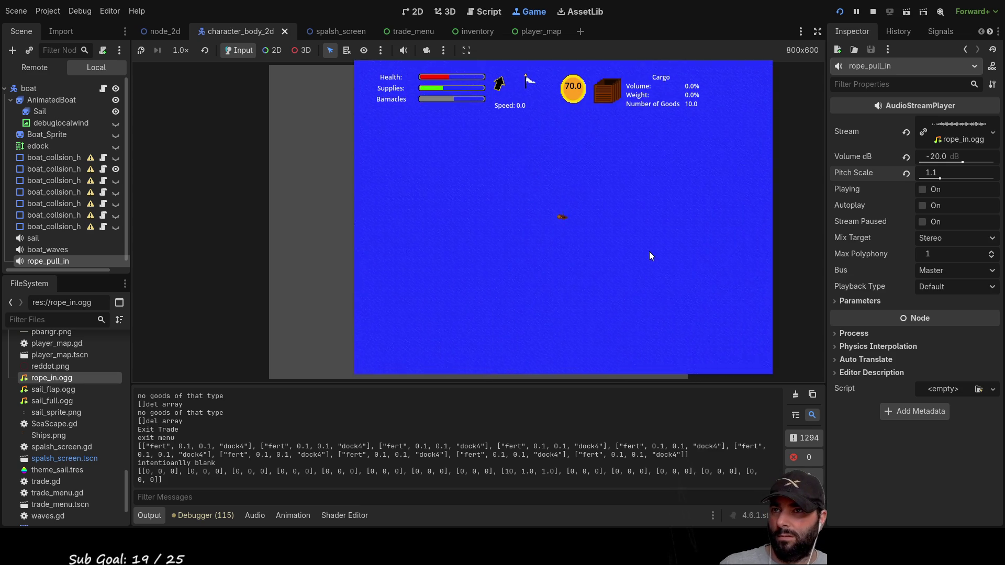
pyautogui.scroll(-1, 648, 251)
pyautogui.scroll(2, 649, 255)
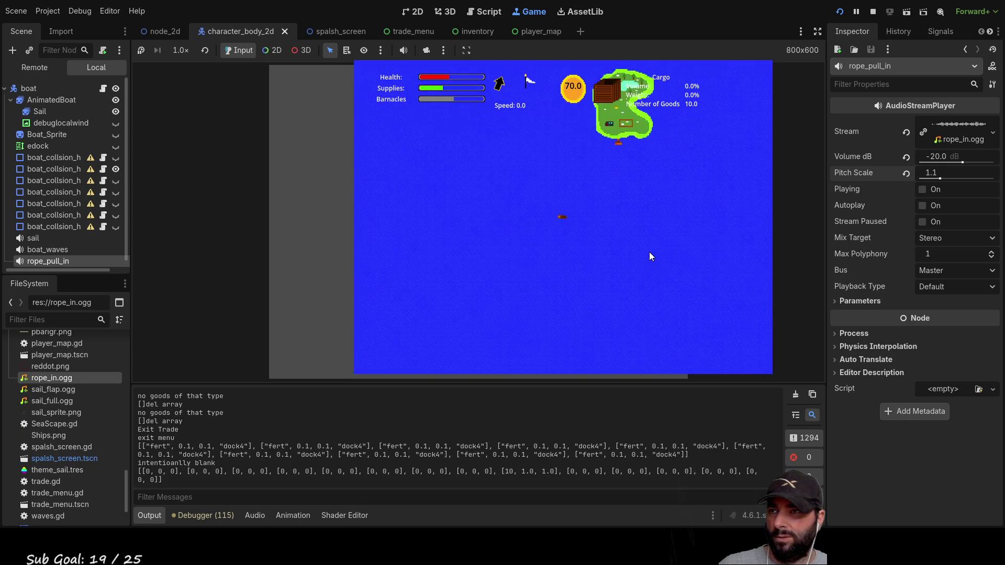
pyautogui.scroll(-3, 642, 270)
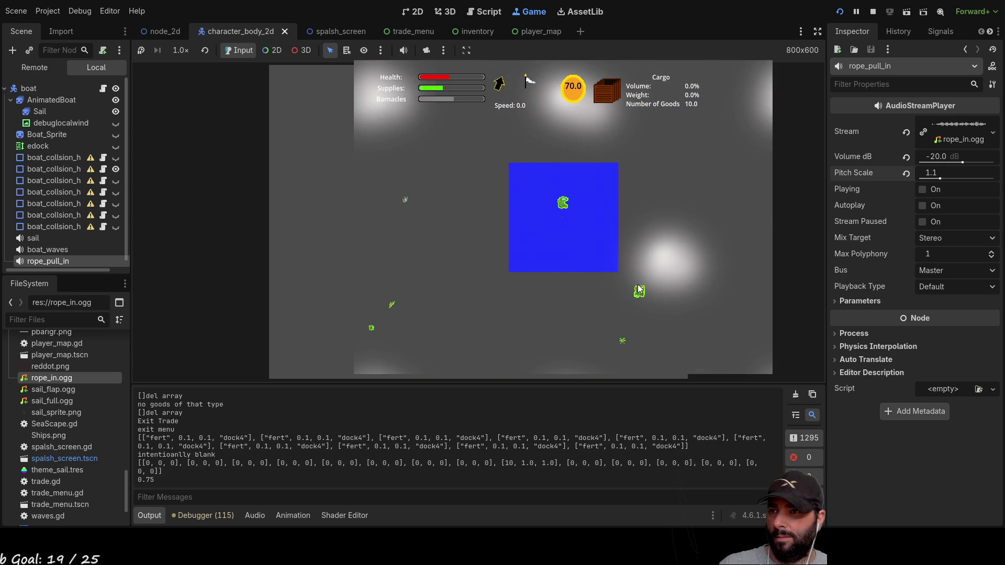
pyautogui.scroll(3, 641, 288)
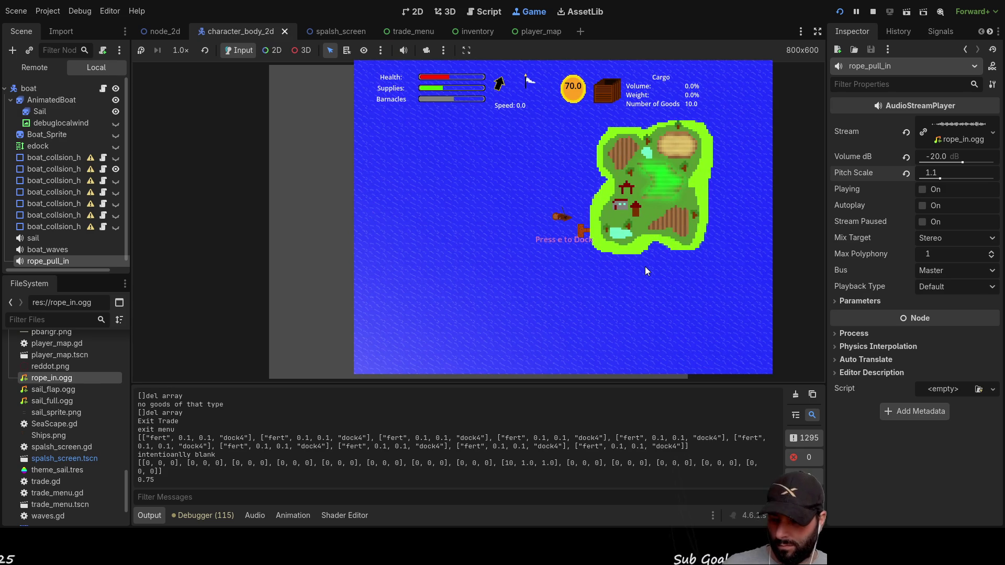
pyautogui.press('e')
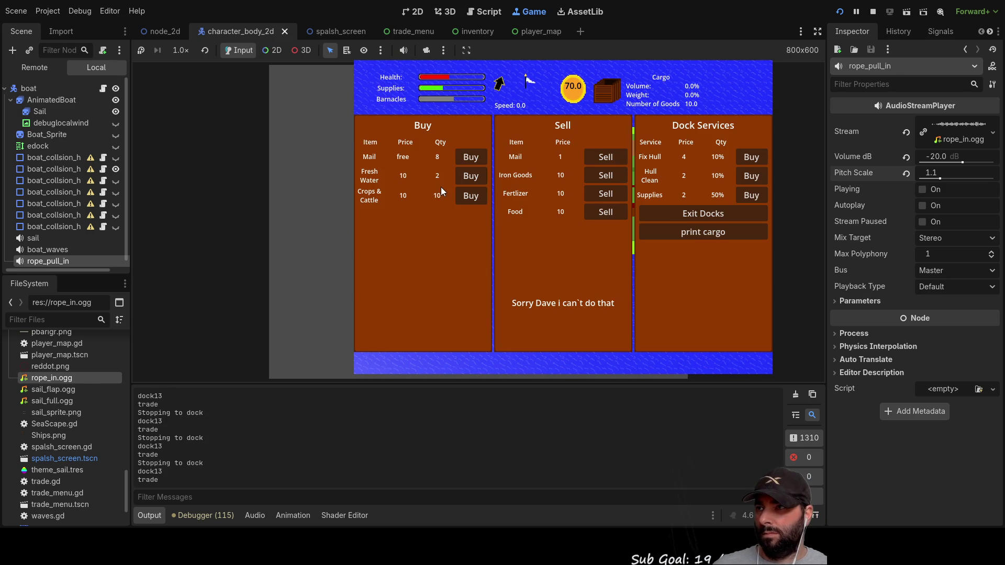
# Sell all the Fertlizer at the farmland dock, bringing gold to 80.
pyautogui.click(611, 194)
pyautogui.click(611, 194)
pyautogui.click(611, 193)
pyautogui.click(611, 193)
pyautogui.click(611, 194)
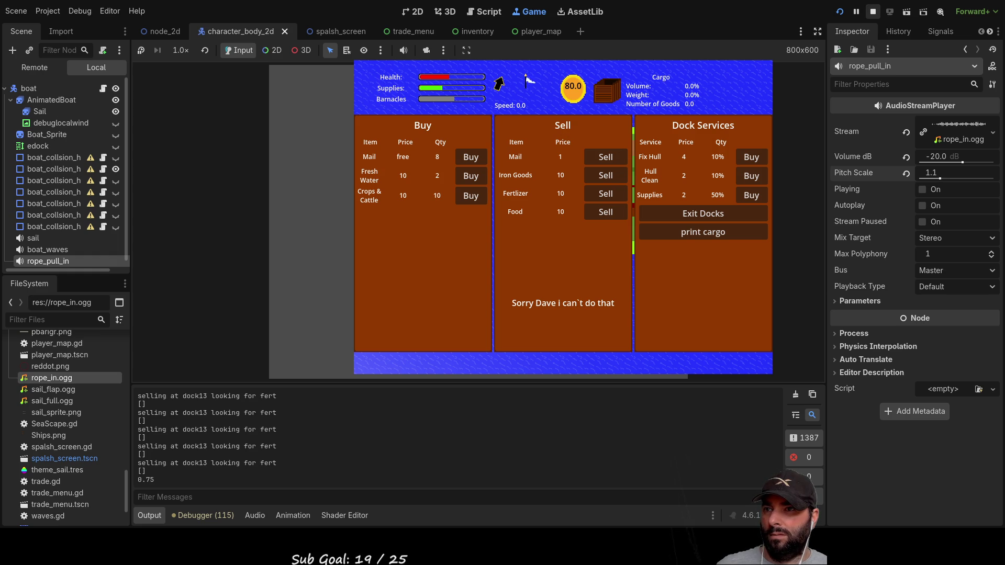
# Leave the docks, confirm the cargo hold is empty, and stop the running game.
pyautogui.click(699, 213)
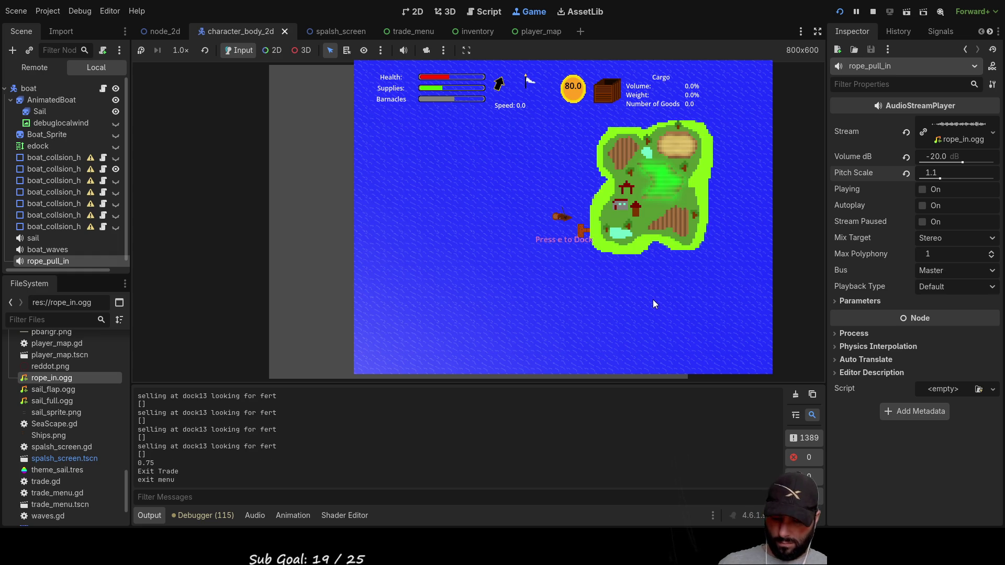
pyautogui.press('i')
pyautogui.press('i')
pyautogui.click(872, 11)
# Find trade.gd in the script list and open it.
pyautogui.scroll(6, 386, 277)
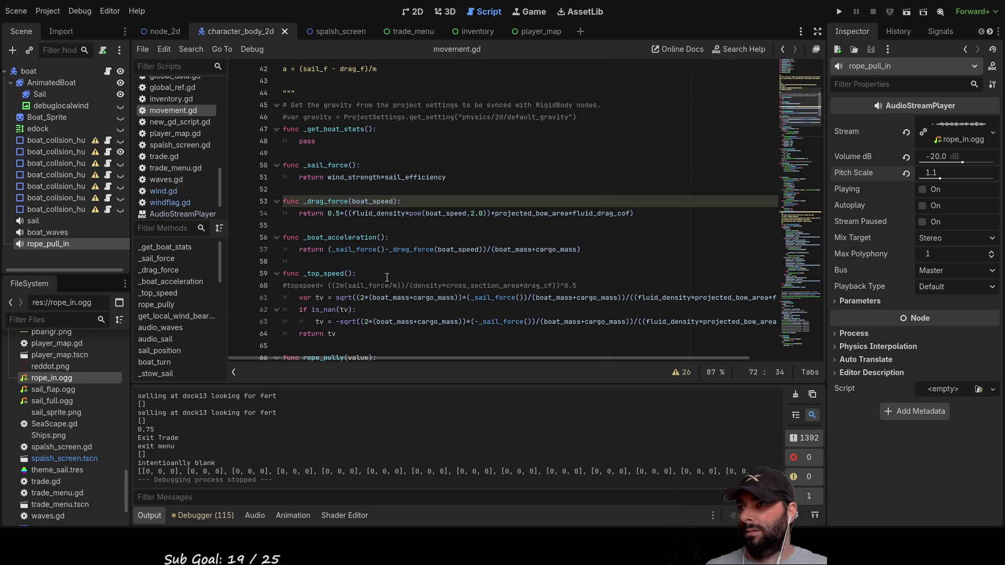
pyautogui.scroll(-20, 454, 244)
pyautogui.scroll(-8, 453, 244)
pyautogui.scroll(-2, 160, 212)
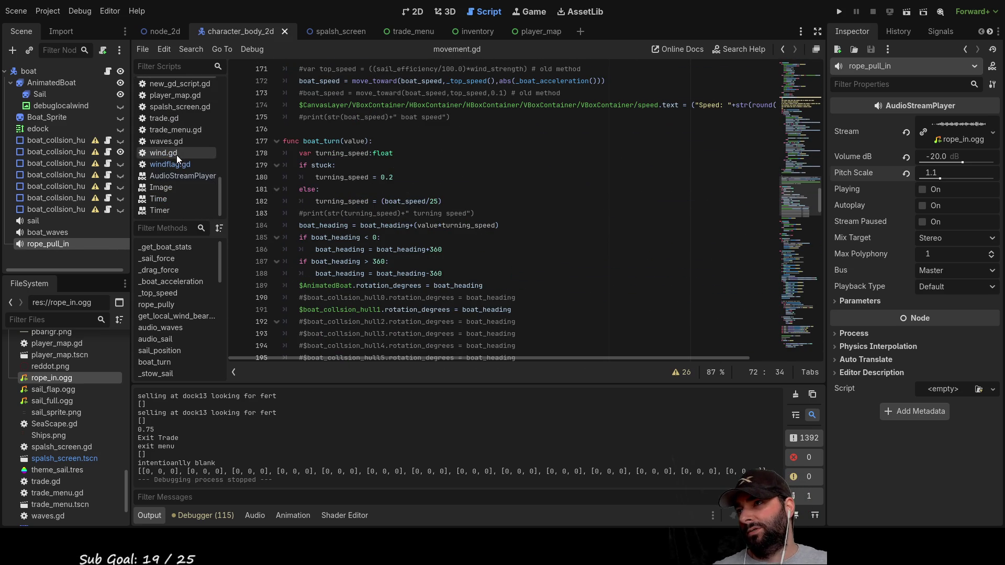
pyautogui.click(167, 118)
pyautogui.scroll(-18, 516, 224)
# Glance at trade_menu.gd, return to trade.gd's dock trade lists, then open global_data.gd.
pyautogui.click(173, 133)
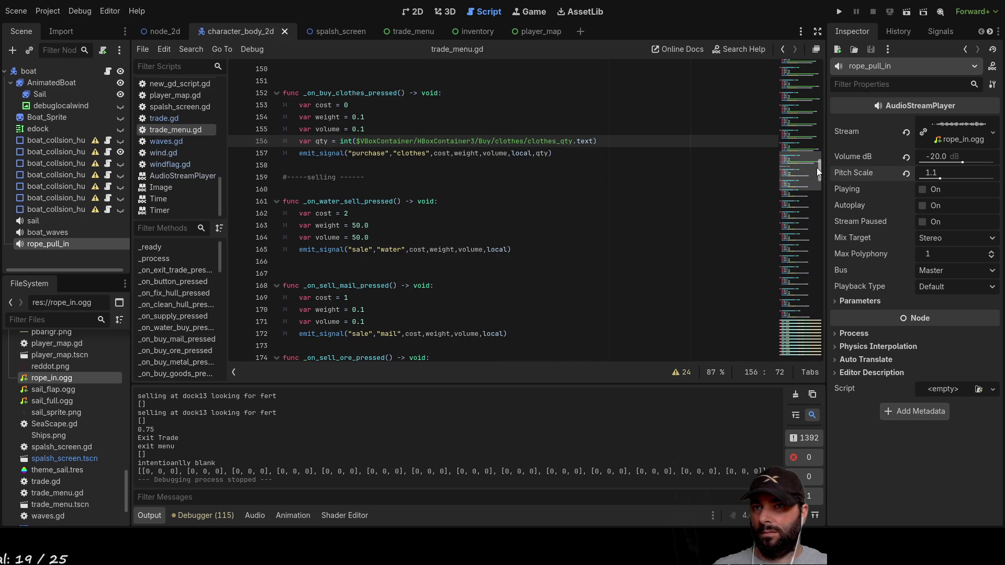
pyautogui.moveTo(818, 168)
pyautogui.mouseDown()
pyautogui.moveTo(839, 326)
pyautogui.moveTo(825, 355)
pyautogui.moveTo(819, 139)
pyautogui.mouseUp()
pyautogui.click(163, 120)
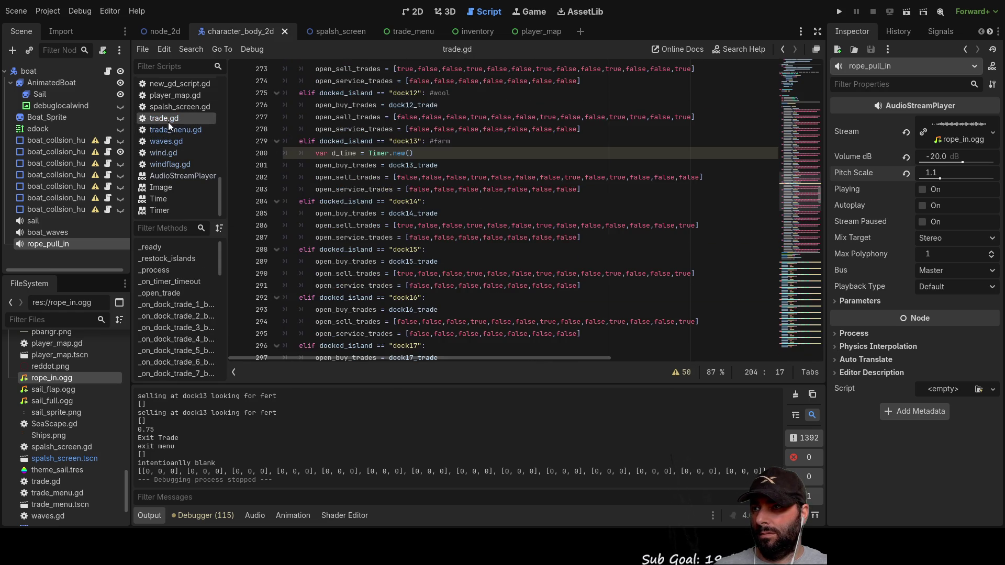
pyautogui.scroll(4, 181, 121)
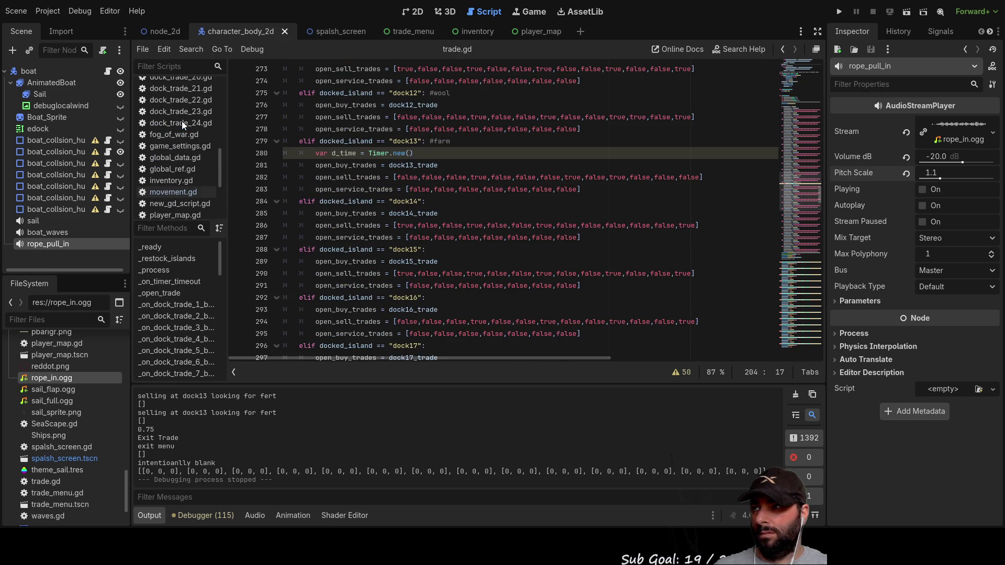
pyautogui.click(171, 157)
# Read through _on_trade_menu_sale in global_data.gd, select its 'cost' parameter, then open docks.gd.
pyautogui.scroll(-3, 592, 237)
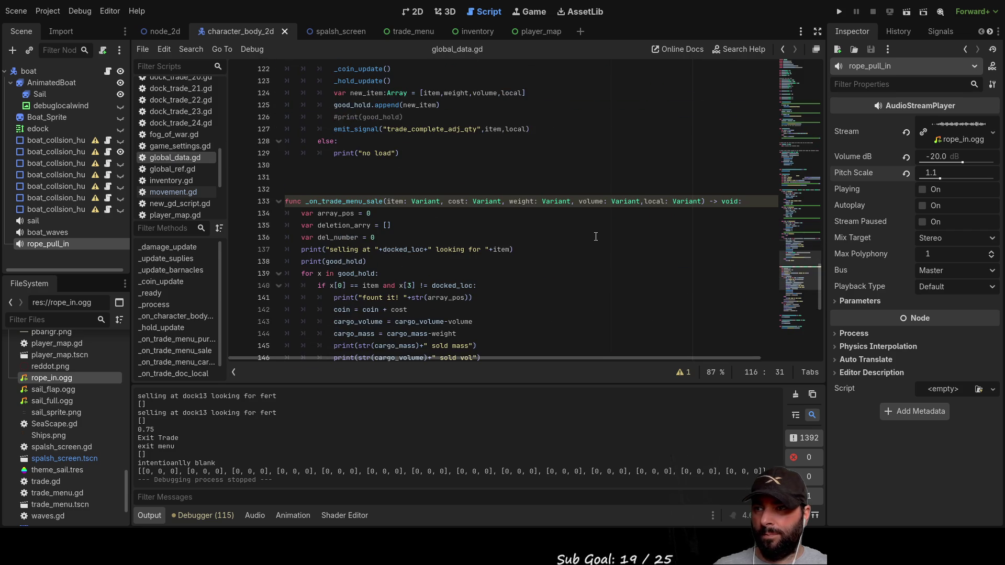
pyautogui.scroll(-9, 478, 250)
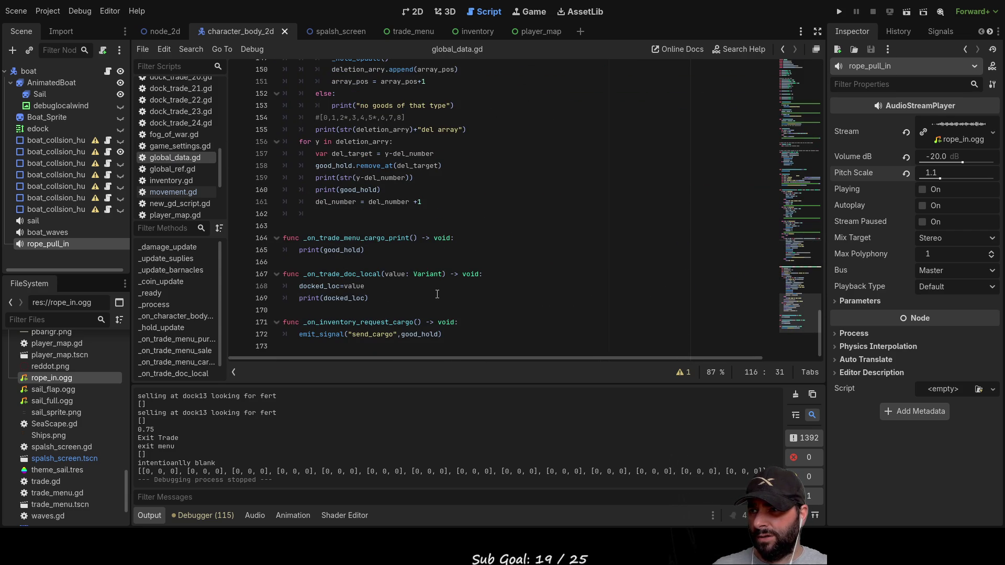
pyautogui.scroll(6, 437, 294)
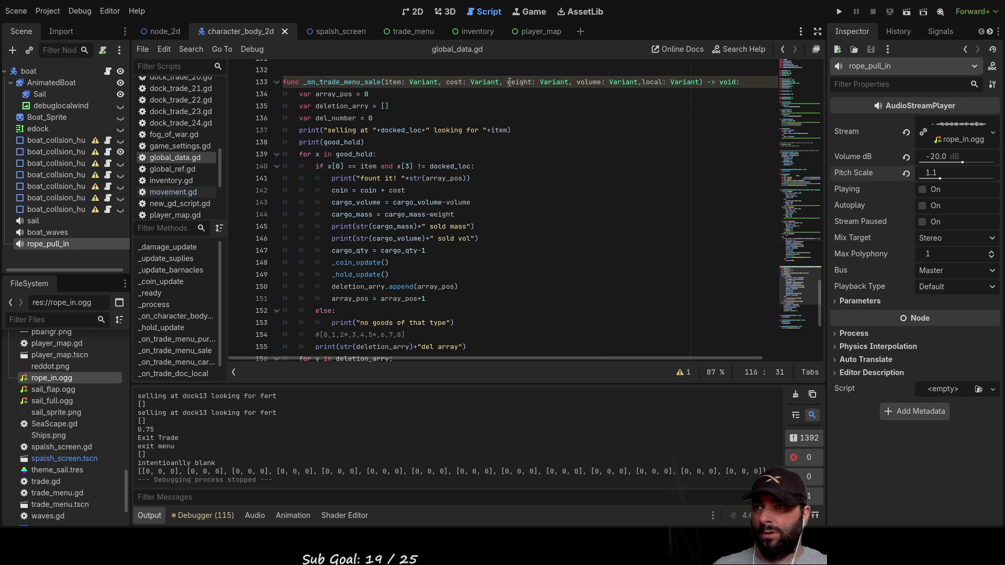
pyautogui.doubleClick(453, 82)
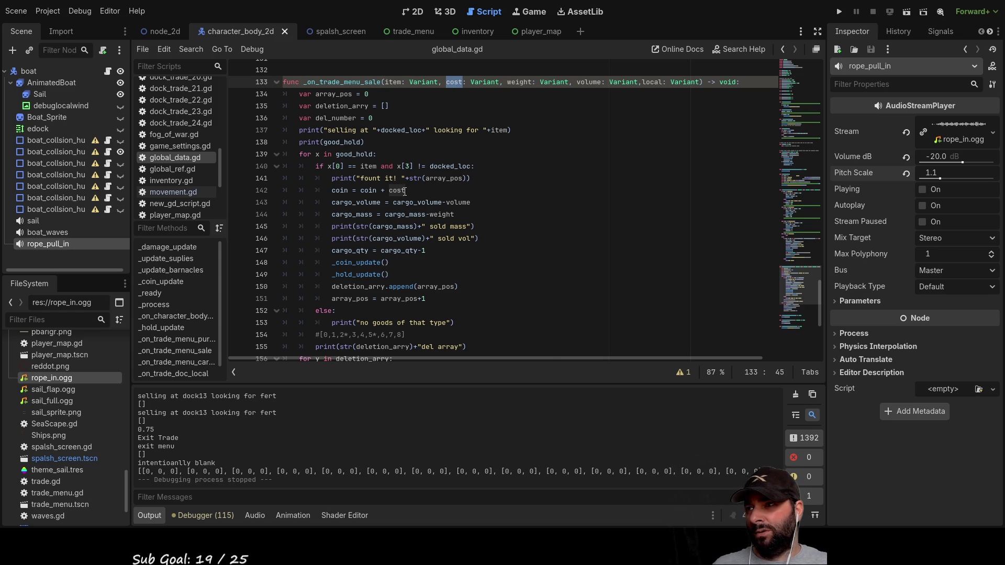
pyautogui.scroll(3, 180, 202)
pyautogui.scroll(8, 177, 171)
pyautogui.click(171, 135)
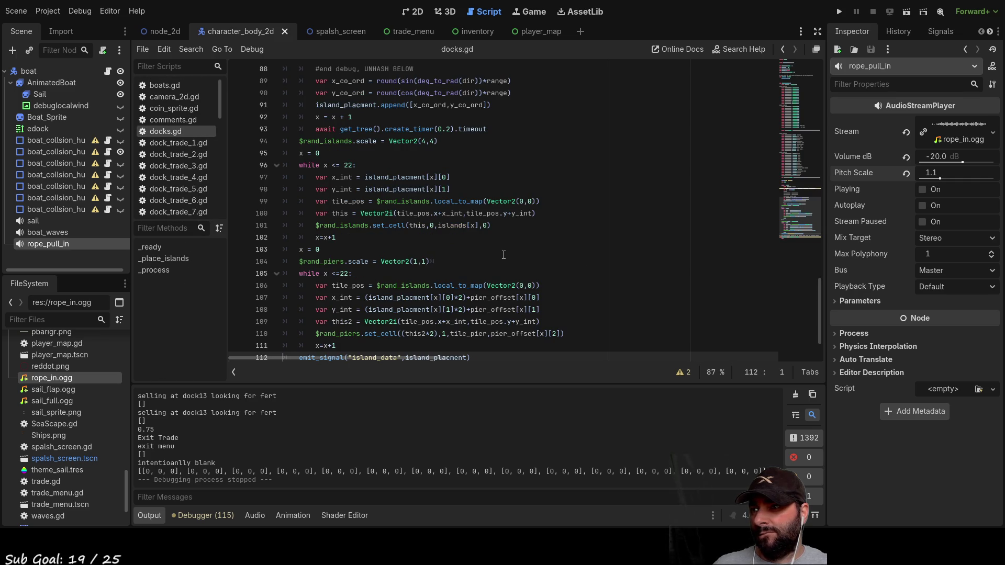
# Reopen trade.gd, scroll through its _on_dock_trade body entered/exited handlers, then switch to trade_menu.gd.
pyautogui.scroll(-2, 504, 255)
pyautogui.scroll(14, 504, 255)
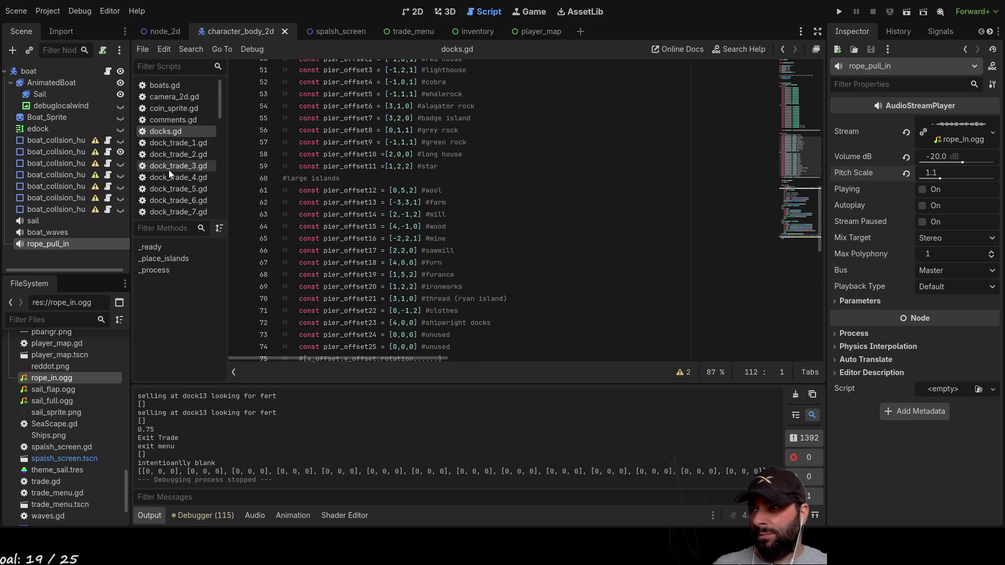
pyautogui.scroll(-10, 178, 157)
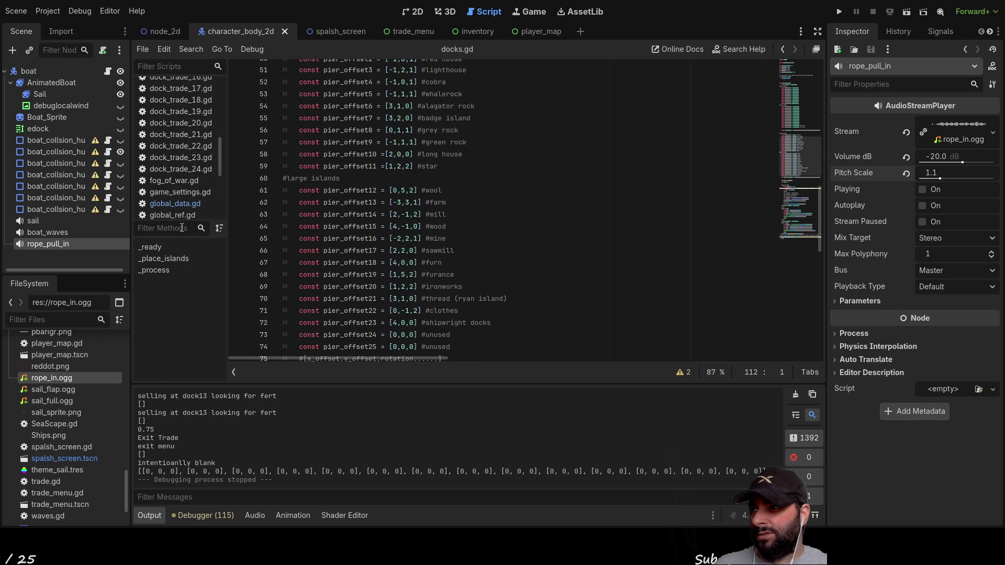
pyautogui.scroll(-5, 180, 173)
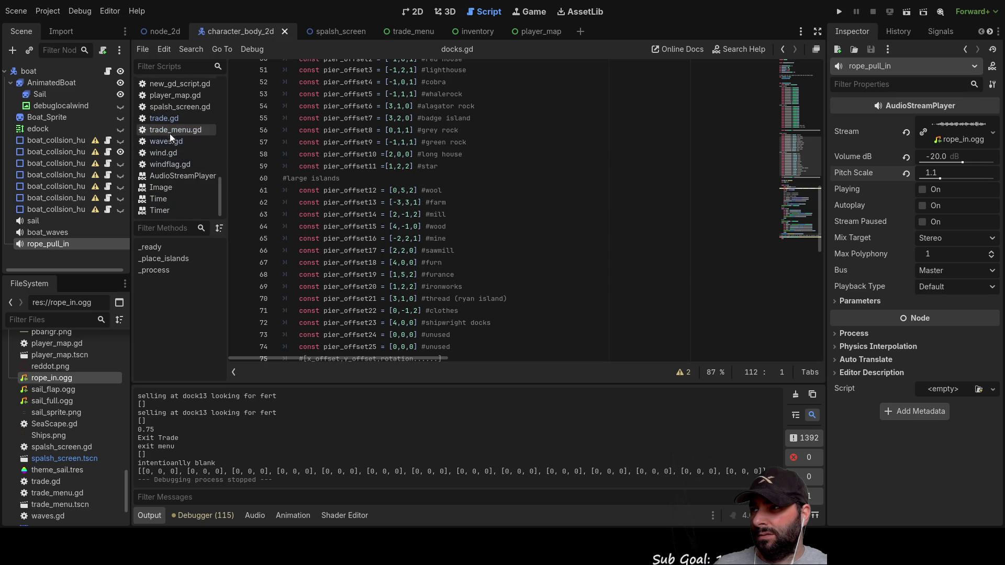
pyautogui.click(168, 119)
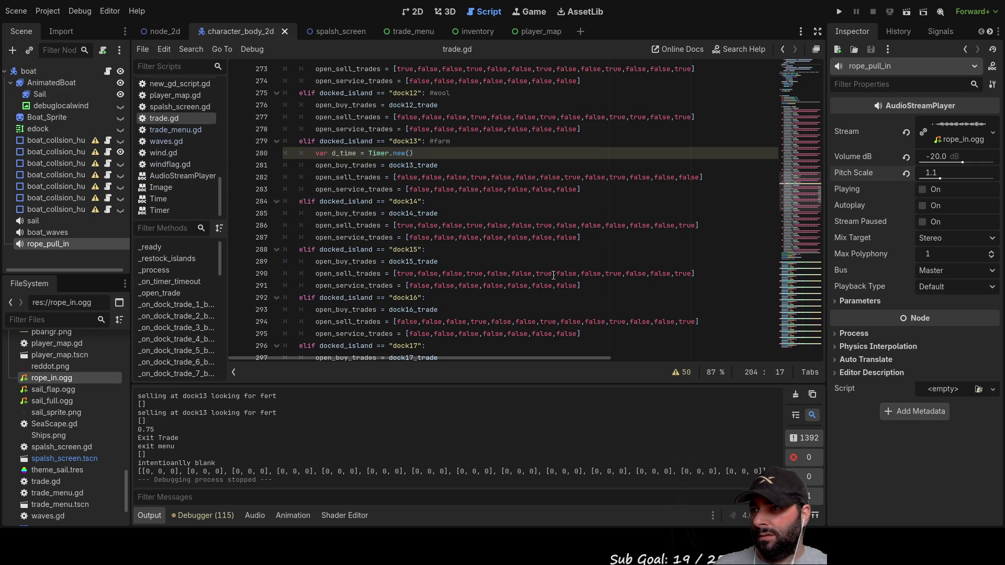
pyautogui.scroll(-16, 553, 275)
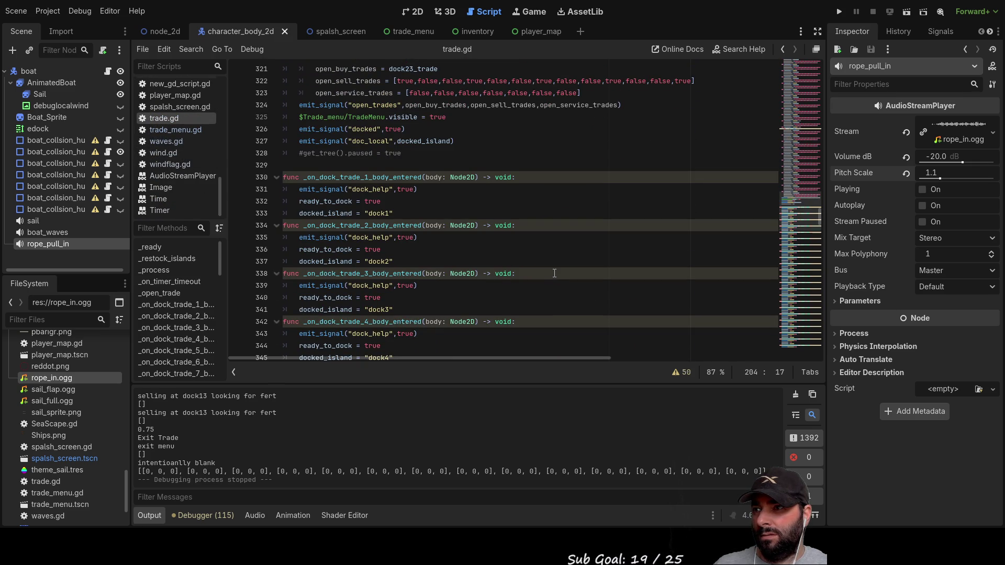
pyautogui.scroll(-20, 448, 226)
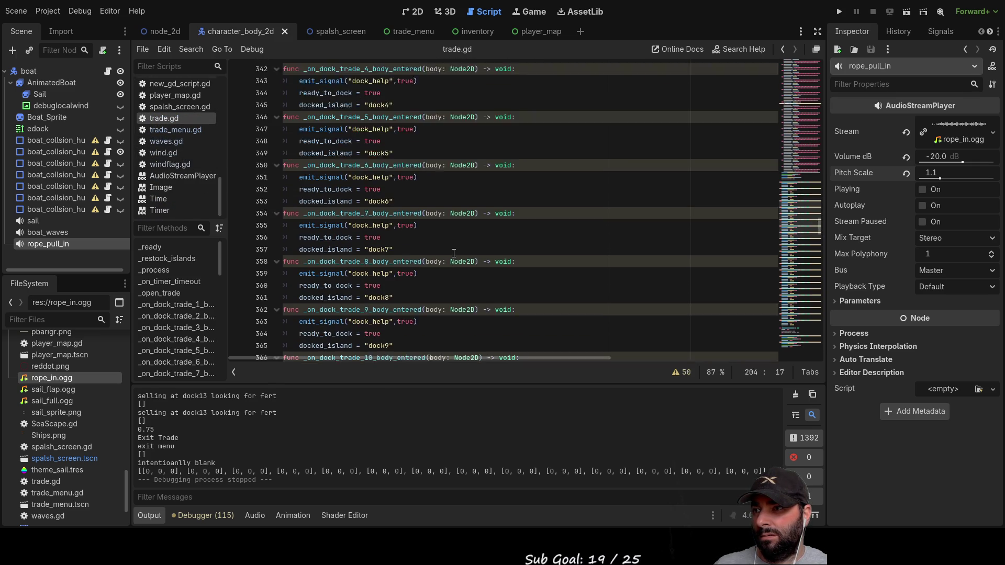
pyautogui.scroll(-1, 460, 247)
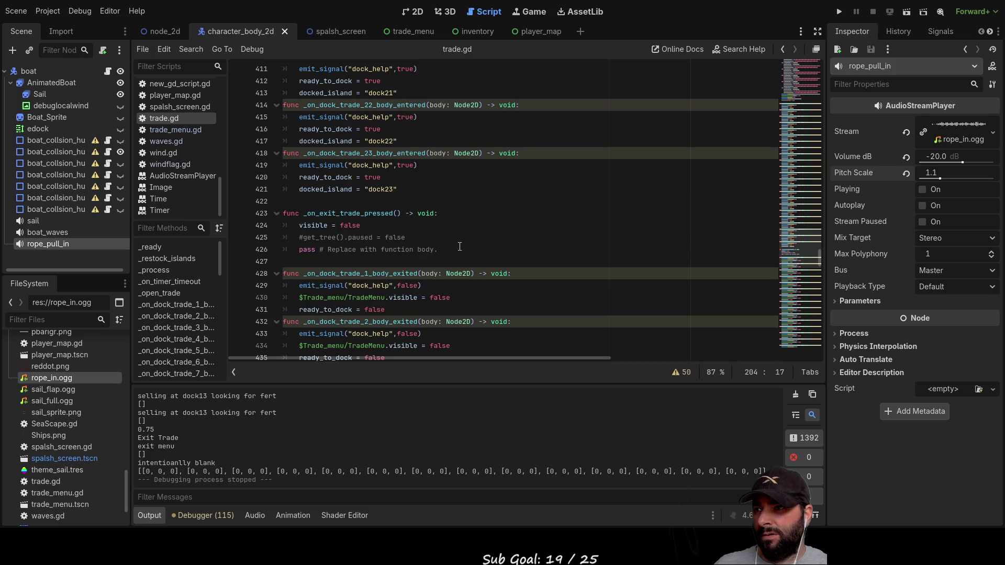
pyautogui.scroll(-10, 461, 248)
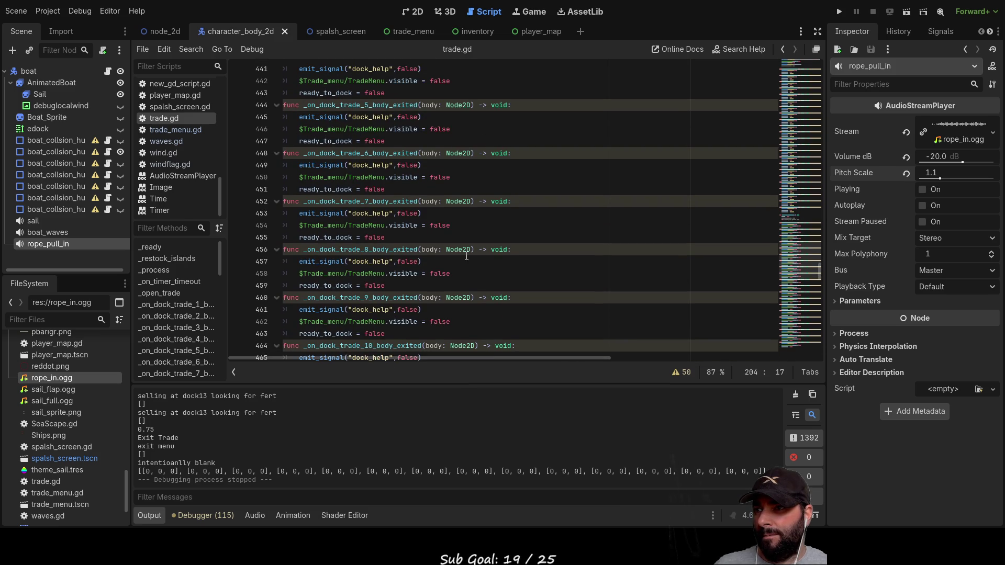
pyautogui.click(181, 130)
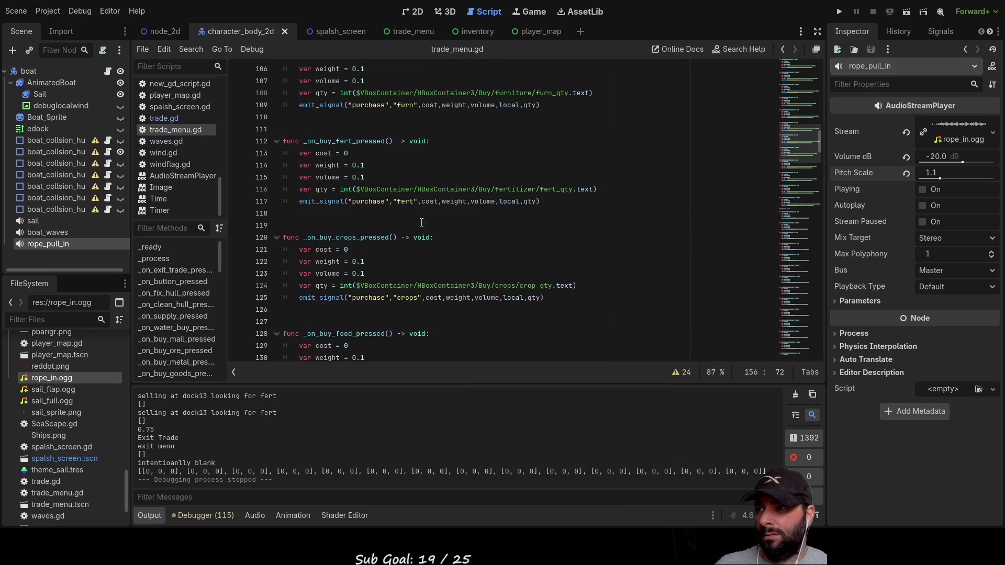
# Inspect the fertilizer purchase values: the 0.1 weight and the cost line.
pyautogui.moveTo(370, 169); pyautogui.dragTo(347, 168)
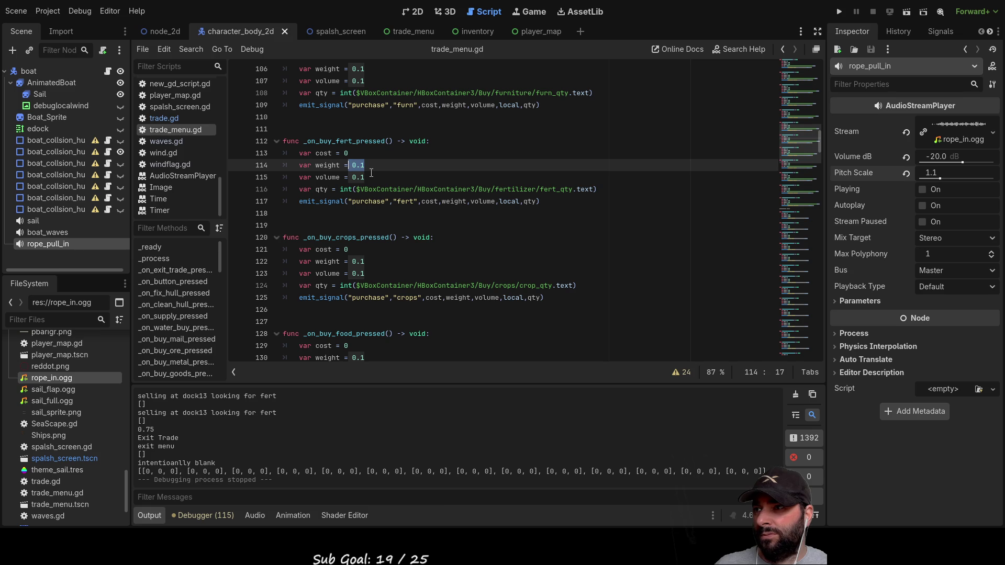
pyautogui.click(374, 173)
pyautogui.click(355, 154)
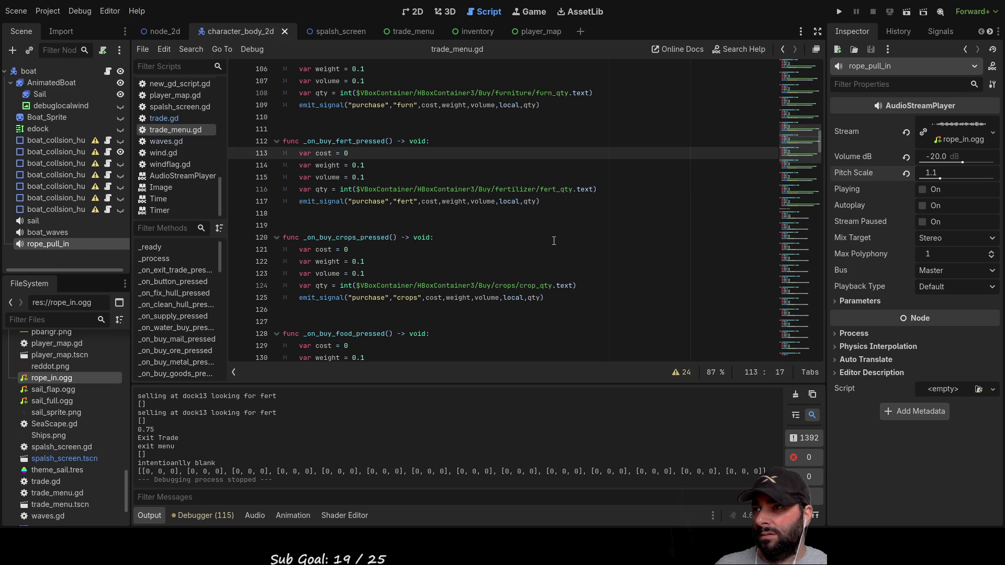
# Return to the top of trade_menu.gd to view its trade_exit, purchase, sale and cargo_print signals.
pyautogui.scroll(3, 506, 242)
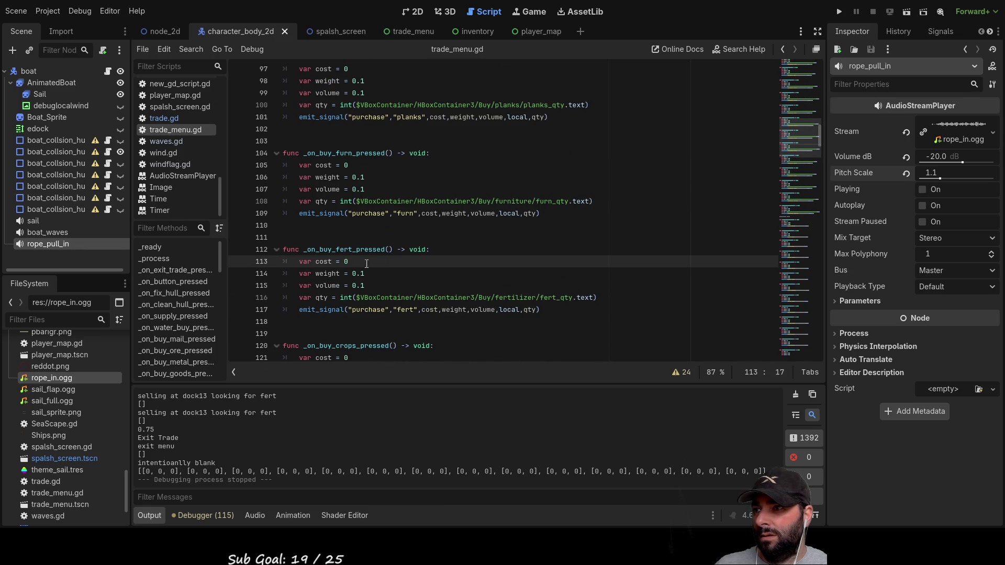
pyautogui.scroll(17, 427, 208)
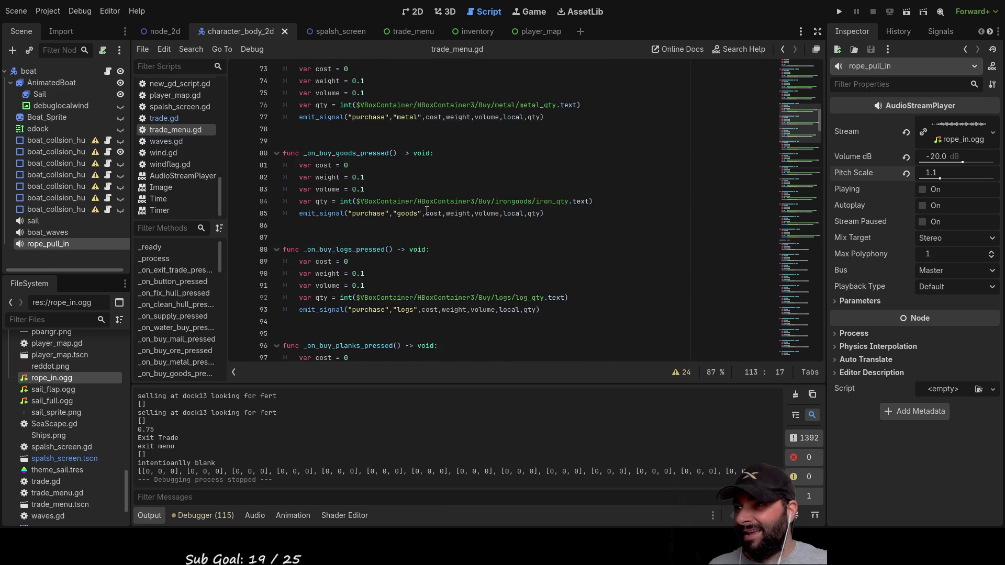
pyautogui.scroll(5, 421, 222)
pyautogui.scroll(2, 410, 224)
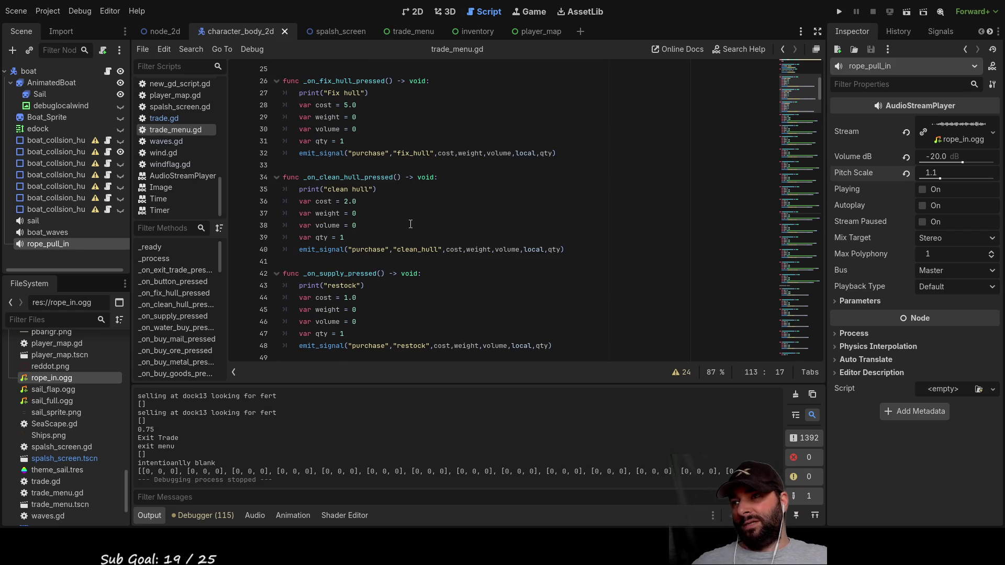
pyautogui.scroll(3, 407, 204)
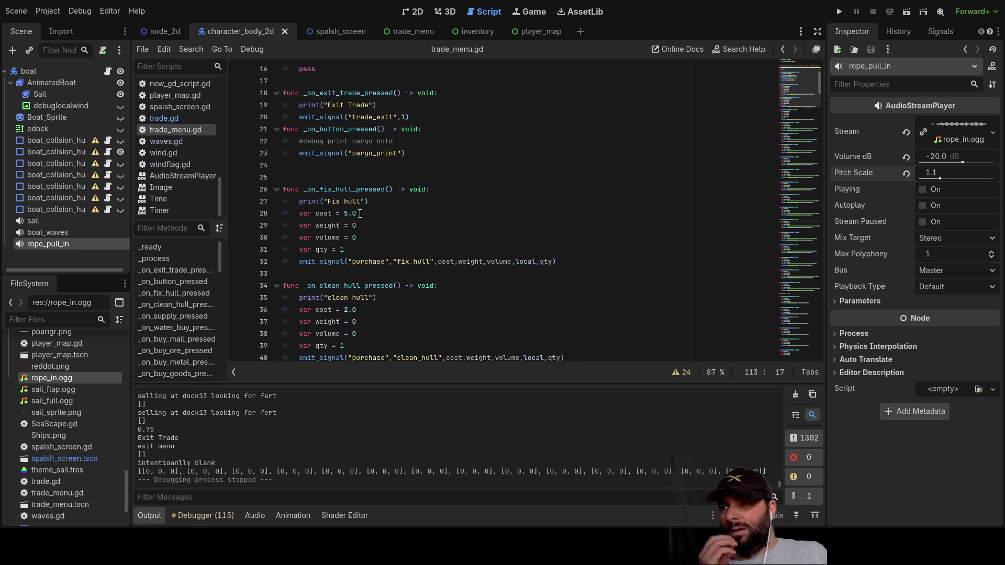
pyautogui.scroll(5, 416, 213)
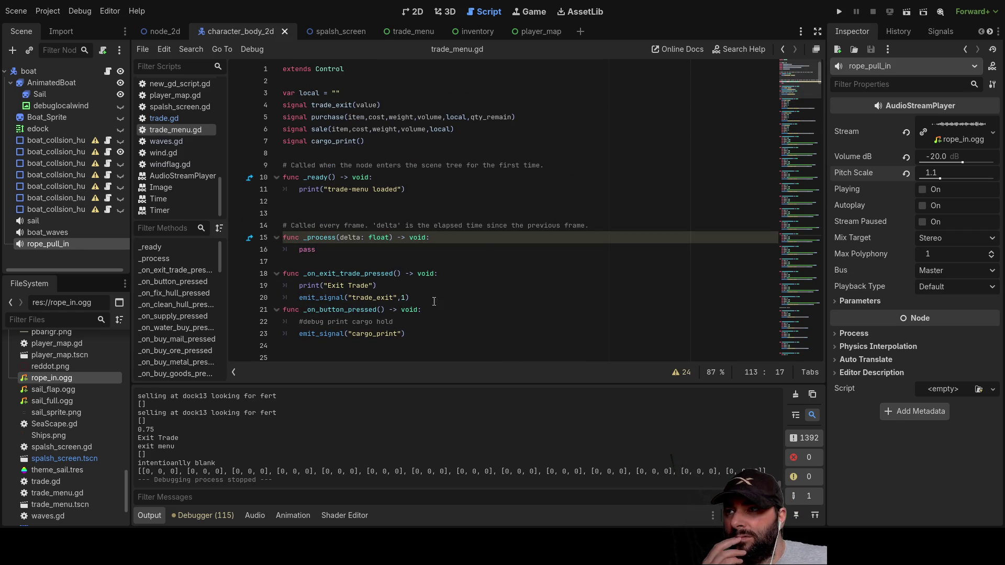
pyautogui.scroll(-5, 485, 250)
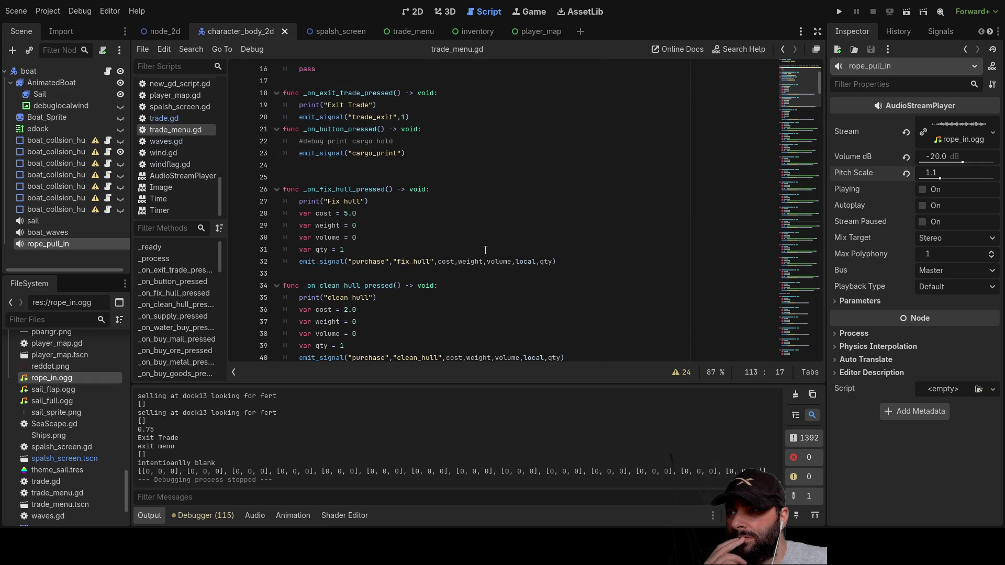
pyautogui.scroll(5, 485, 252)
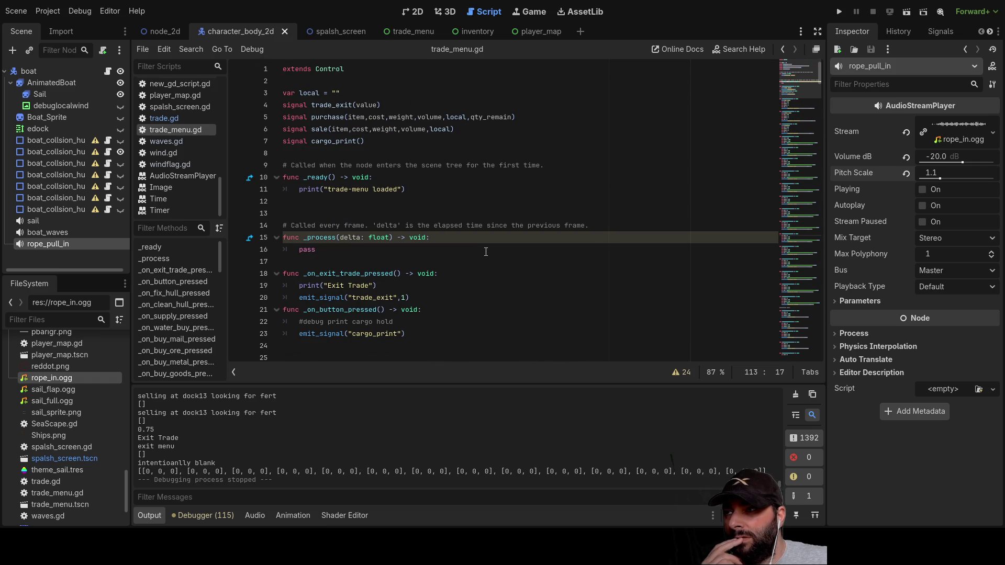